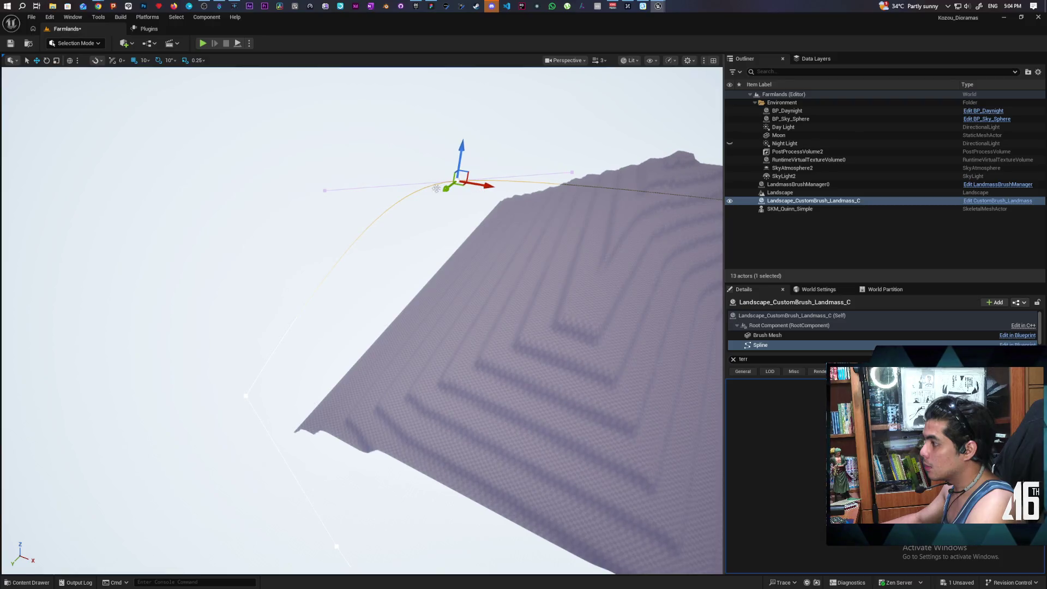
Step: Drag the Landmass brush spline points along X and Z to reshape the terraced hillside's edge
left_click_drag(482, 188, 525, 190)
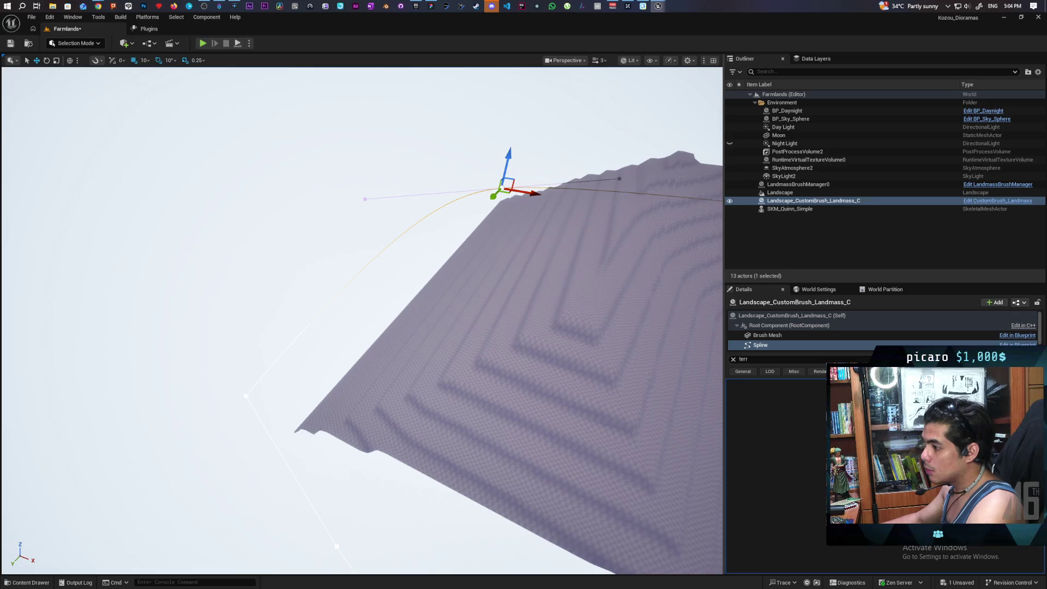
left_click_drag(261, 403, 294, 441)
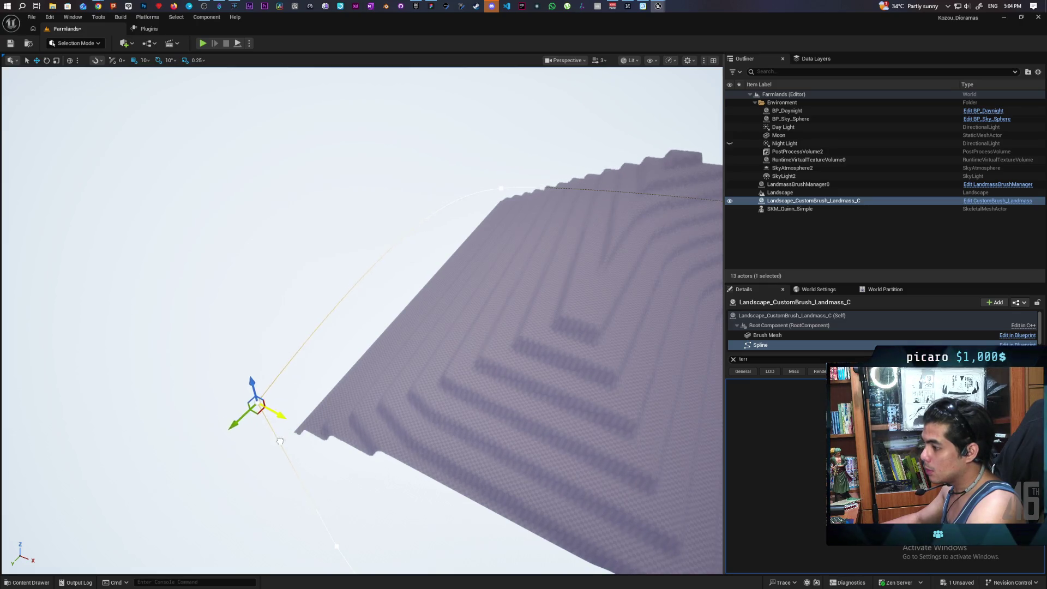
key("f")
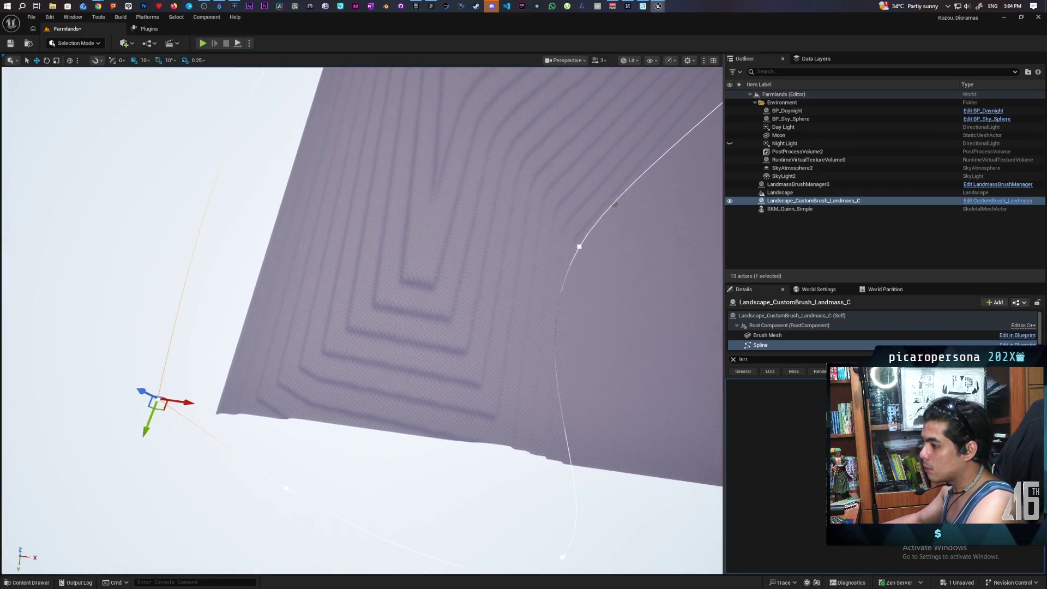
scroll(367, 425, "down", 3)
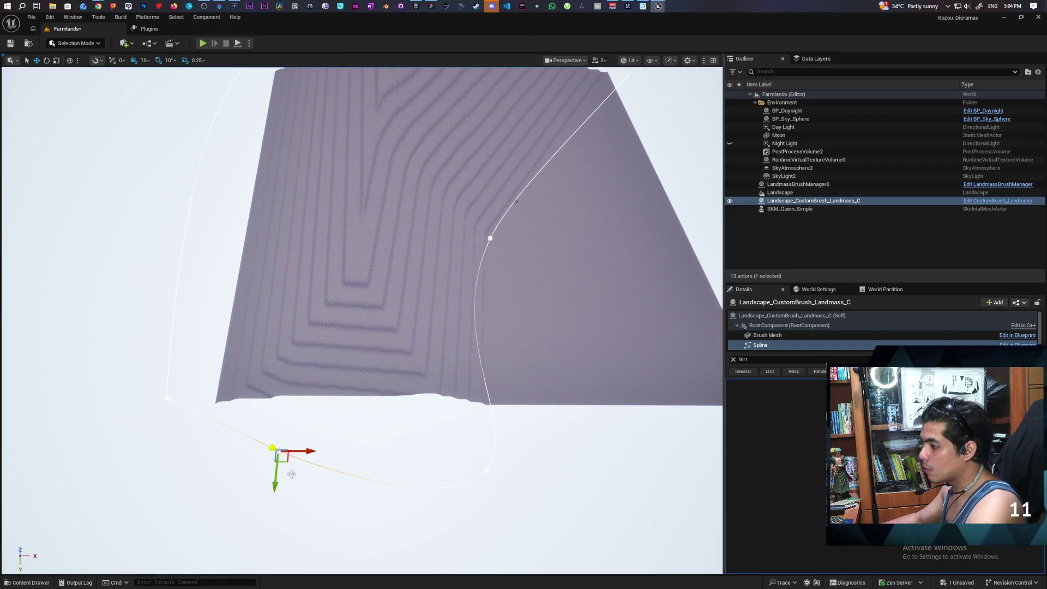
mouse_move(277, 474)
left_mouse_down()
mouse_move(272, 548)
mouse_move(284, 382)
mouse_move(278, 498)
mouse_move(273, 460)
left_mouse_up()
left_click_drag(172, 490, 163, 498)
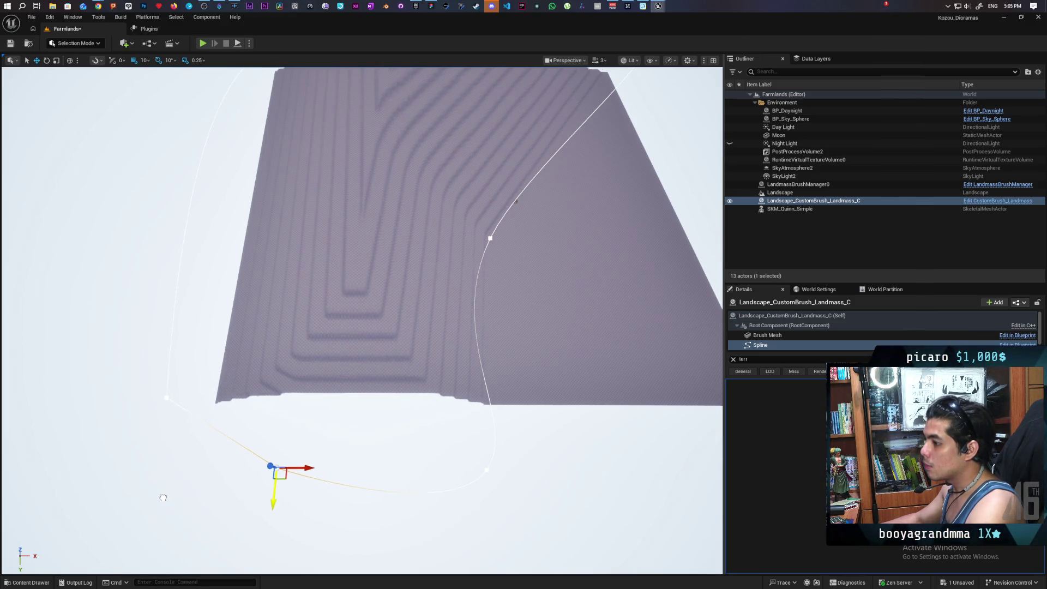
mouse_move(381, 327)
left_mouse_down()
mouse_move(393, 299)
mouse_move(333, 410)
left_mouse_up()
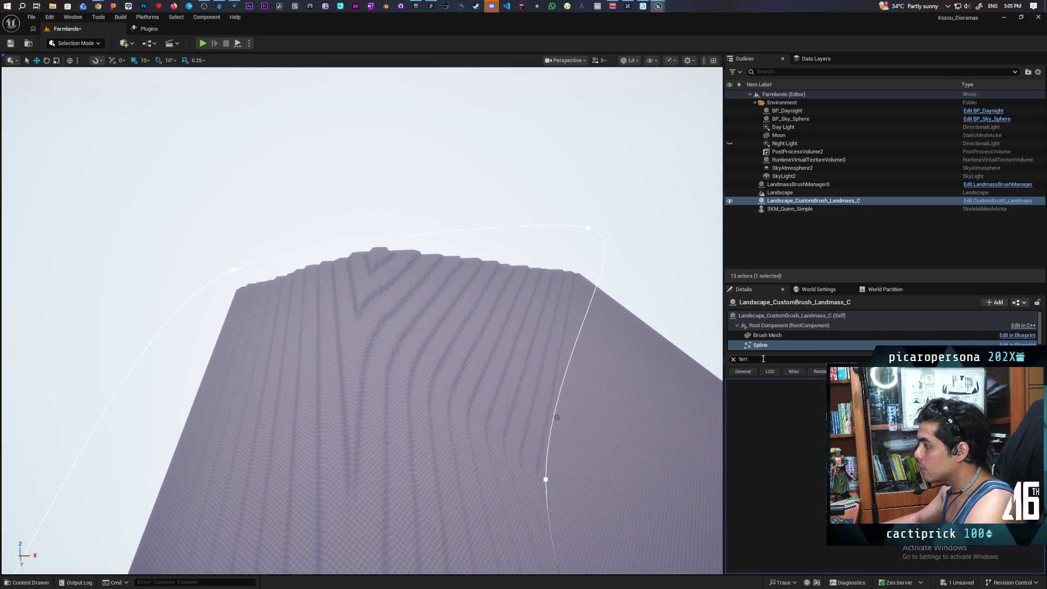
Step: Select Landscape_CustomBrush_Landmass_C, clear the Details filter, and scroll down to the Terracing category
left_click(787, 202)
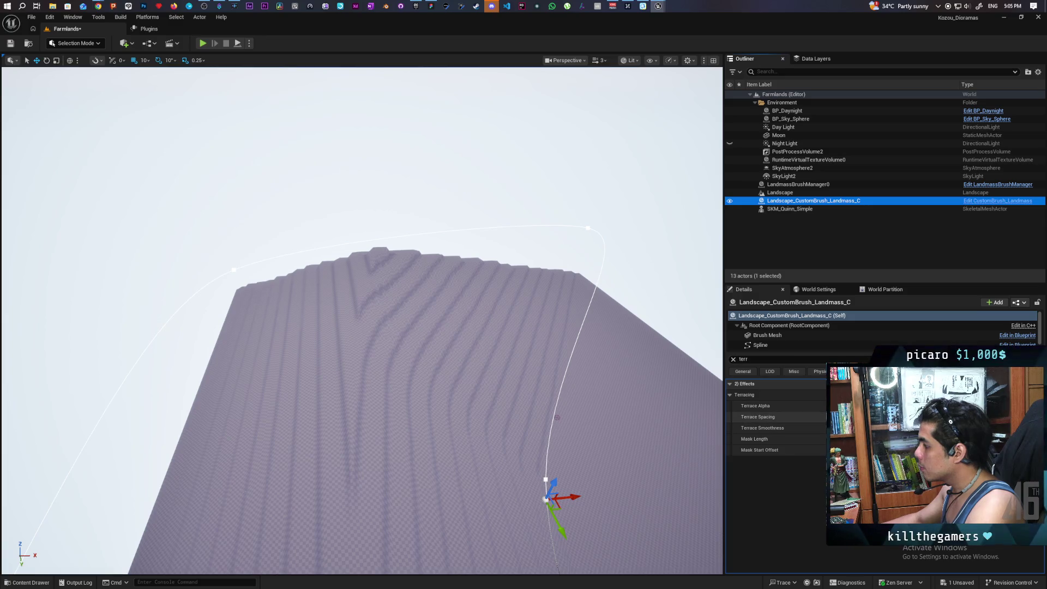
left_click_drag(569, 464, 569, 349)
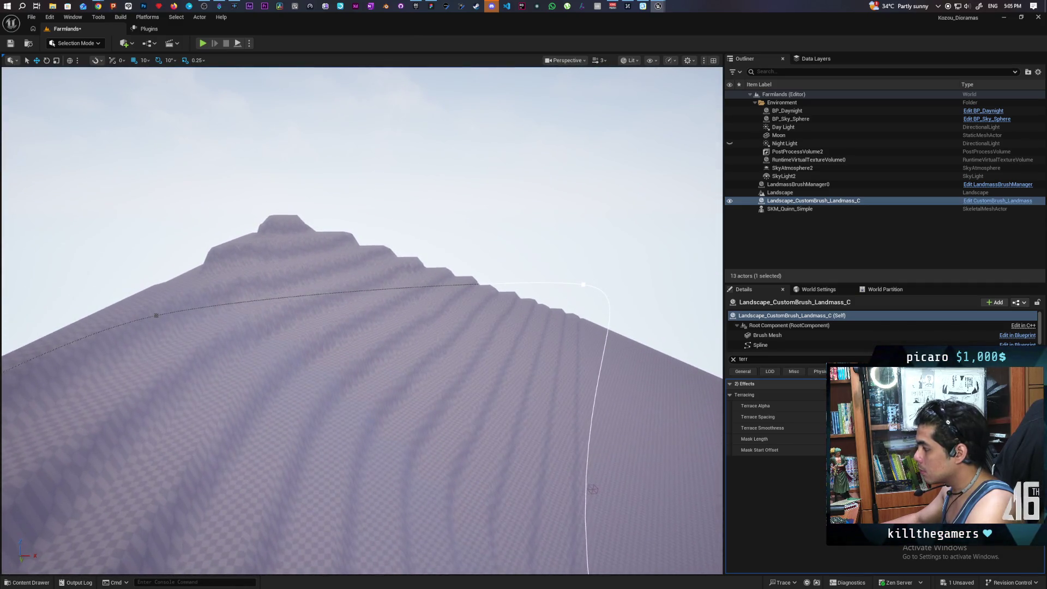
key("BackSpace")
key("BackSpace")
key("BackSpace")
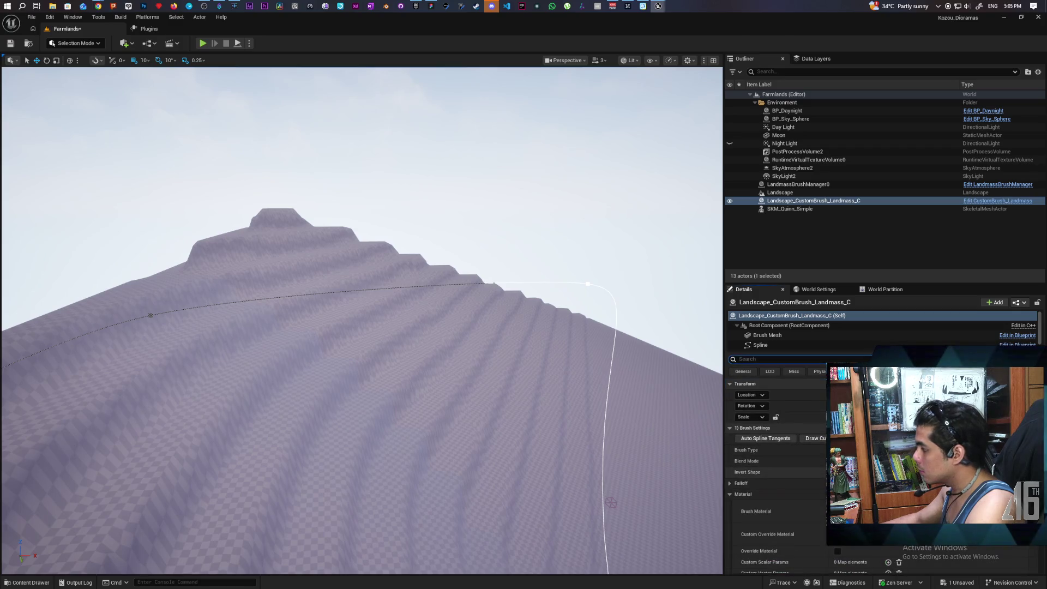
scroll(778, 452, "down", 5)
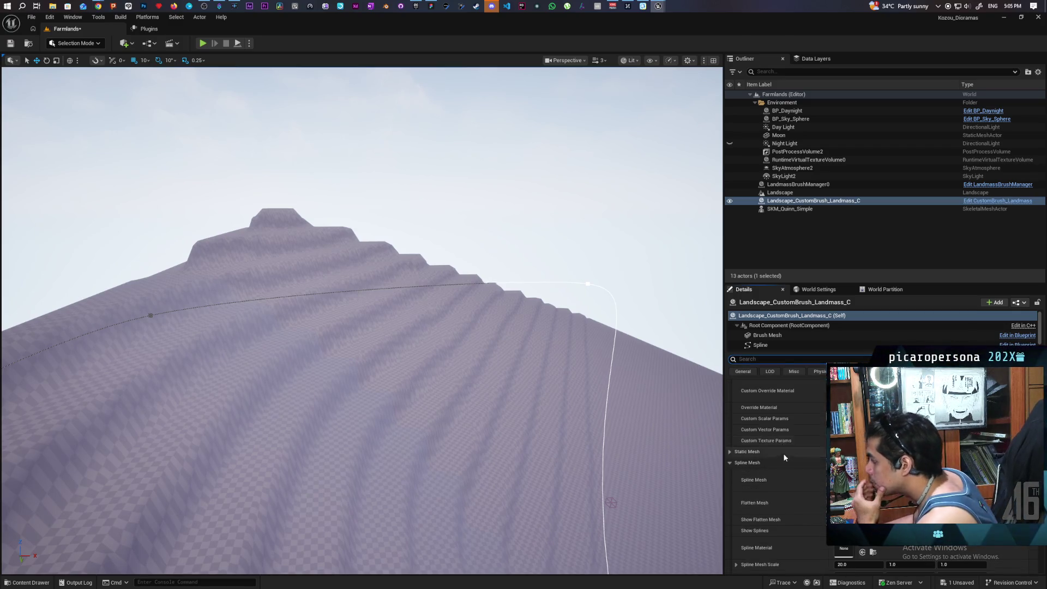
scroll(784, 457, "down", 4)
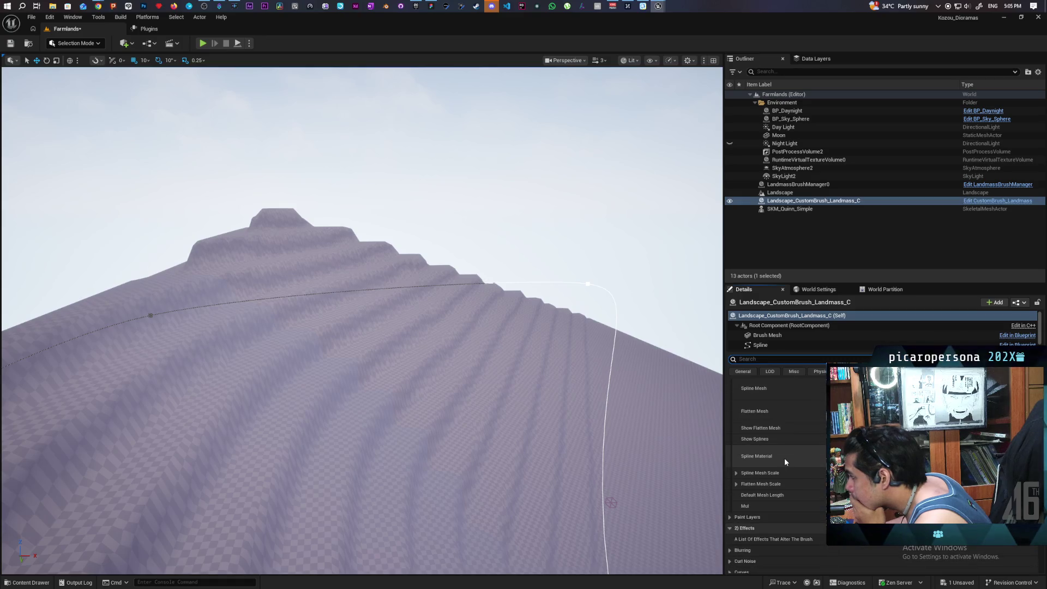
scroll(785, 461, "down", 5)
scroll(785, 461, "down", 3)
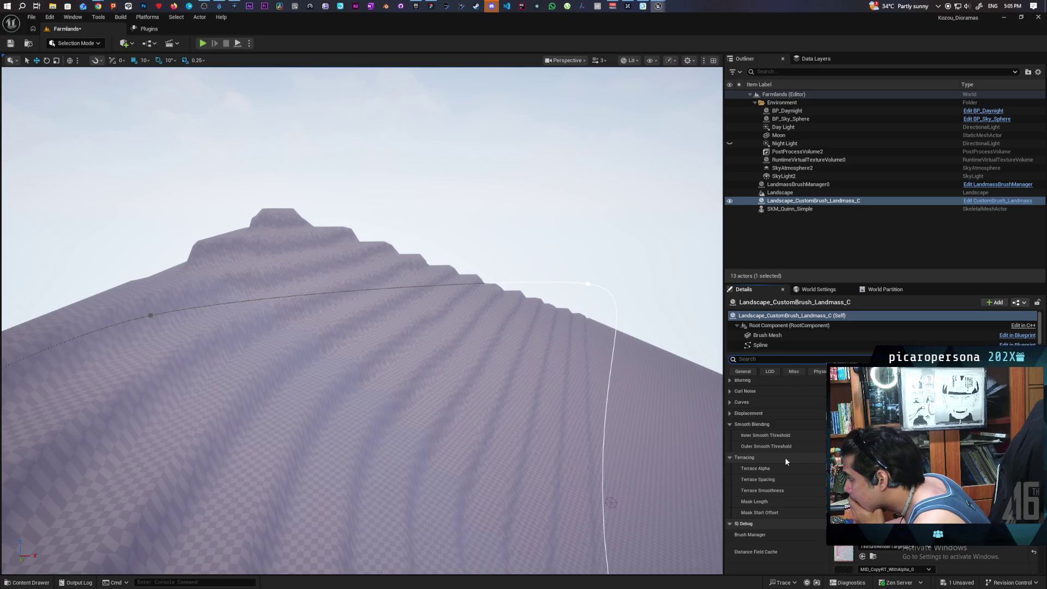
scroll(785, 461, "down", 2)
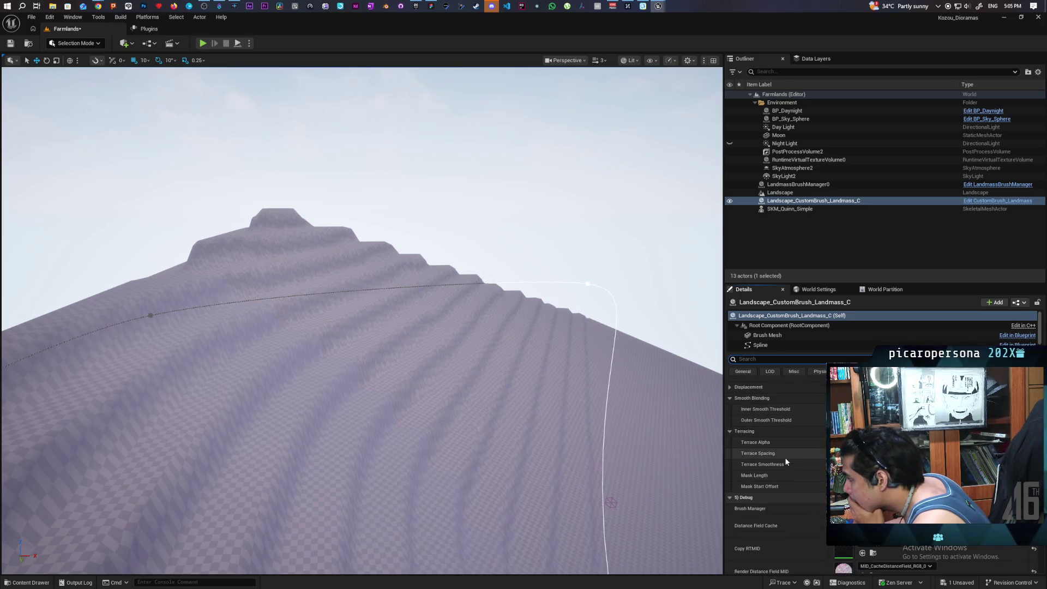
scroll(785, 462, "down", 1)
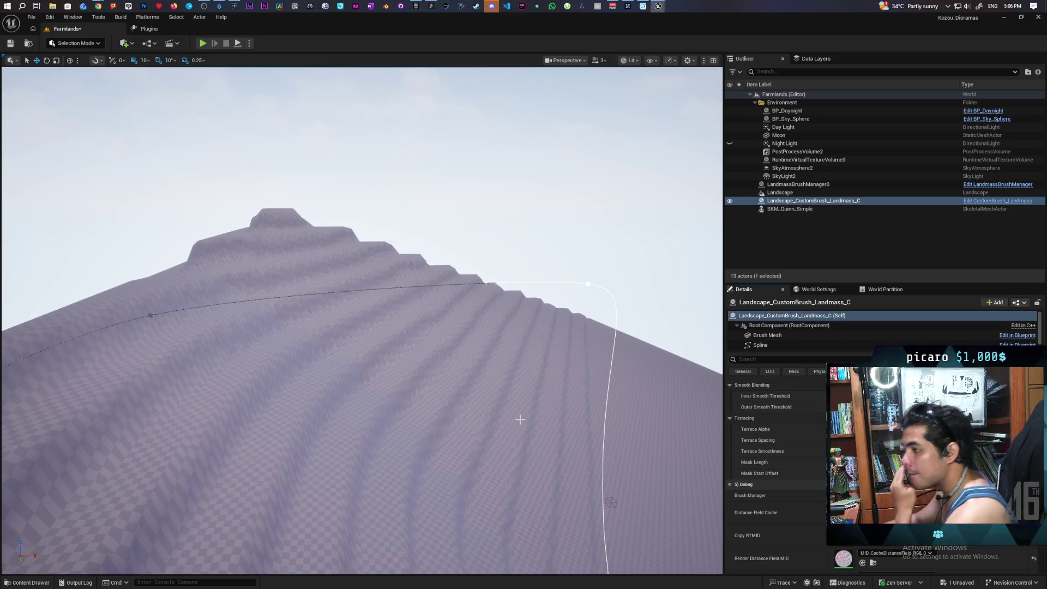
left_click_drag(486, 397, 447, 363)
scroll(764, 437, "up", 3)
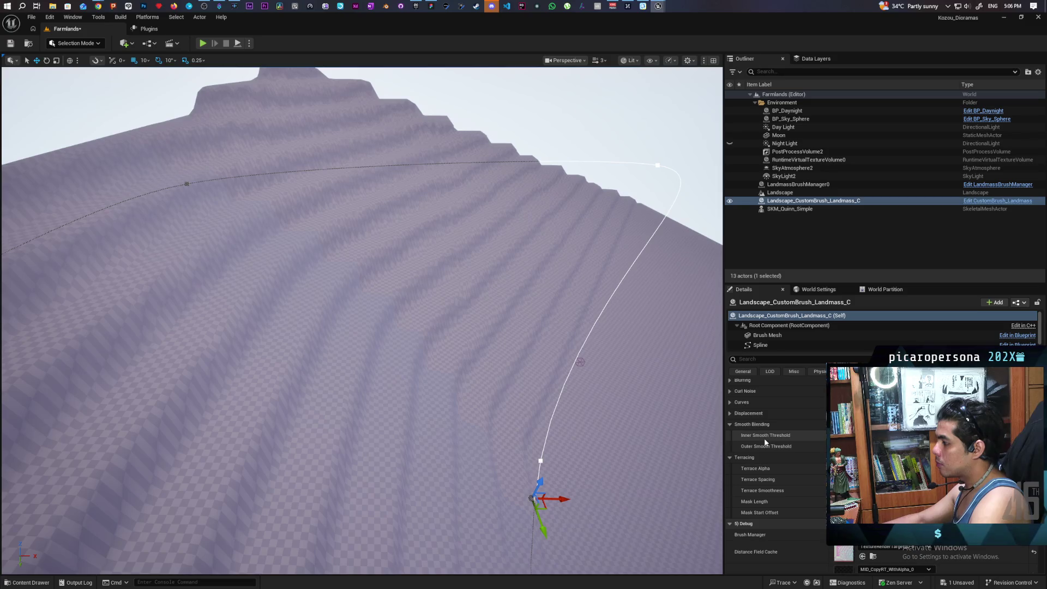
Step: Rewind the TERRACING tutorial to about 0:35, pause near 0:41, then expand Unreal's Blurring settings
mouse_move(93, 4)
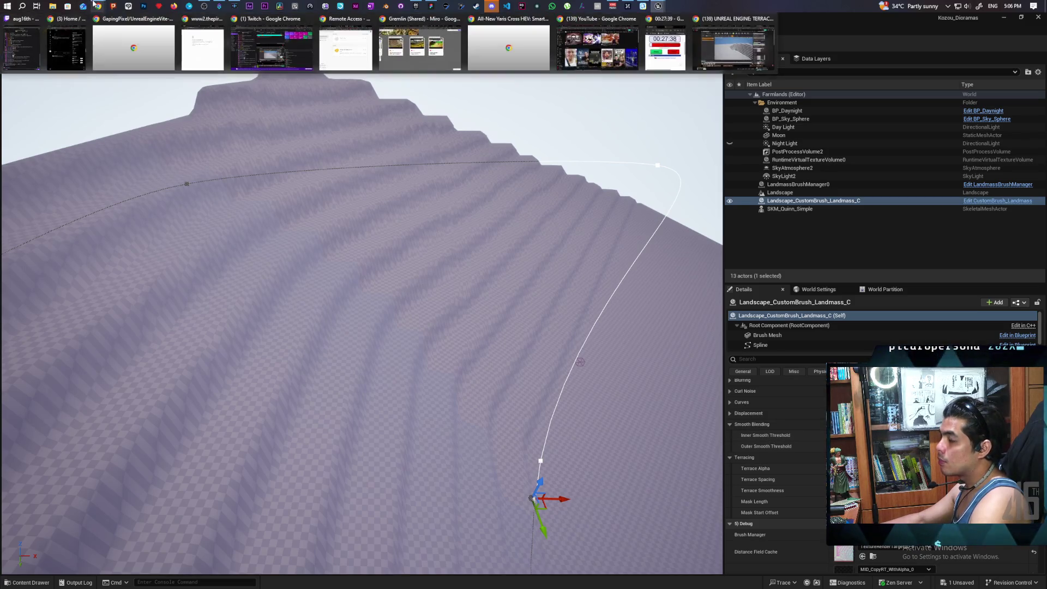
left_click(769, 33)
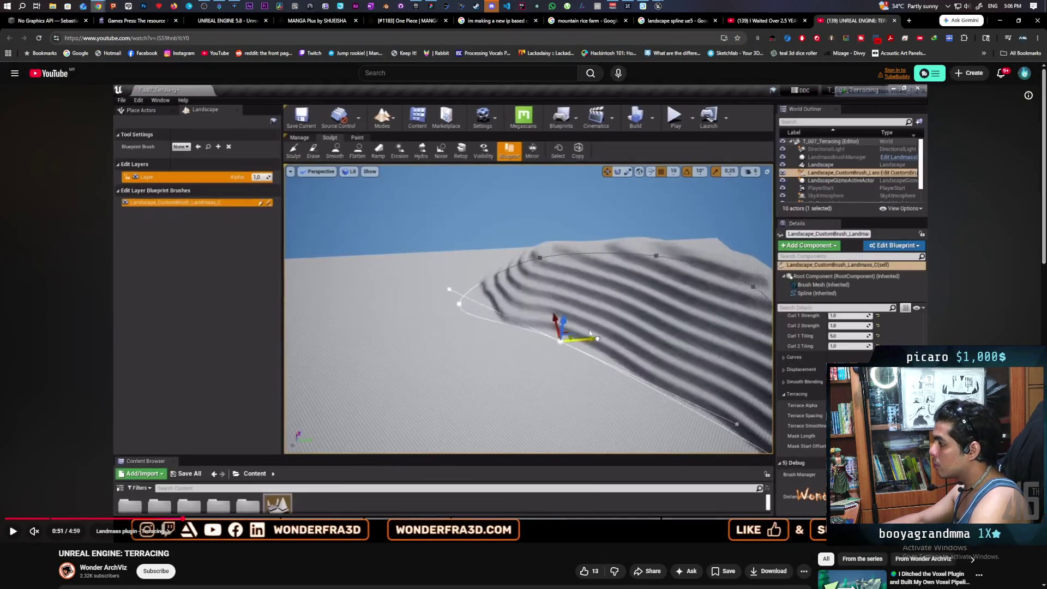
left_click(587, 334)
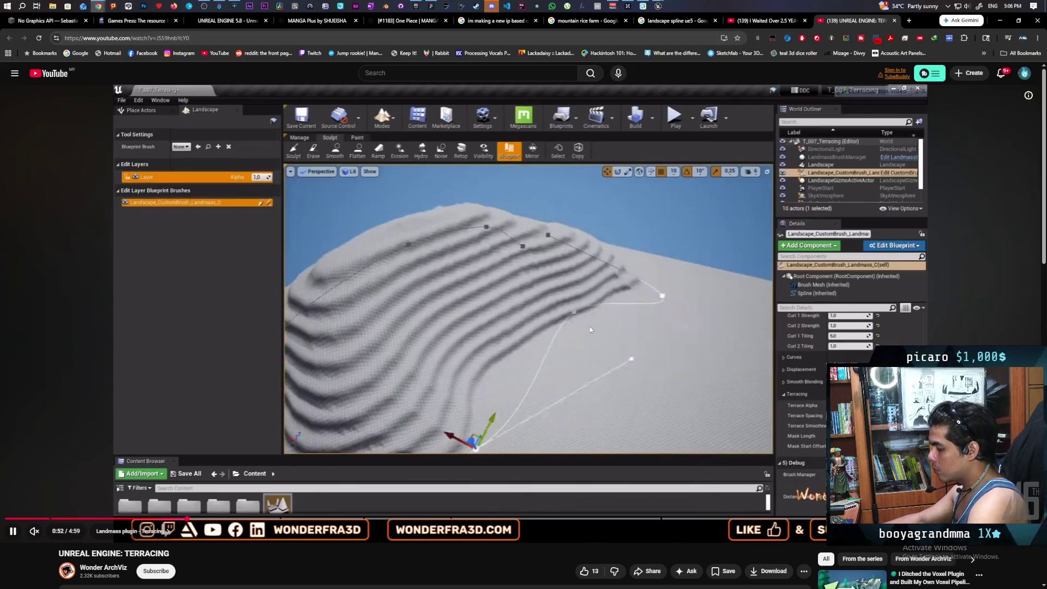
key("j")
key("j")
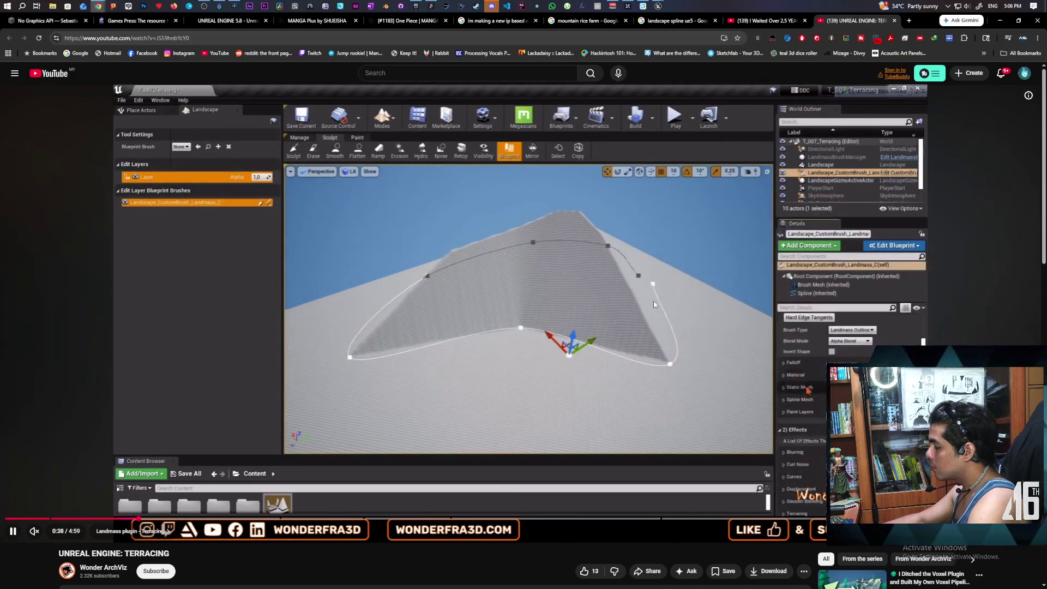
key("k")
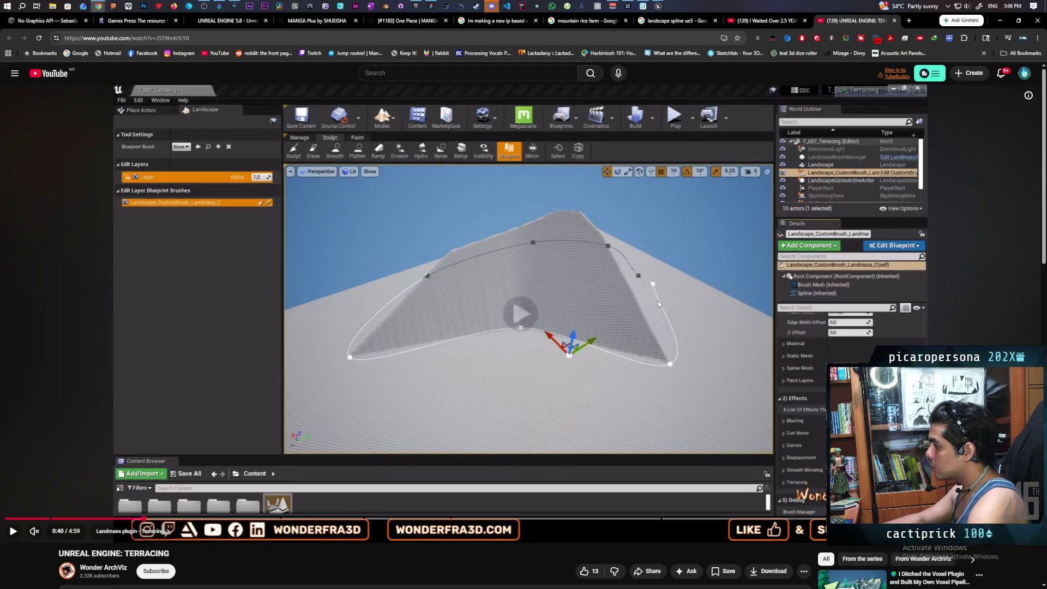
key("k")
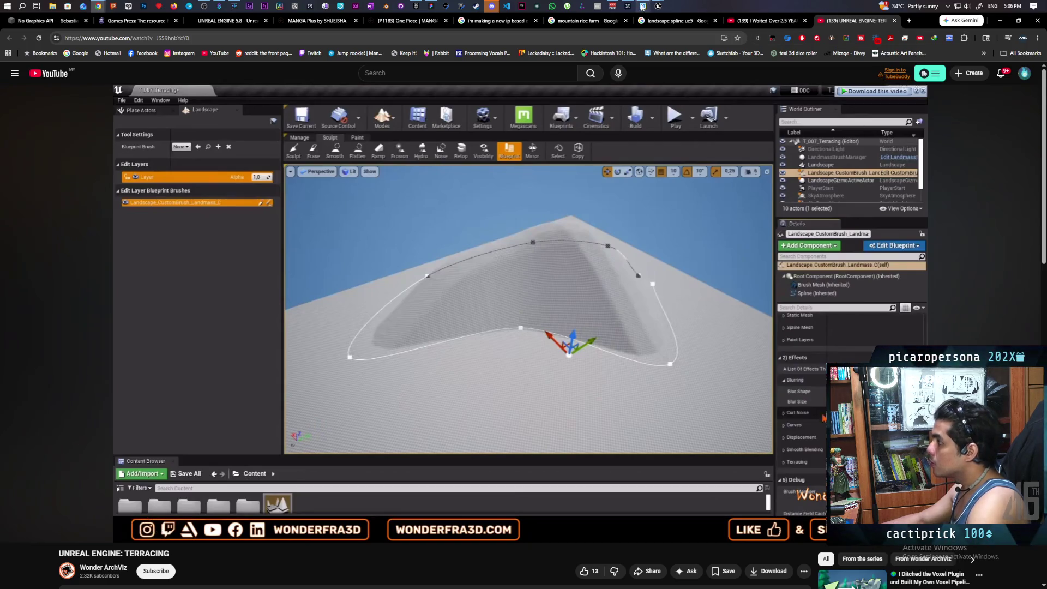
left_click(659, 6)
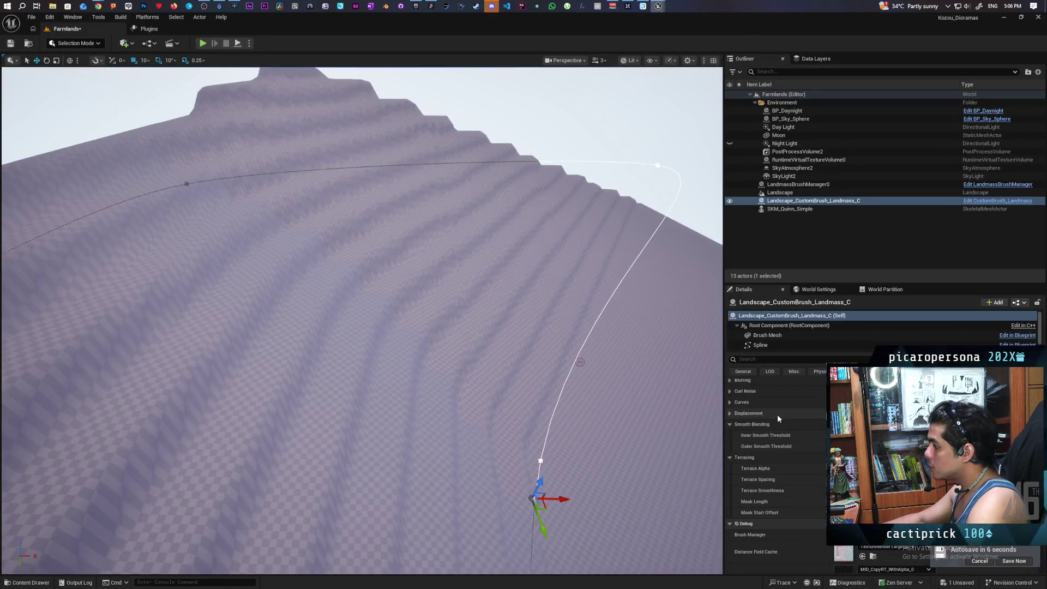
left_click(731, 432)
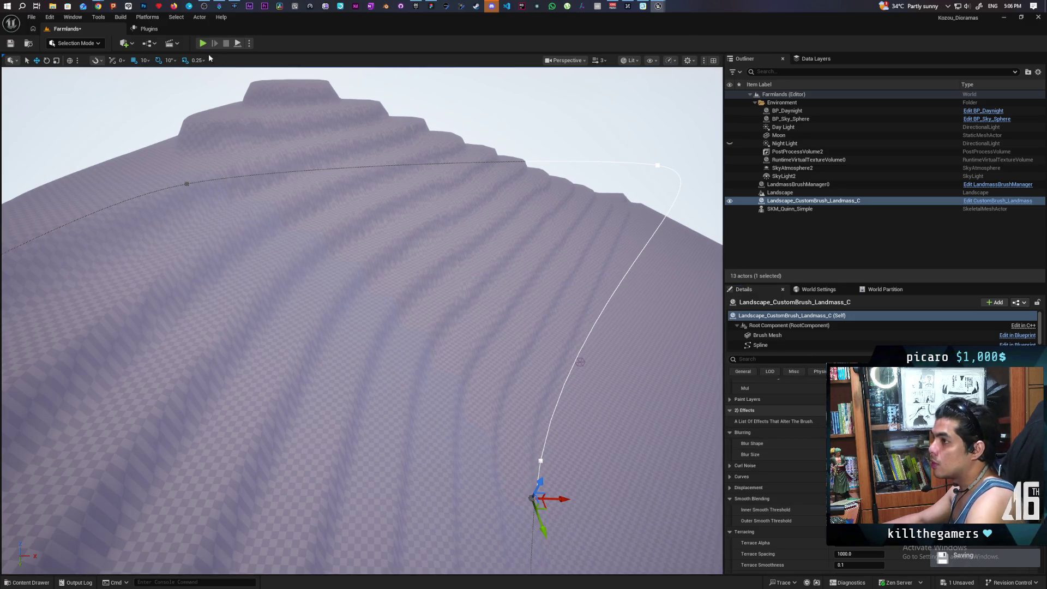
Step: Pause the tutorial at 0:44 and return to the Unreal editor
mouse_move(99, 6)
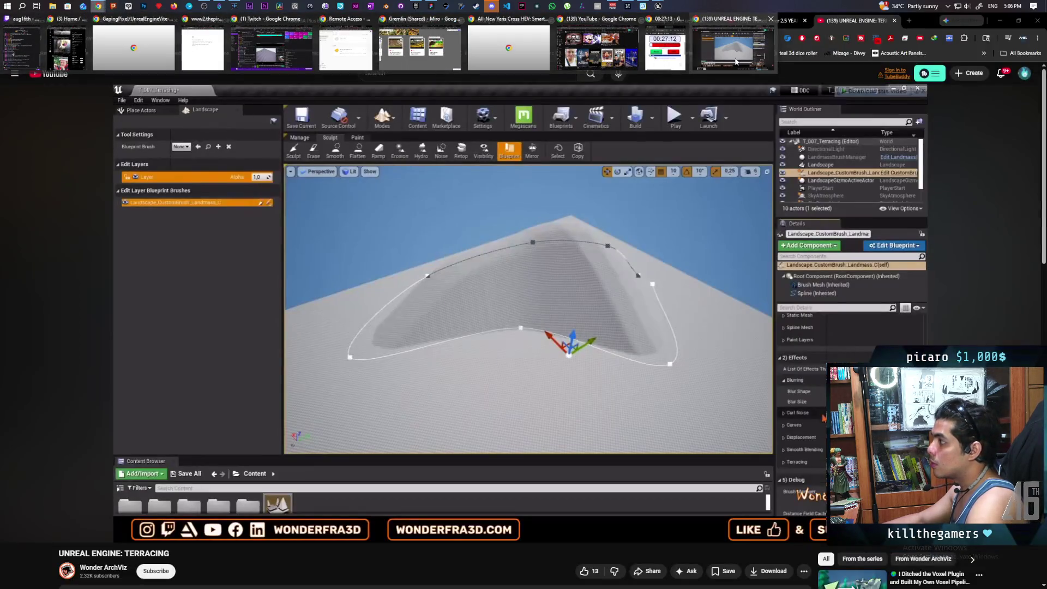
left_click(735, 61)
left_click(686, 262)
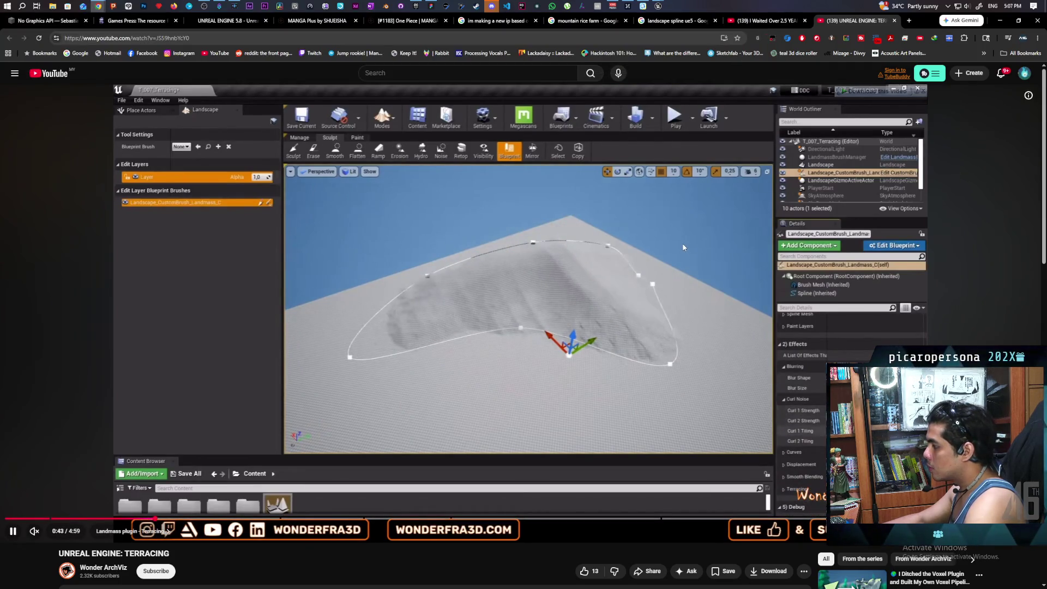
left_click(684, 247)
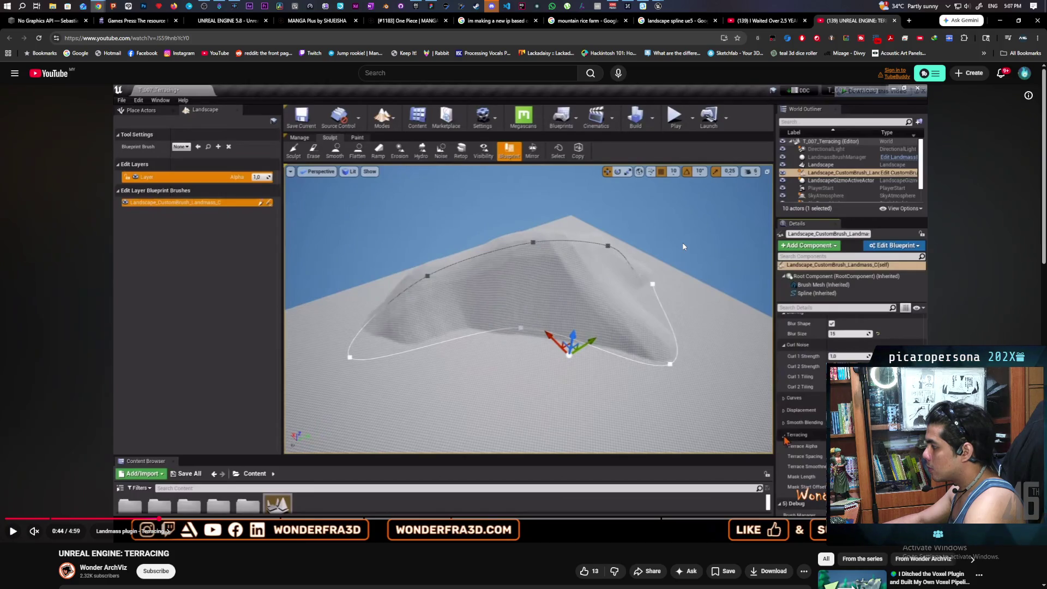
mouse_move(658, 5)
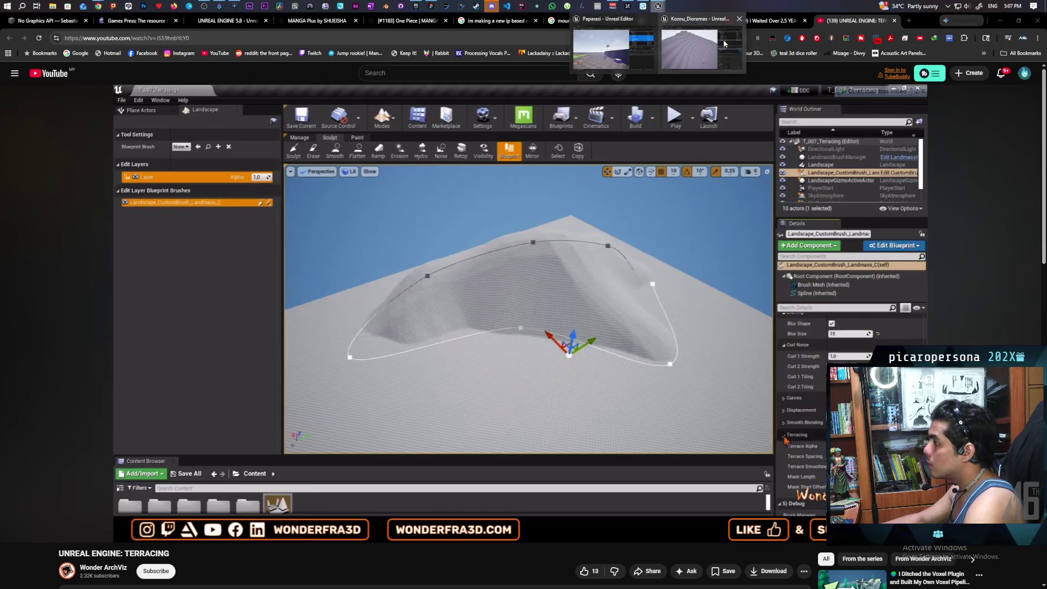
left_click(727, 44)
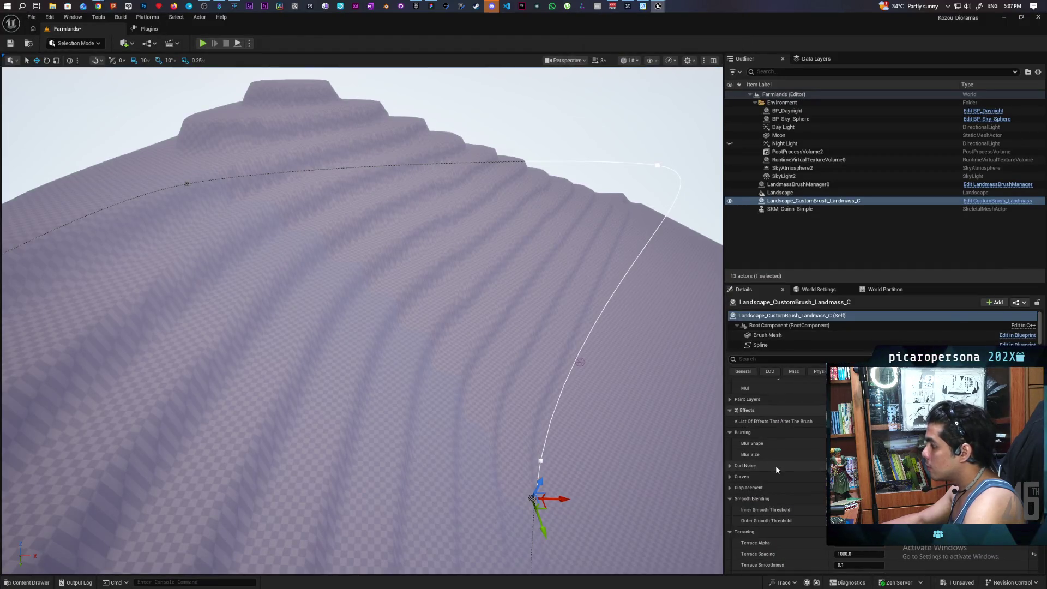
left_click(730, 466)
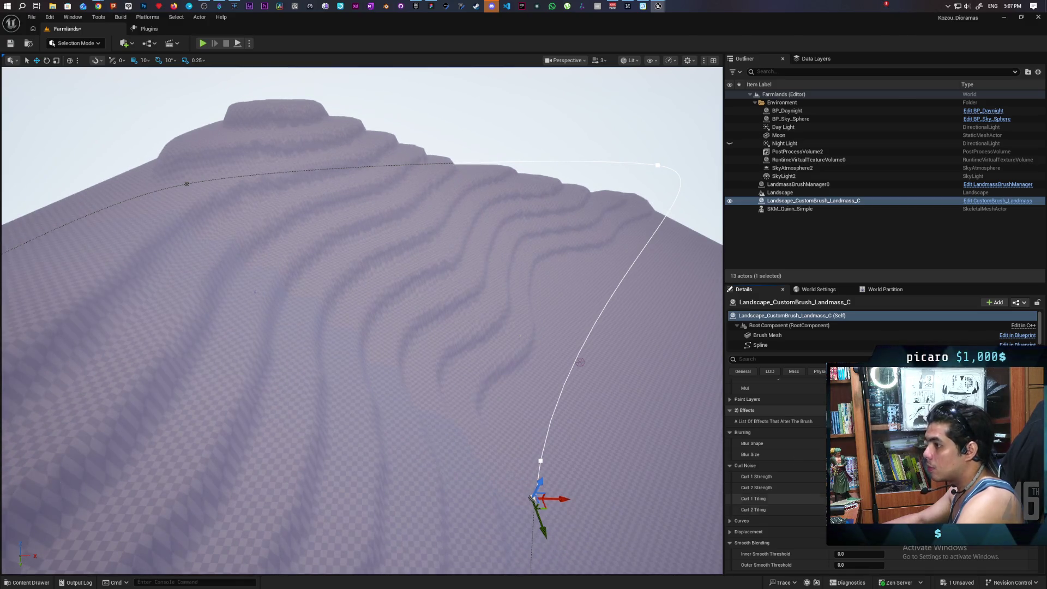
scroll(528, 358, "up", 3)
scroll(450, 363, "down", 5)
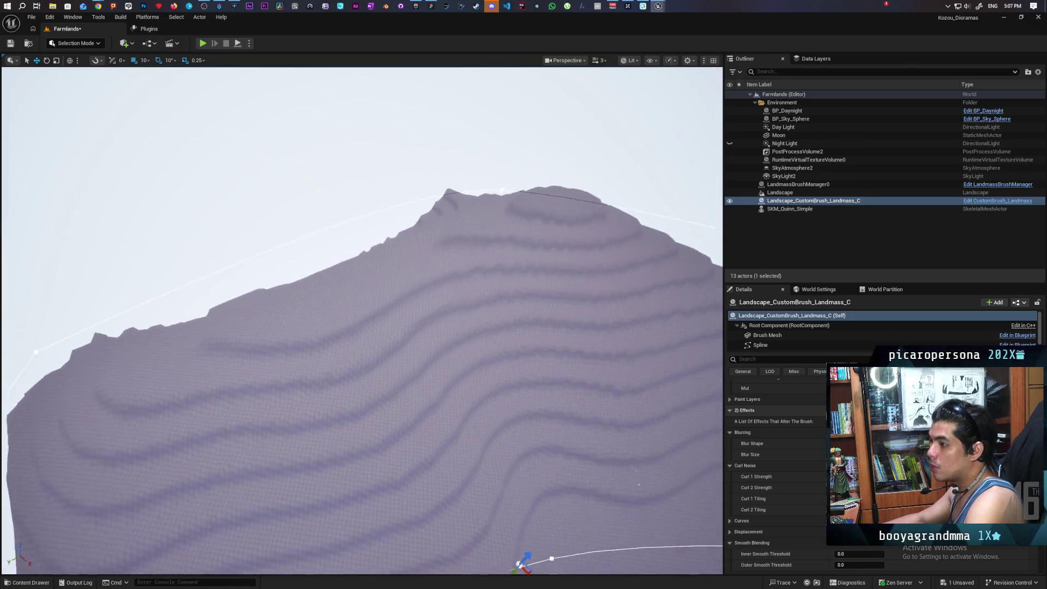
scroll(363, 321, "up", 5)
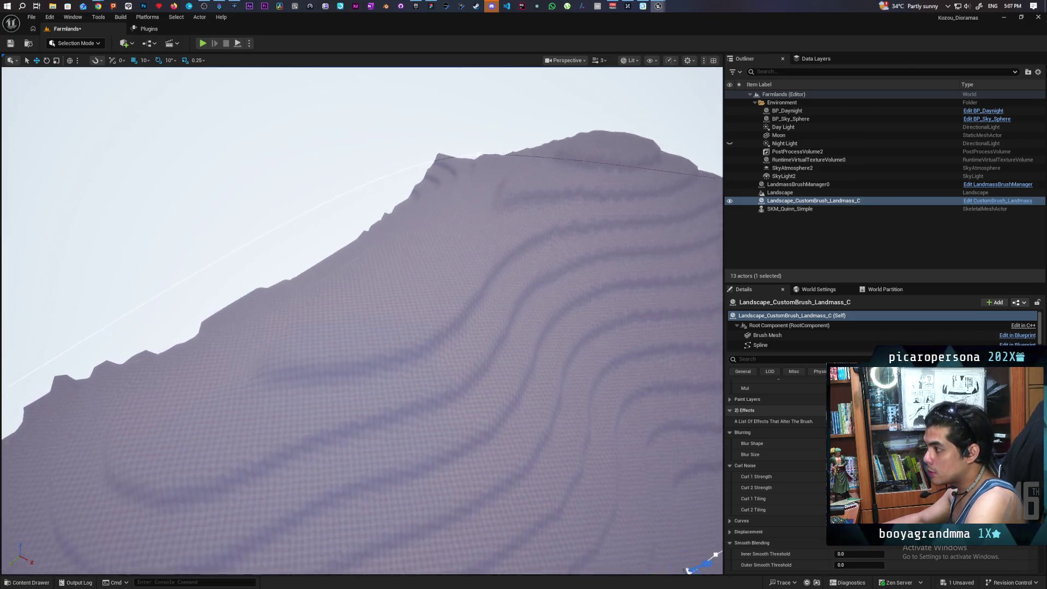
scroll(362, 321, "down", 5)
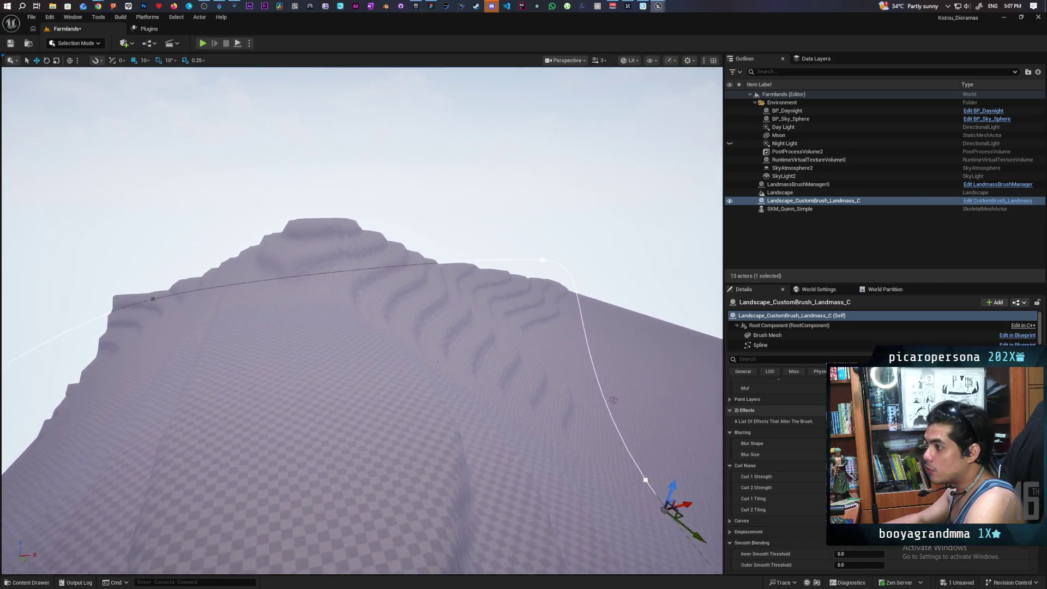
scroll(362, 320, "up", 5)
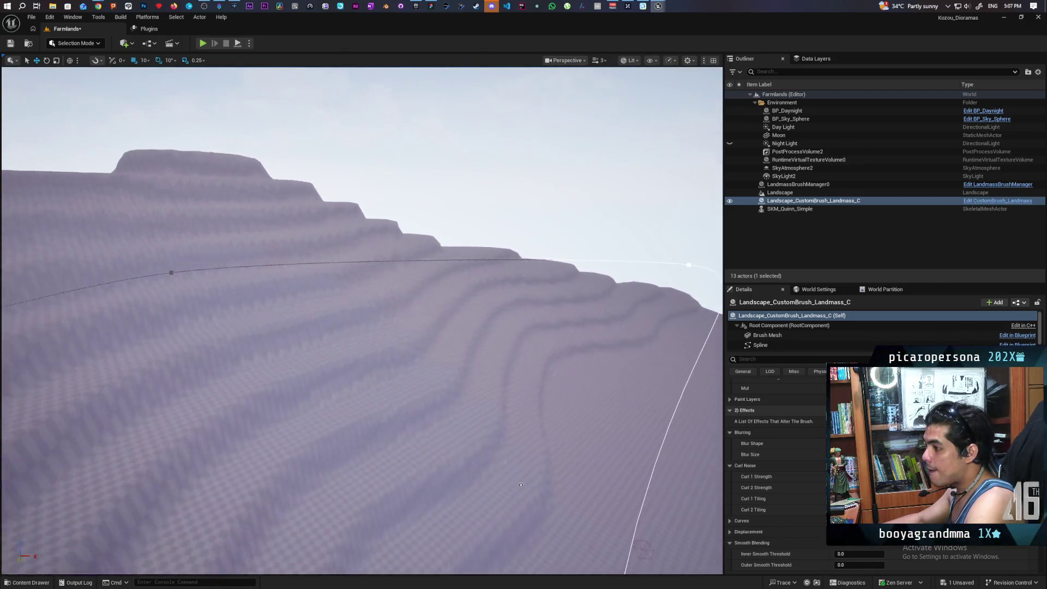
scroll(362, 320, "down", 5)
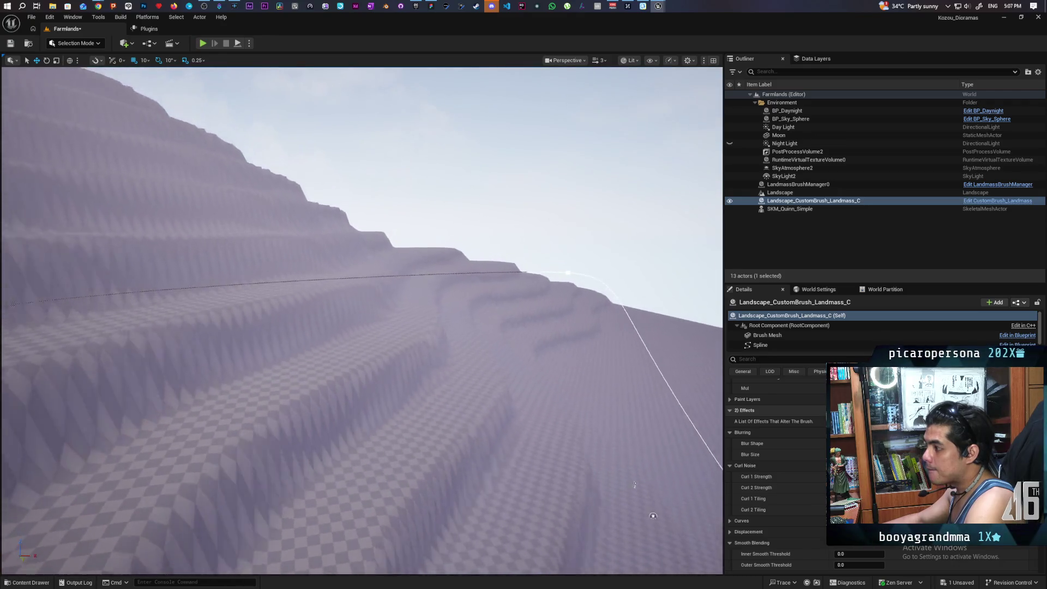
scroll(362, 321, "down", 2)
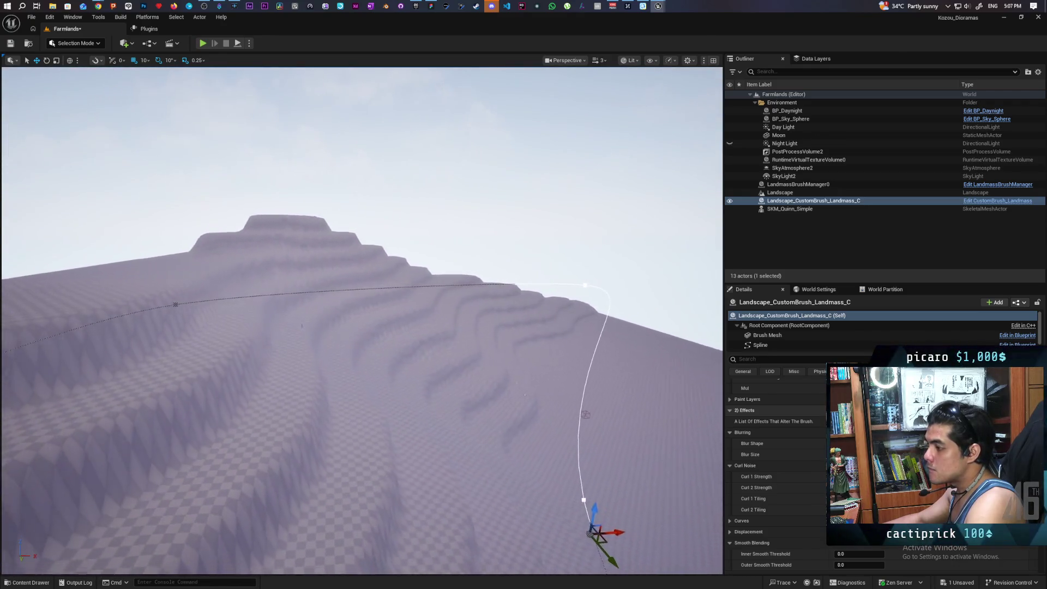
scroll(362, 321, "up", 8)
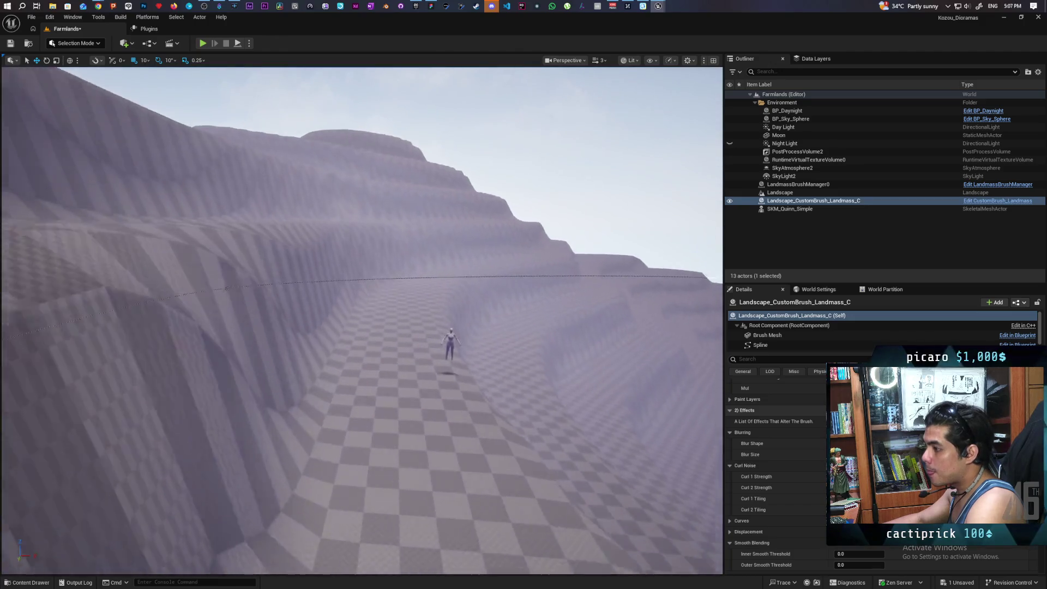
scroll(416, 386, "down", 3)
left_click(332, 346)
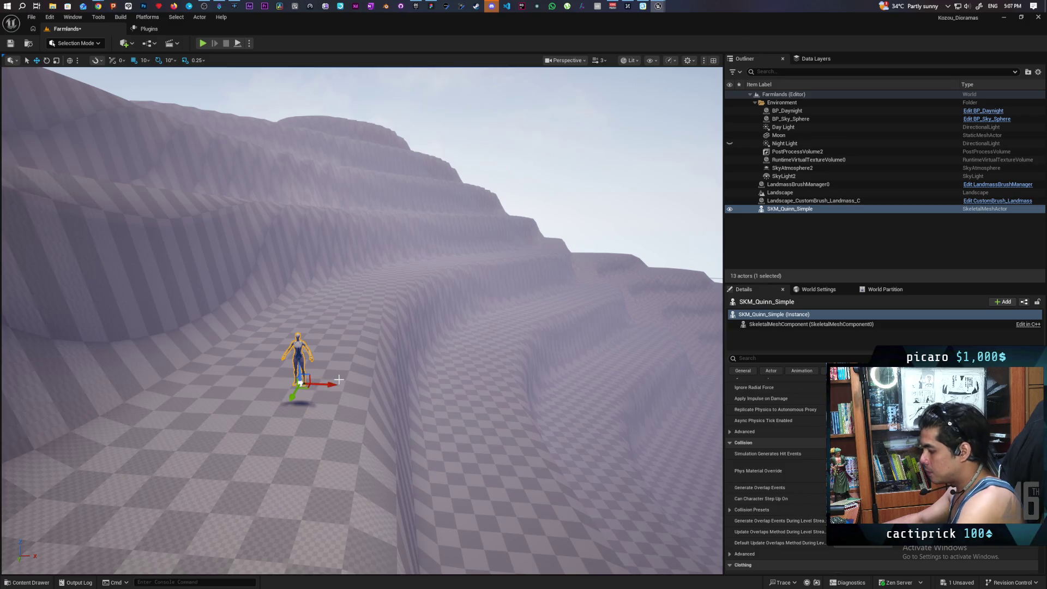
Step: Save the Farmlands level with Ctrl+S and fly the camera out over the landscape
mouse_move(440, 350)
left_mouse_down()
mouse_move(376, 333)
mouse_move(409, 338)
mouse_move(399, 335)
left_mouse_up()
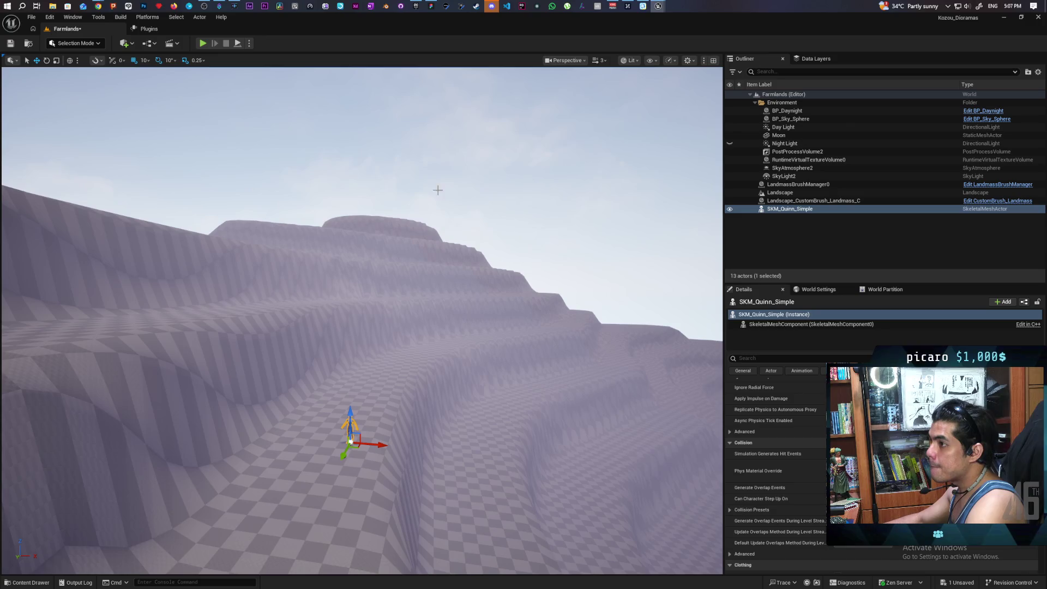
key("ctrl+s")
mouse_move(491, 310)
left_mouse_down()
mouse_move(437, 328)
mouse_move(374, 288)
mouse_move(163, 227)
mouse_move(98, 225)
mouse_move(592, 309)
mouse_move(305, 292)
mouse_move(368, 299)
mouse_move(316, 296)
left_mouse_up()
key("q")
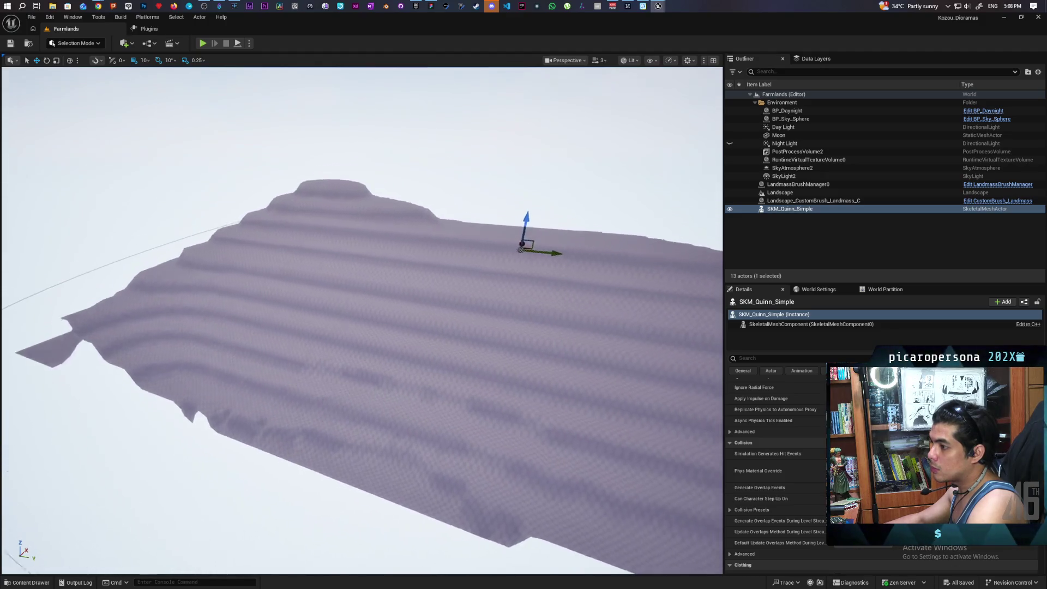
key("w")
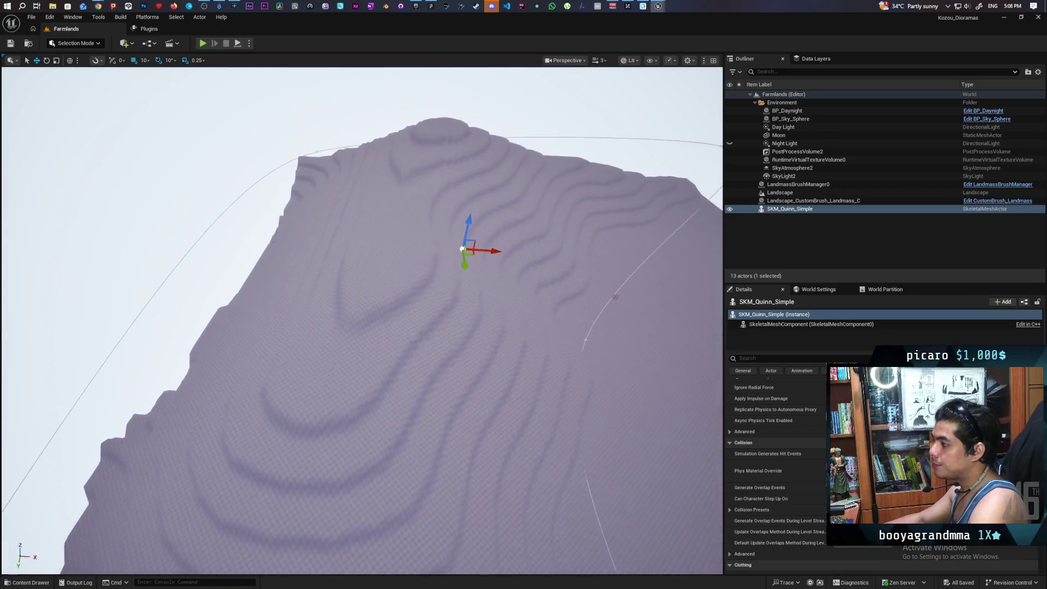
left_click(813, 201)
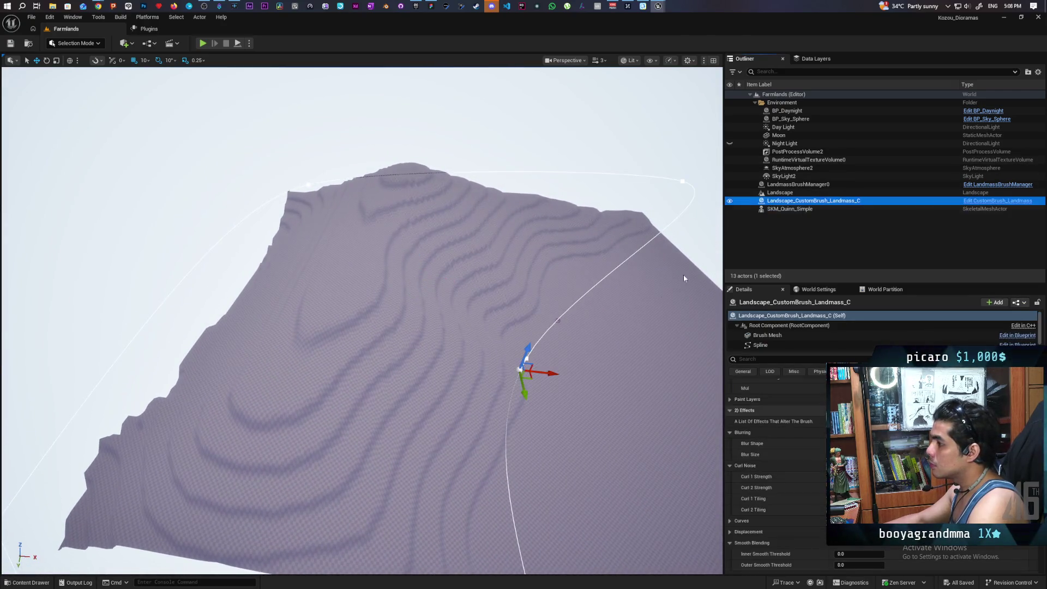
left_click_drag(532, 377, 368, 373)
left_click_drag(301, 372, 334, 376)
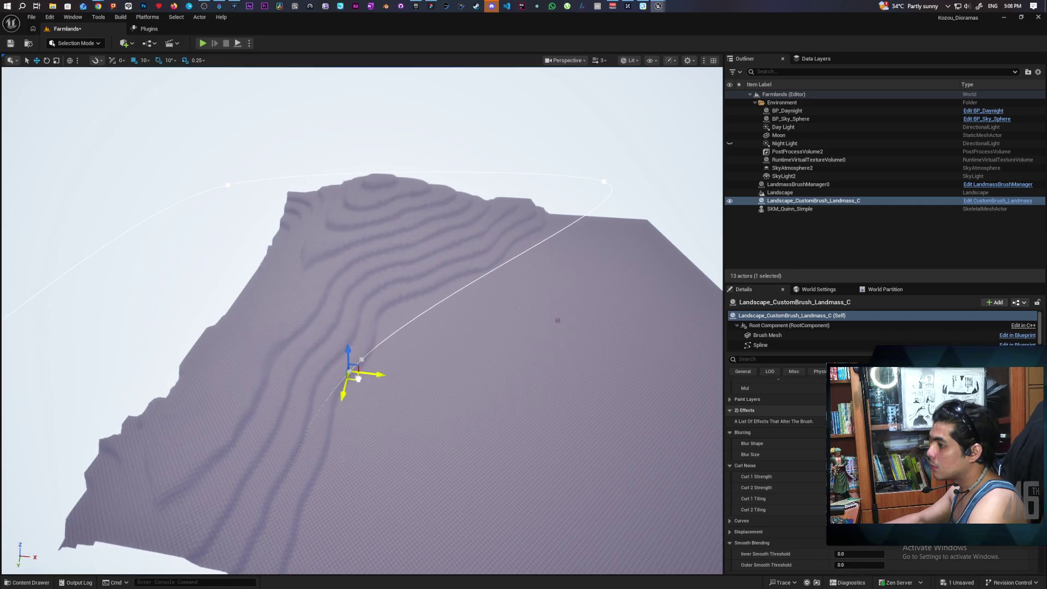
left_click_drag(362, 378, 360, 378)
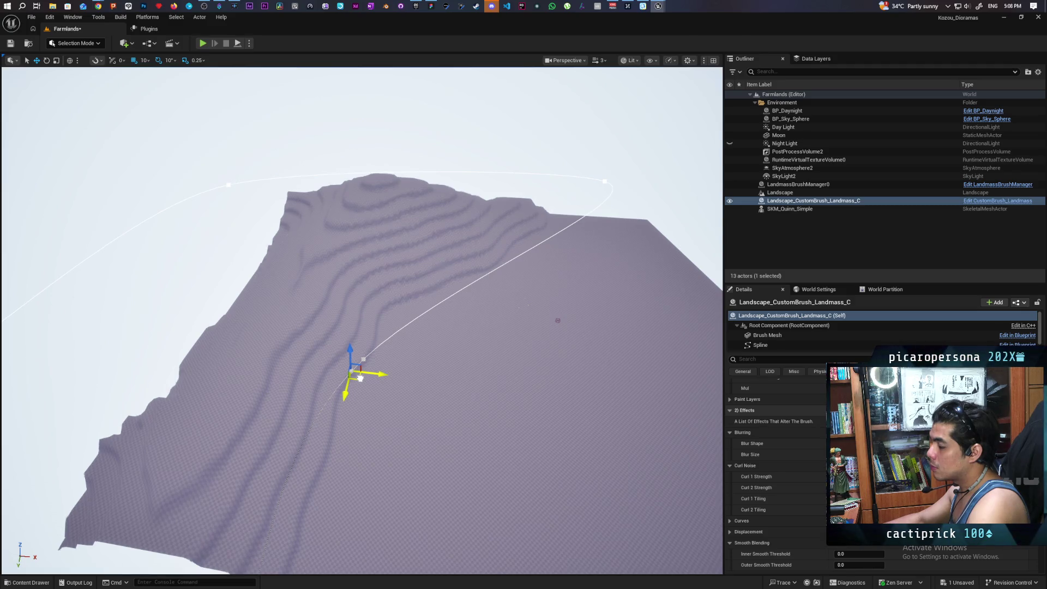
key("ctrl+z")
mouse_move(561, 359)
left_mouse_down()
mouse_move(534, 284)
mouse_move(399, 370)
mouse_move(394, 327)
left_mouse_up()
left_click_drag(261, 334, 261, 334)
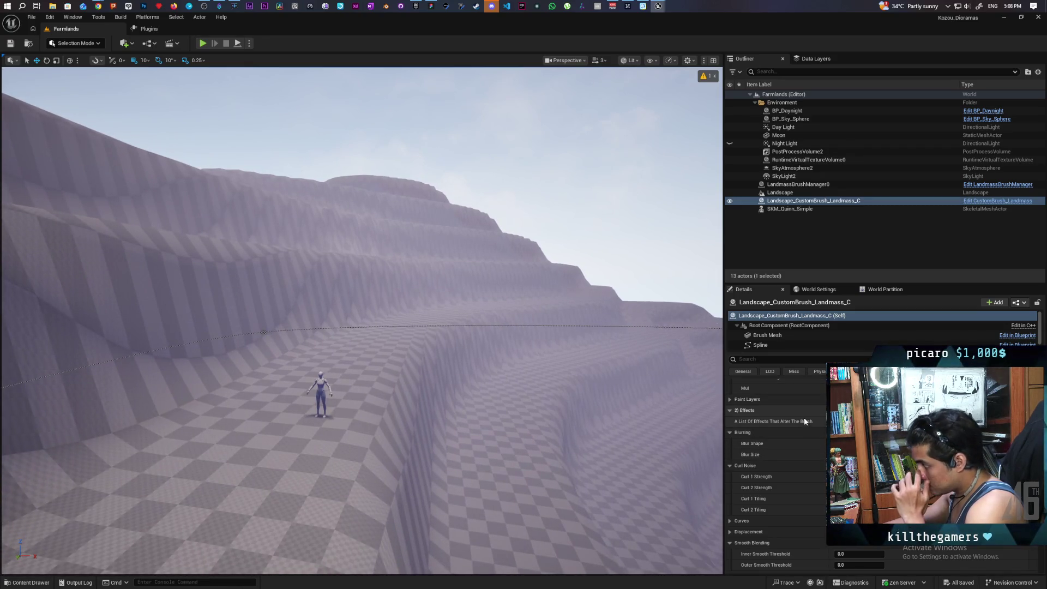
Step: Enter new Terrace Alpha, Spacing and Smoothness values in the Landmass brush's Terracing category
scroll(806, 418, "down", 4)
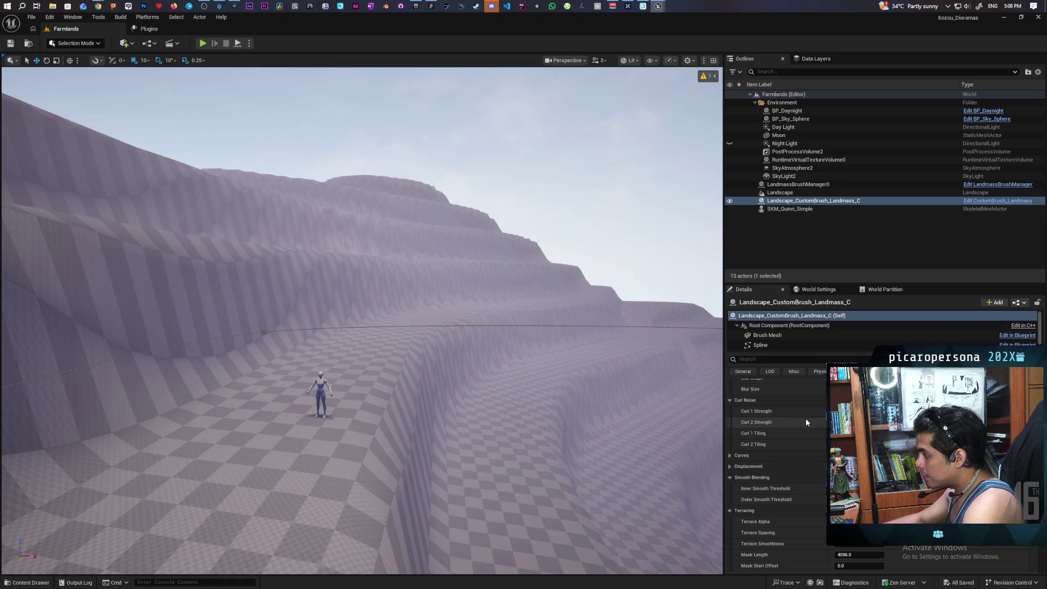
scroll(806, 417, "down", 2)
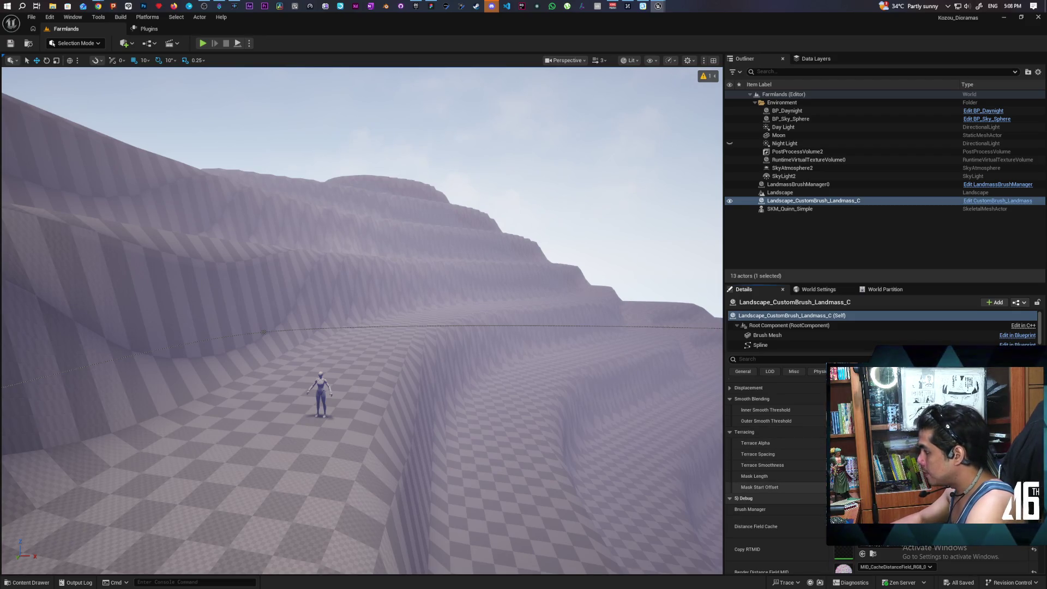
key("Return")
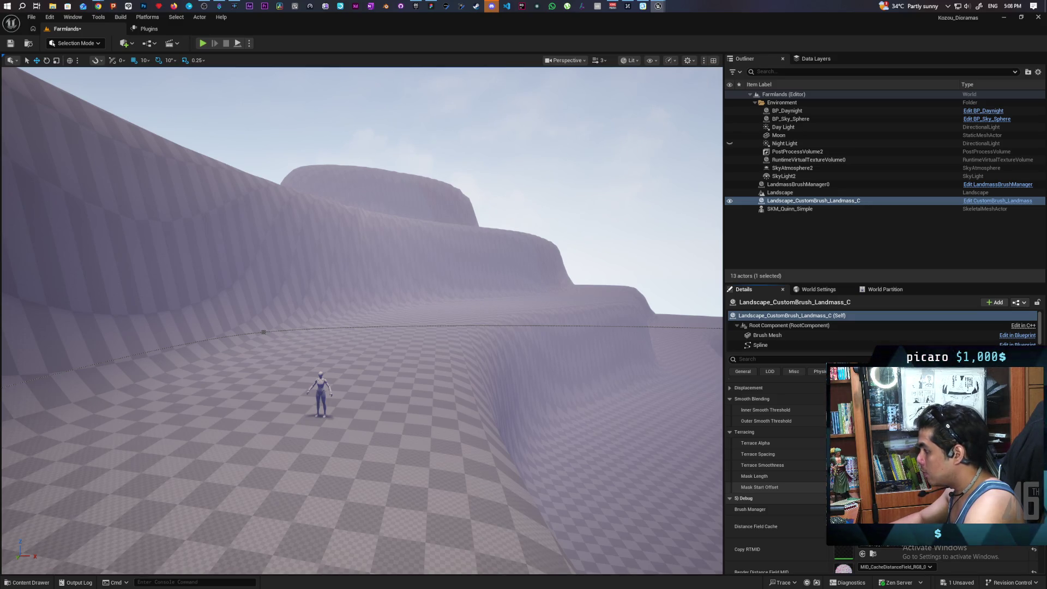
key("Return")
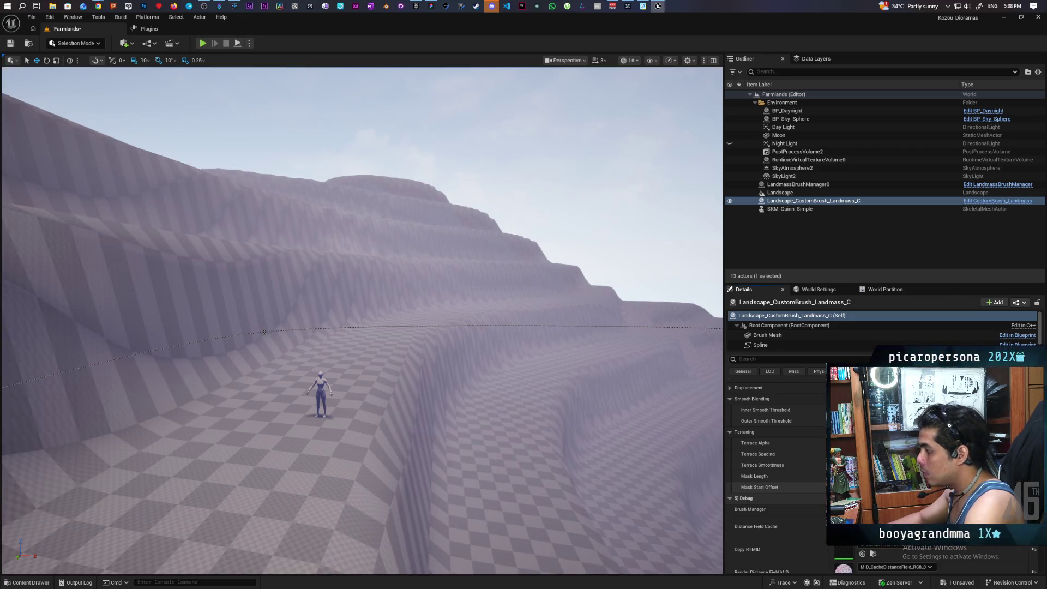
key("Return")
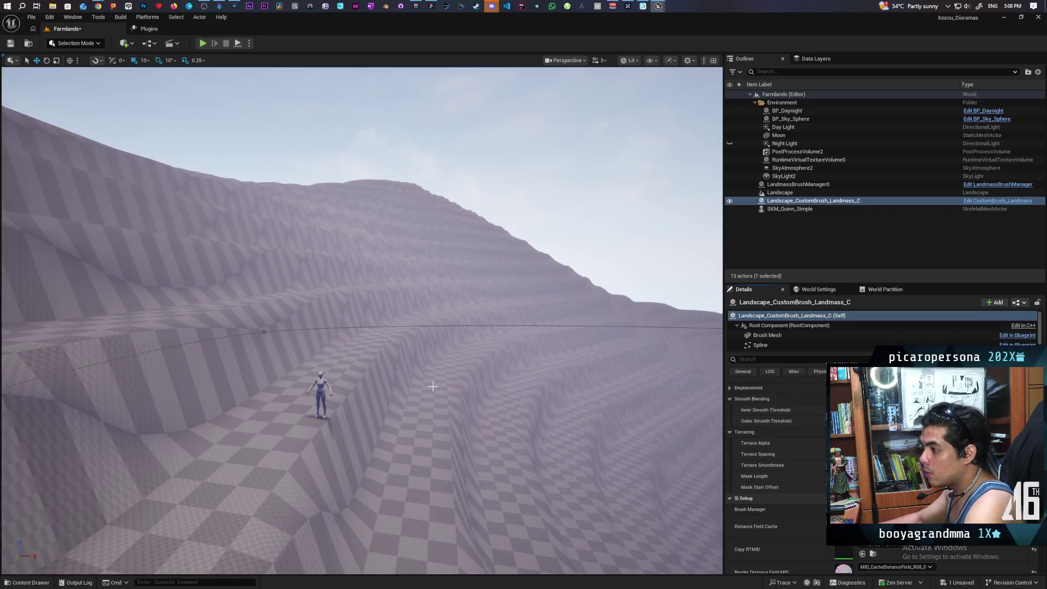
scroll(435, 380, "down", 5)
scroll(359, 327, "up", 5)
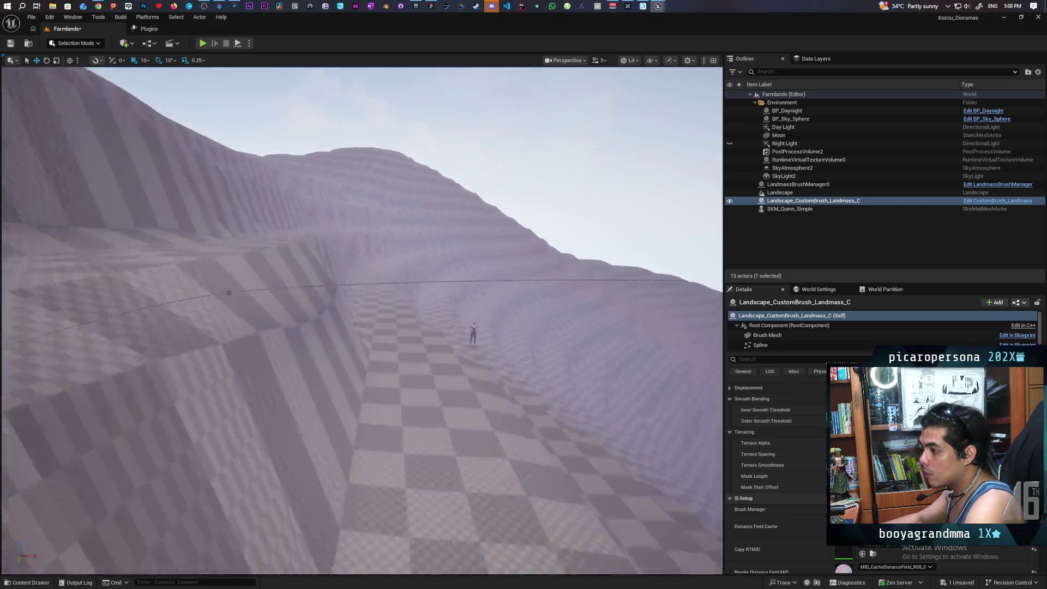
Step: Orbit the viewport across the valley, mannequin and cliff wall to inspect the reshaped terraces
left_click_drag(408, 355, 407, 356)
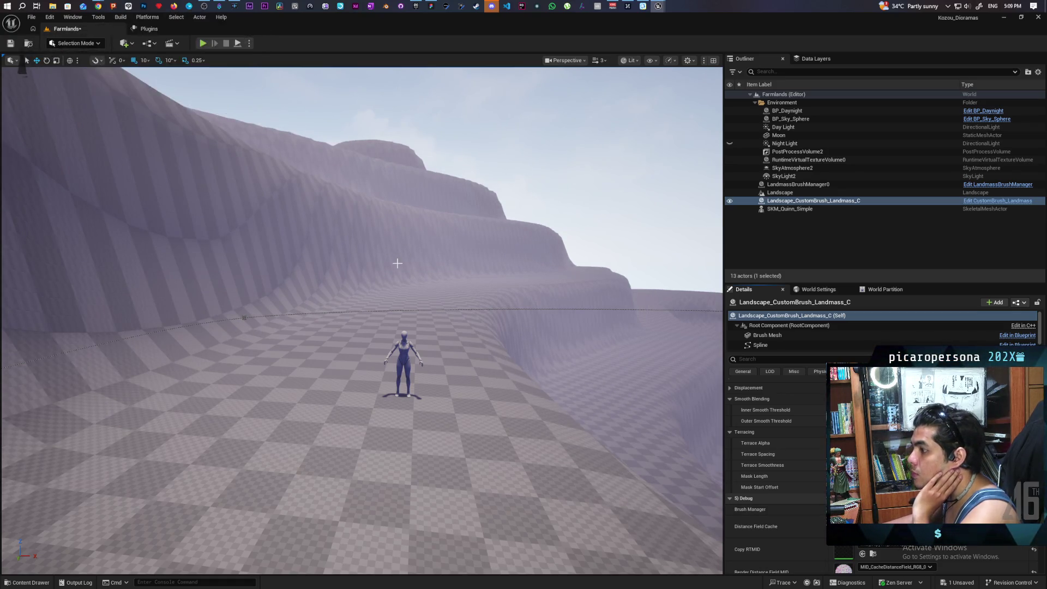
mouse_move(206, 105)
left_mouse_down()
mouse_move(182, 82)
mouse_move(201, 70)
mouse_move(229, 77)
left_mouse_up()
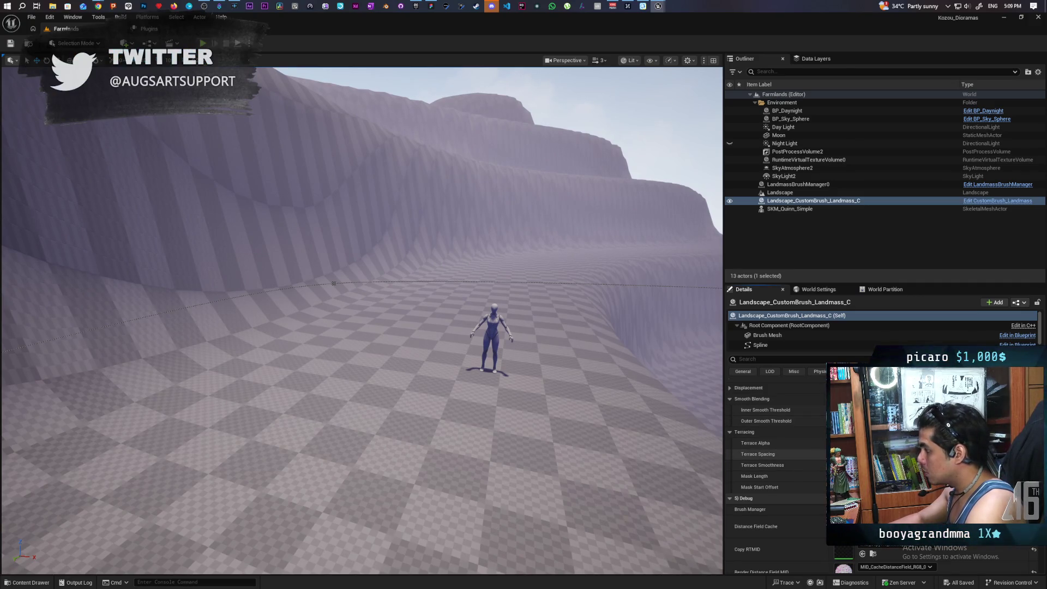
mouse_move(359, 321)
left_mouse_down()
mouse_move(294, 319)
mouse_move(338, 349)
mouse_move(333, 305)
mouse_move(333, 324)
left_mouse_up()
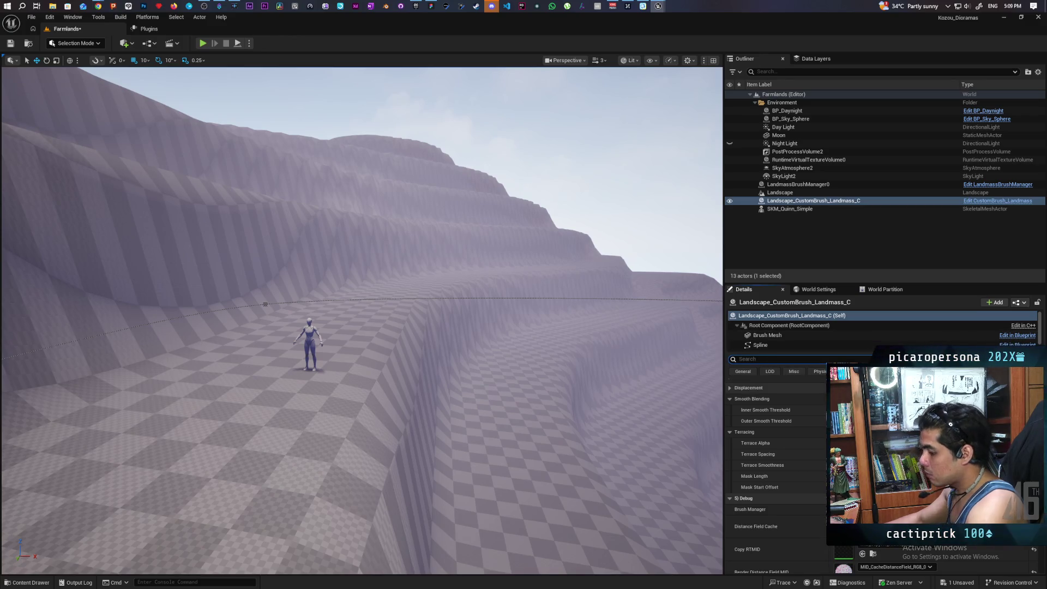
Step: Filter the Details panel with 'hei' to show Displacement Height and Affect Heightmap, then clear it
type("i")
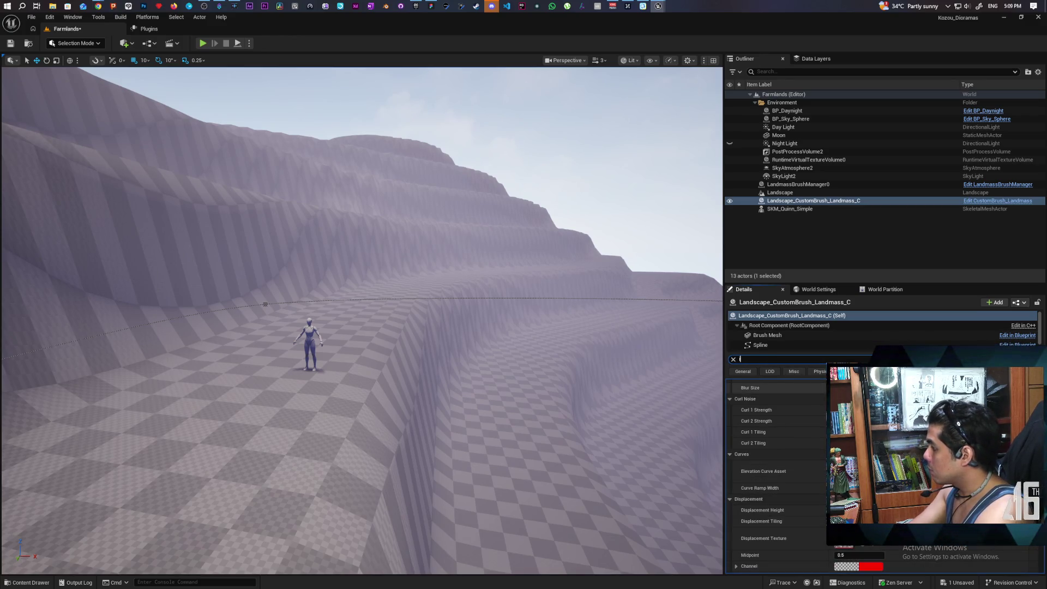
key("BackSpace")
type("ei")
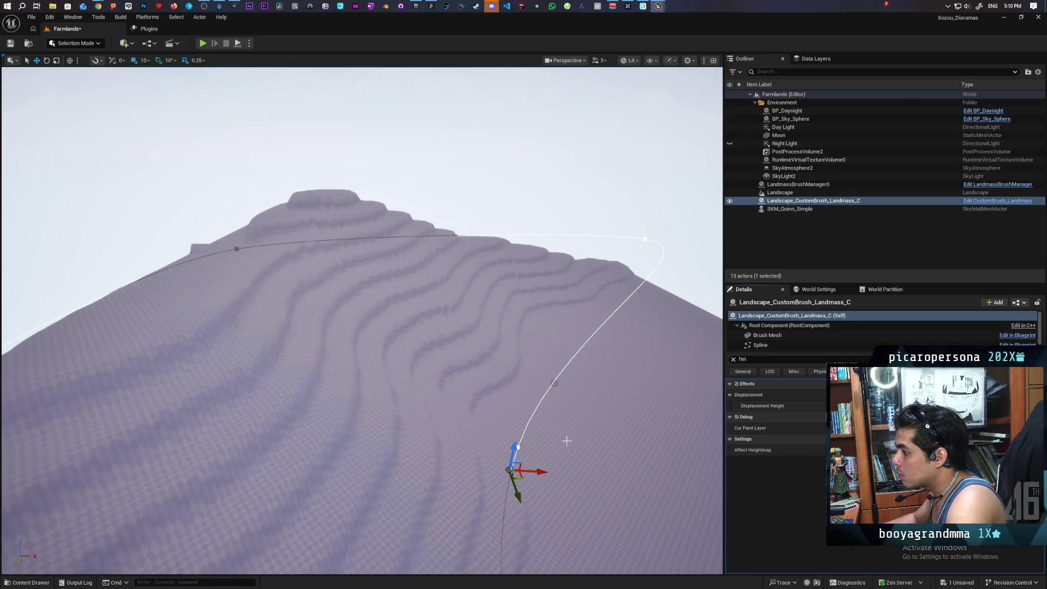
scroll(567, 440, "up", 10)
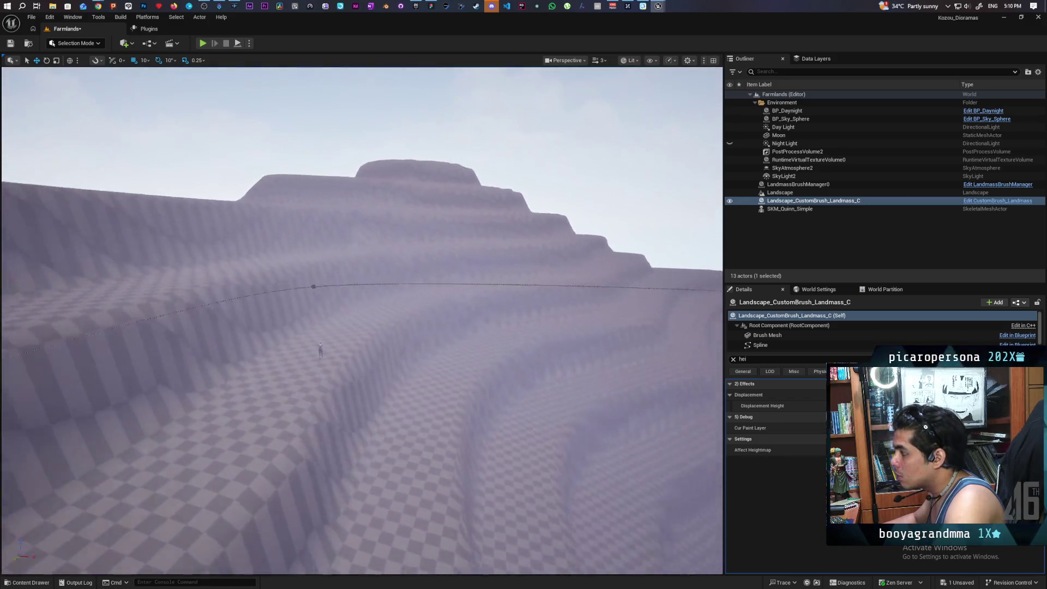
scroll(571, 440, "up", 8)
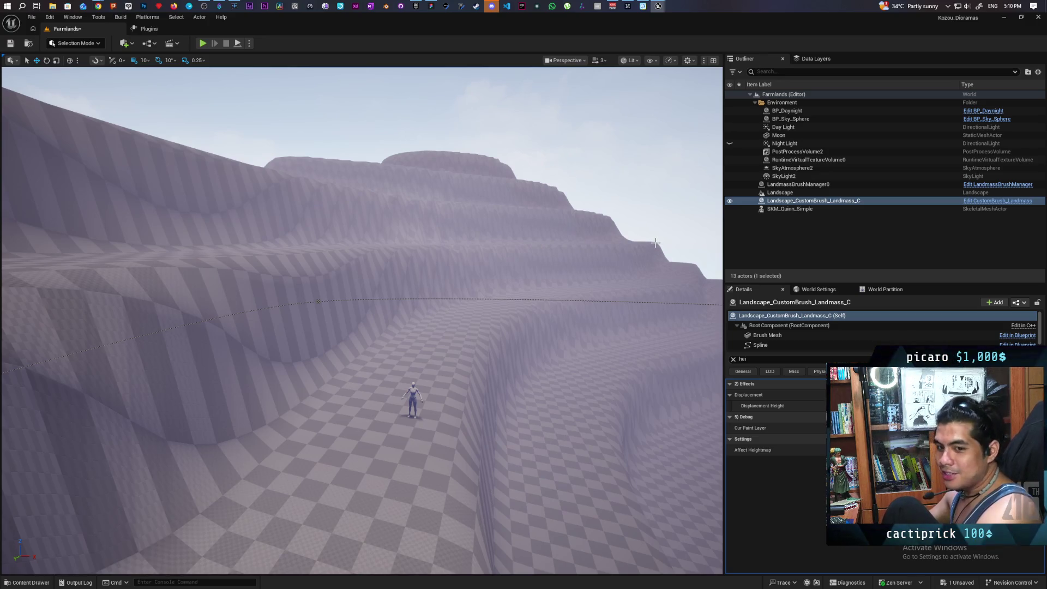
left_click(733, 360)
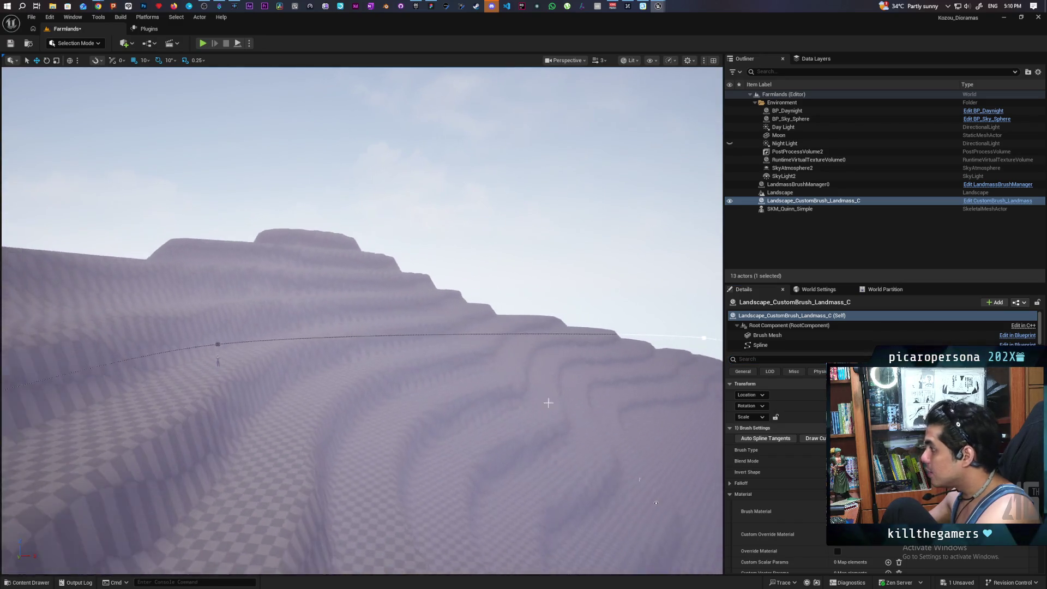
Step: Reselect the Landmass brush, lower a spline point, then undo the change
left_click(779, 193)
left_click(780, 201)
mouse_move(592, 342)
left_mouse_down()
mouse_move(591, 381)
mouse_move(518, 436)
mouse_move(545, 371)
left_mouse_up()
left_click_drag(556, 443, 438, 448)
mouse_move(334, 427)
left_mouse_down()
mouse_move(345, 553)
mouse_move(188, 564)
left_mouse_up()
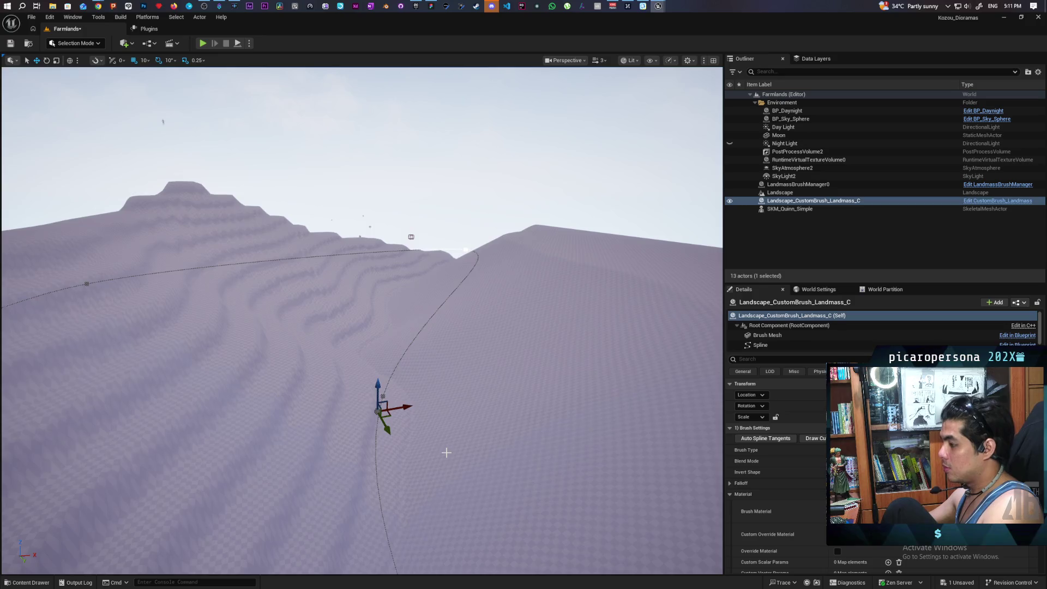
key("ctrl+z")
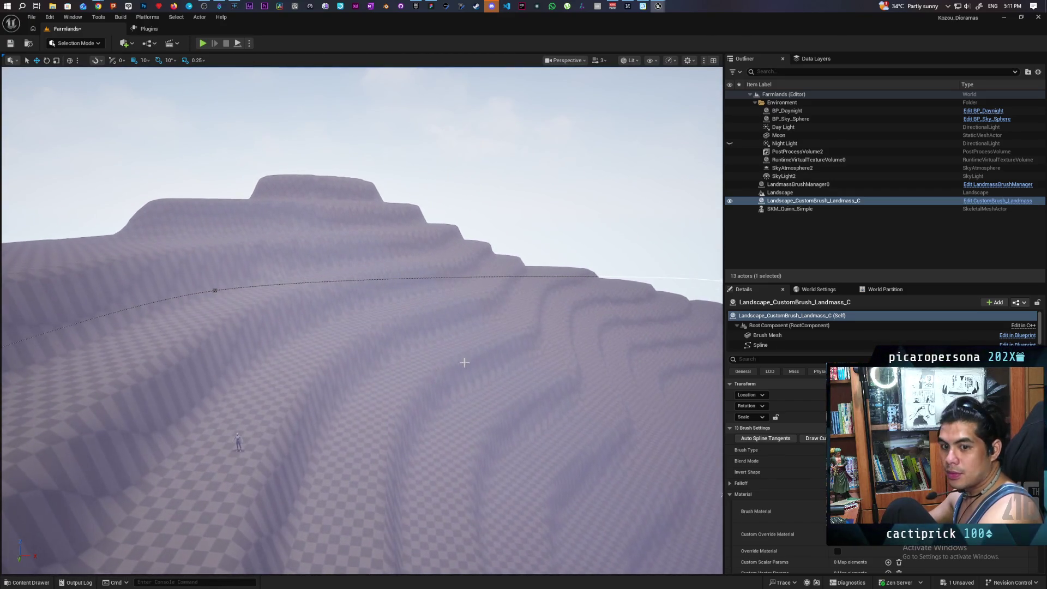
Step: In Chrome, open a new tab and type the search 'ue5 terracing'
mouse_move(106, 5)
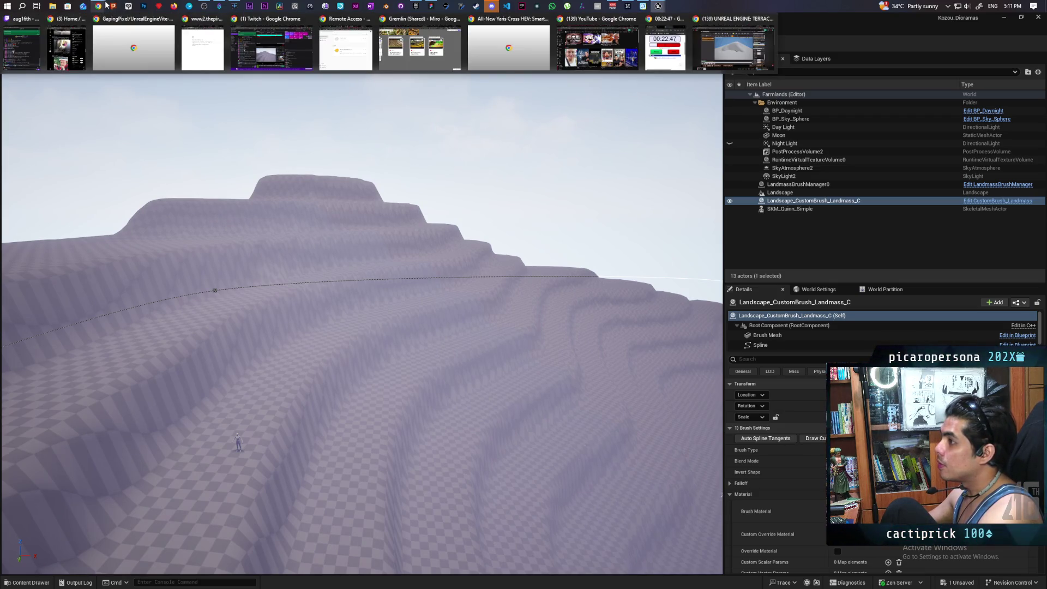
left_click(733, 47)
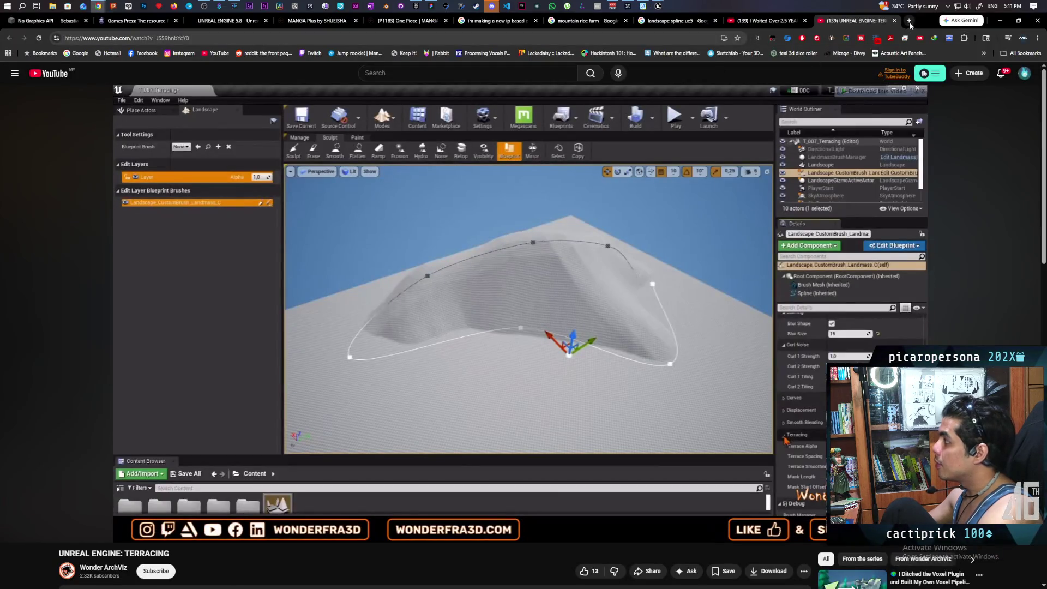
left_click(909, 21)
type("ue5 terracing")
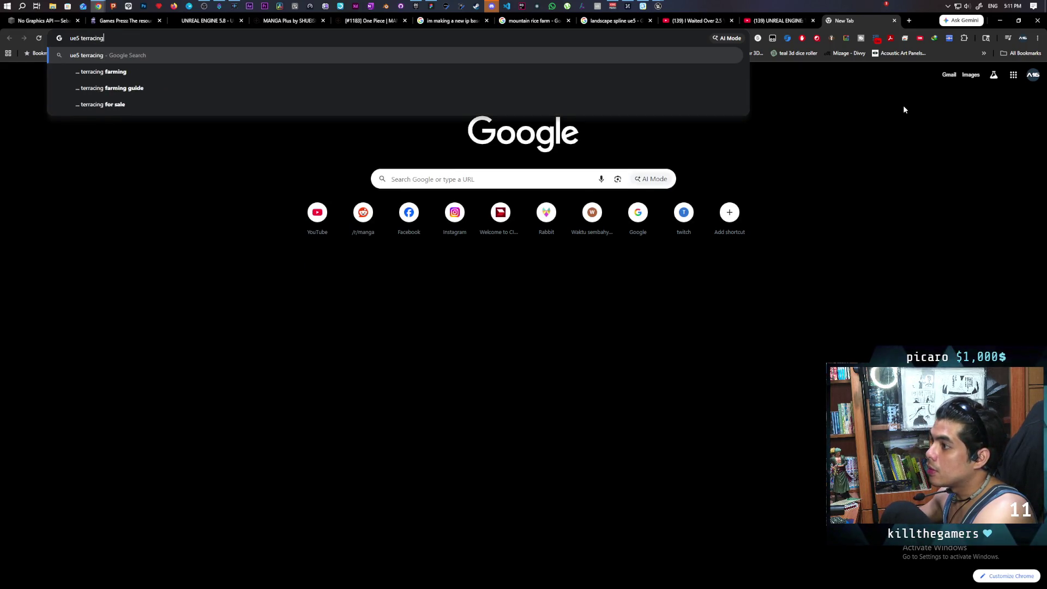
Step: Search Google for 'ue5 terracing farming' and scroll through the results
key("Down")
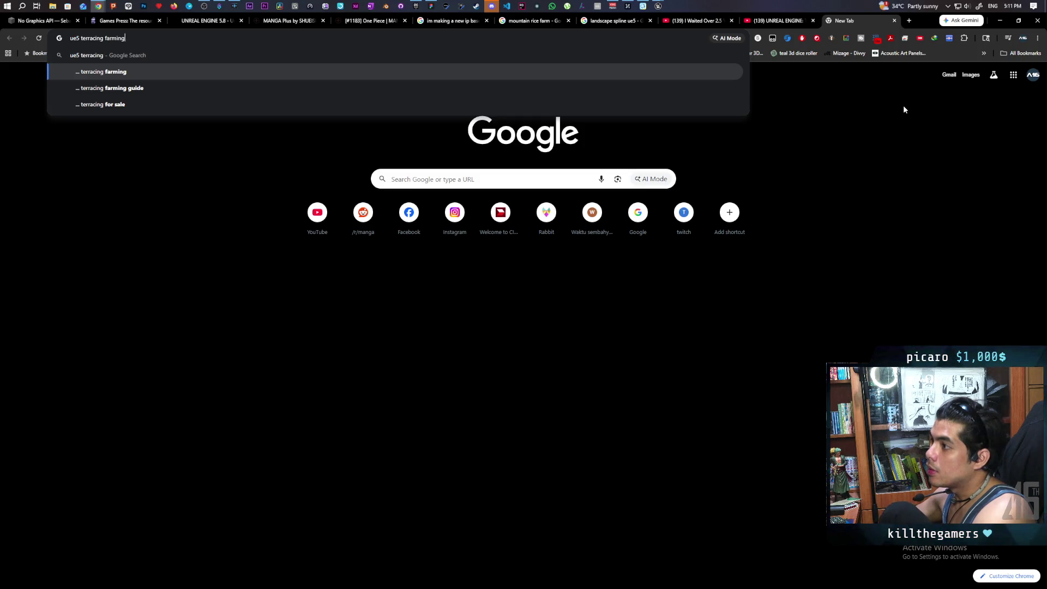
key("Return")
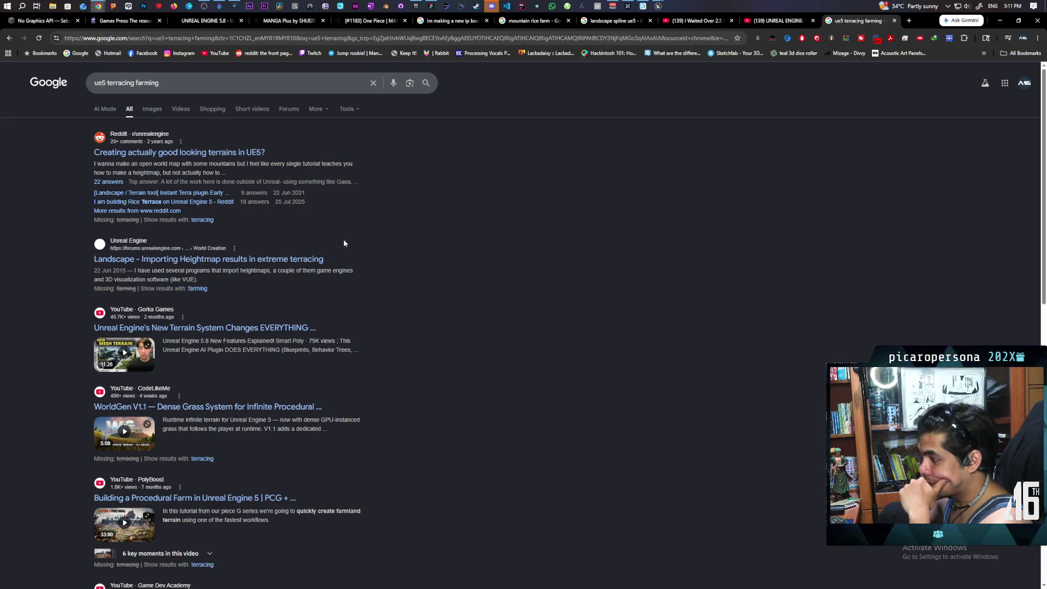
scroll(395, 269, "down", 3)
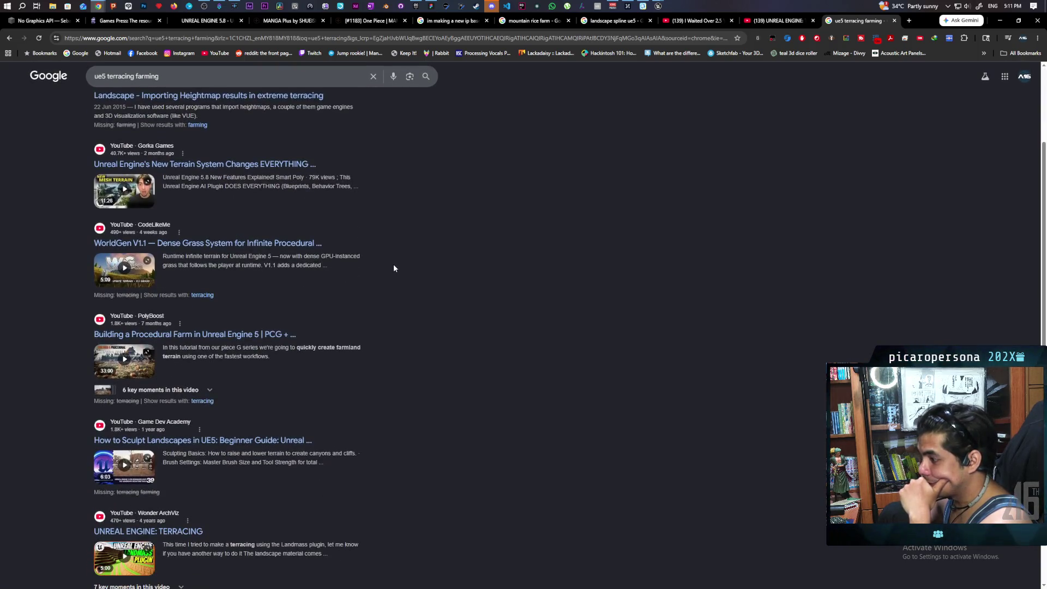
scroll(394, 268, "down", 1)
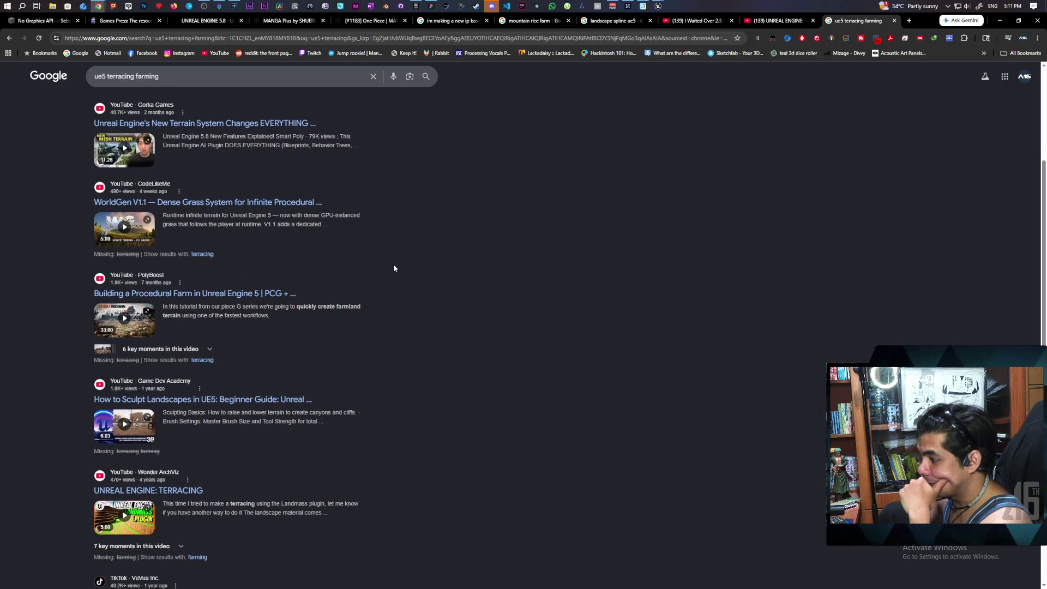
scroll(392, 268, "down", 2)
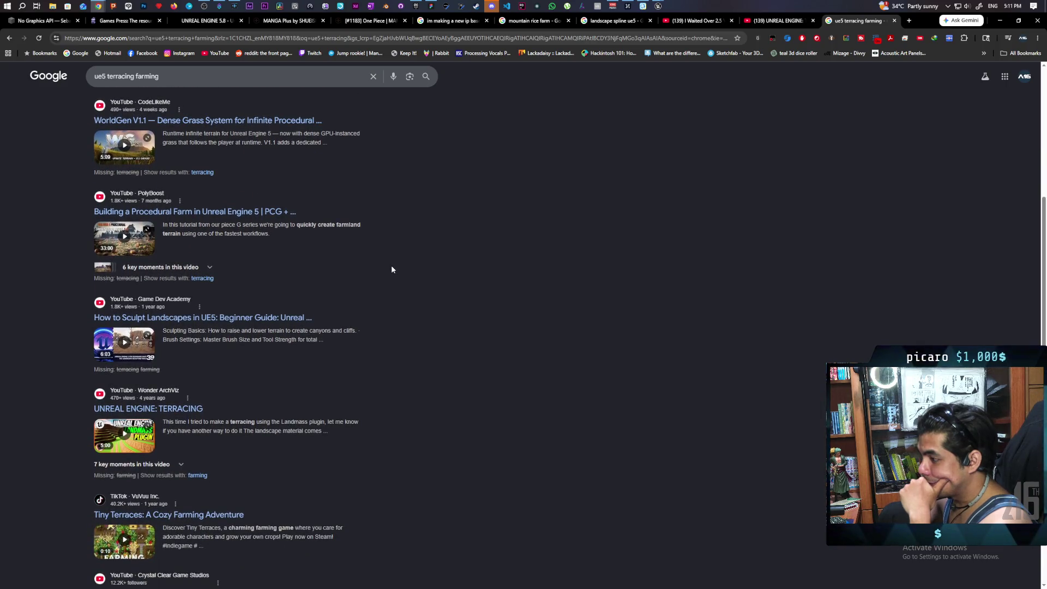
scroll(391, 269, "down", 2)
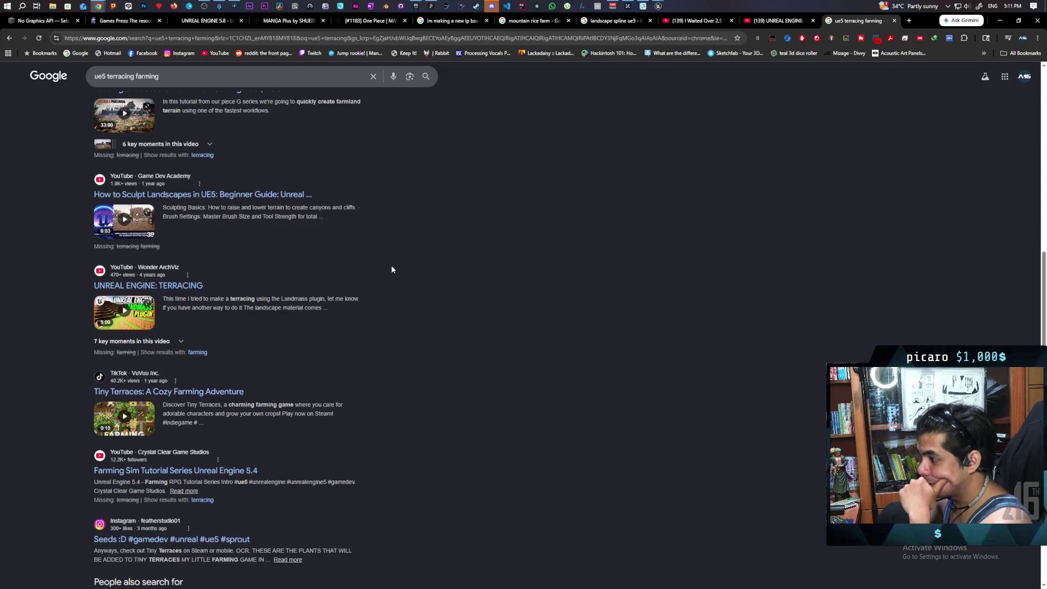
scroll(391, 269, "down", 3)
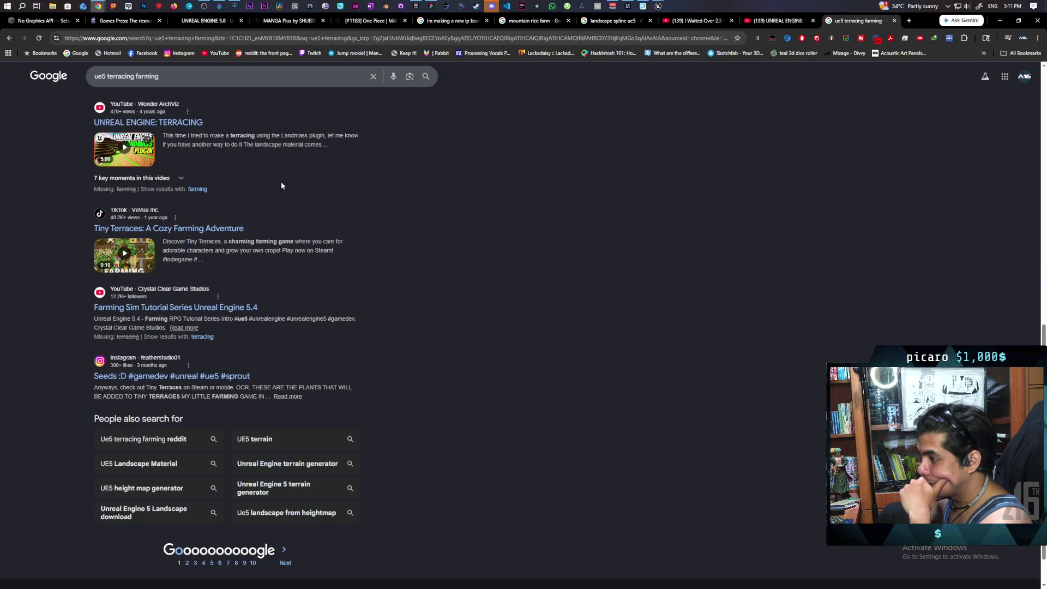
scroll(264, 116, "up", 5)
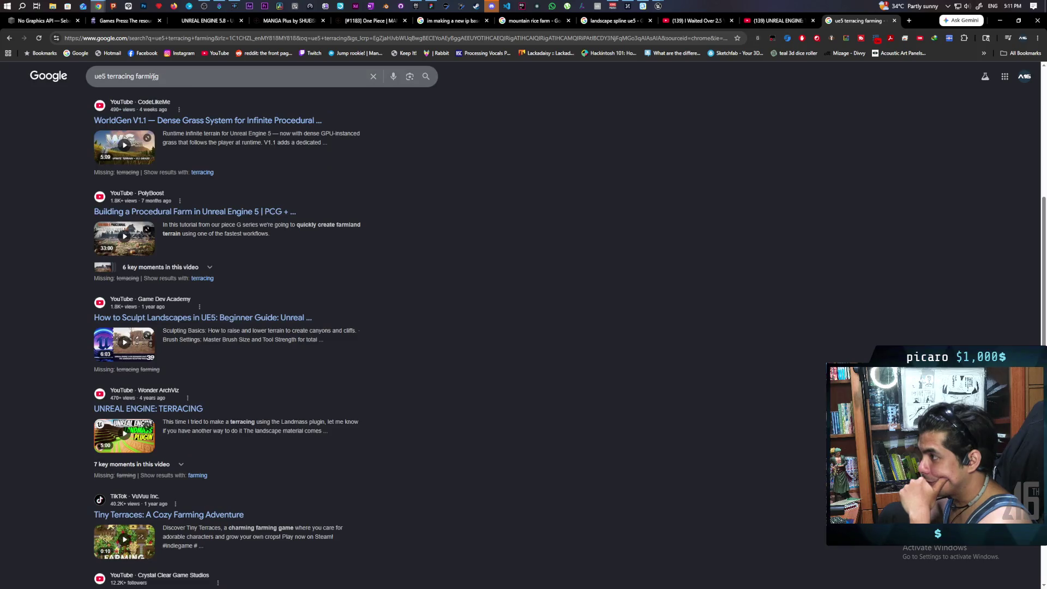
Step: Replace 'farming' with 'landscape', browse the new results, then return to Unreal Editor
double_click(216, 67)
double_click(328, 80)
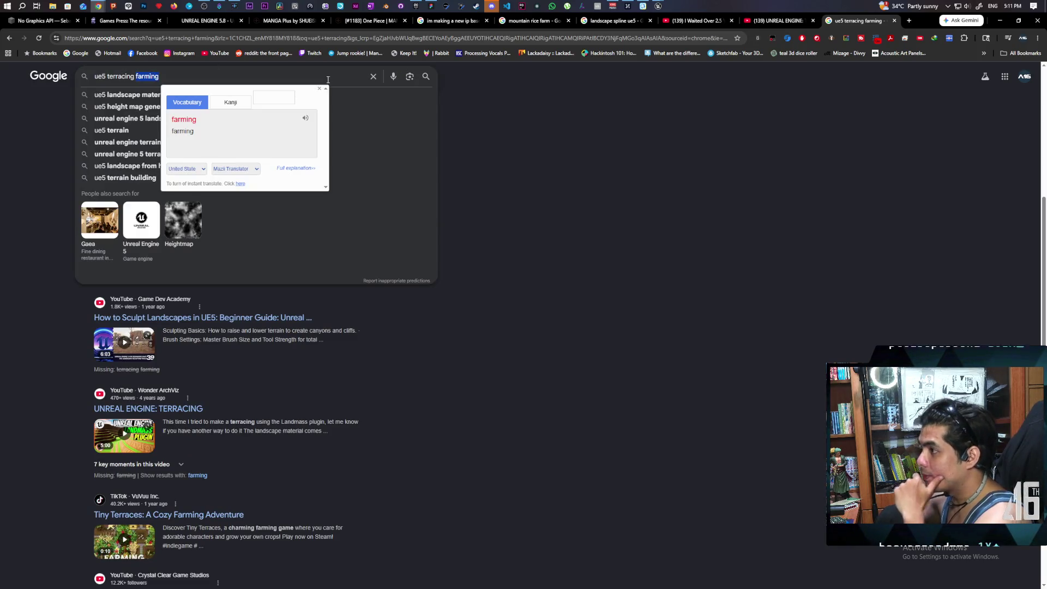
type("land")
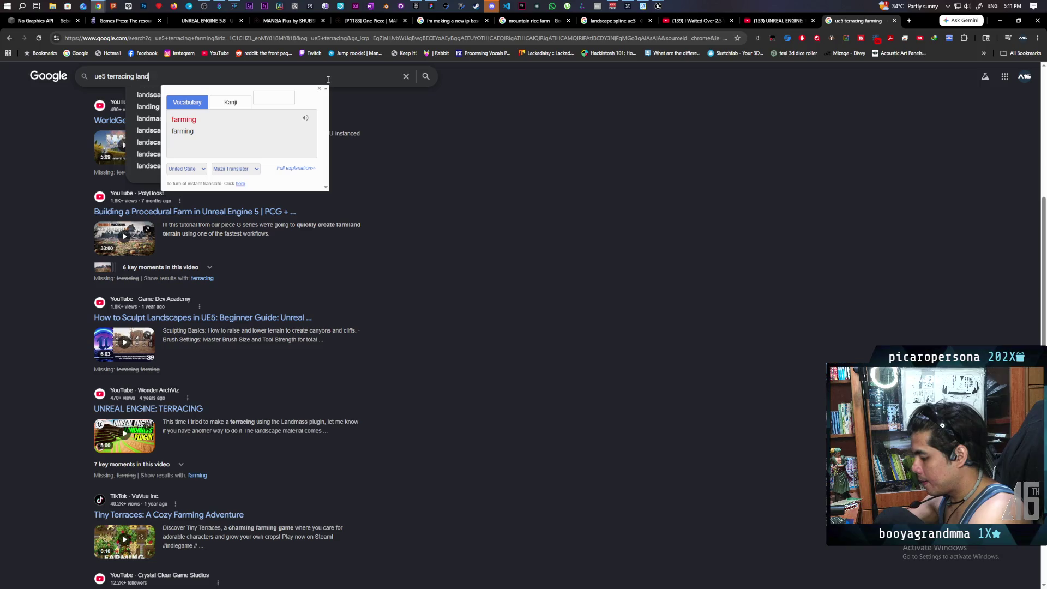
type("scape")
key("Return")
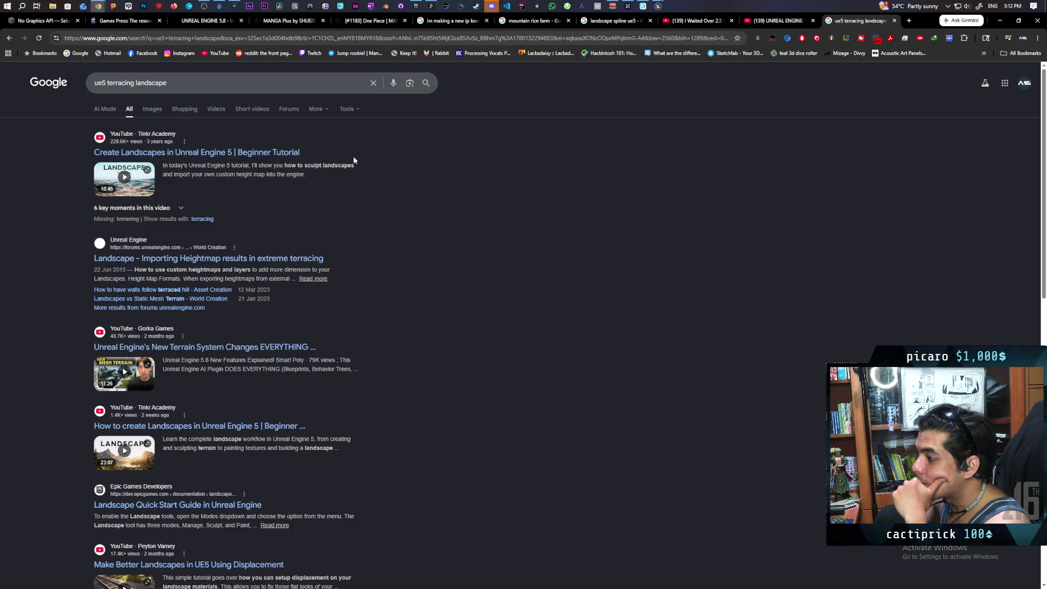
scroll(355, 173, "down", 2)
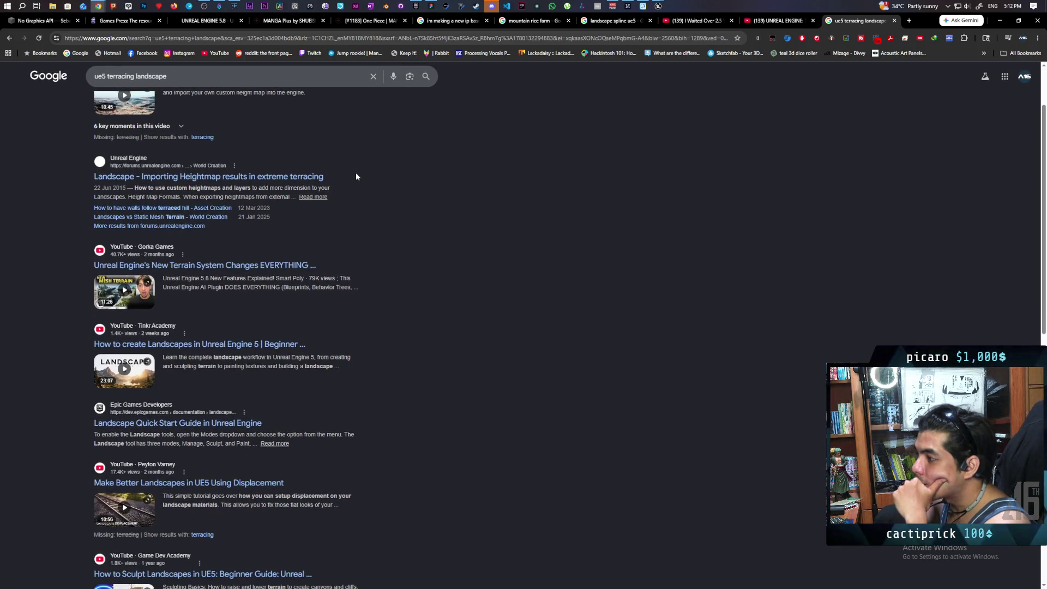
scroll(357, 177, "down", 3)
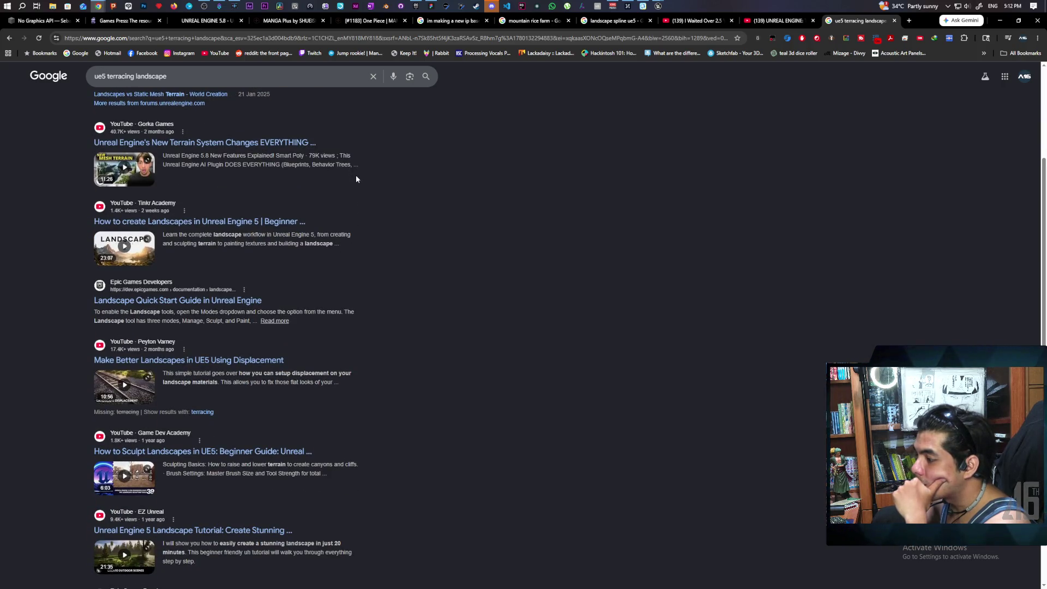
scroll(356, 178, "down", 2)
scroll(356, 178, "up", 1)
scroll(355, 179, "down", 2)
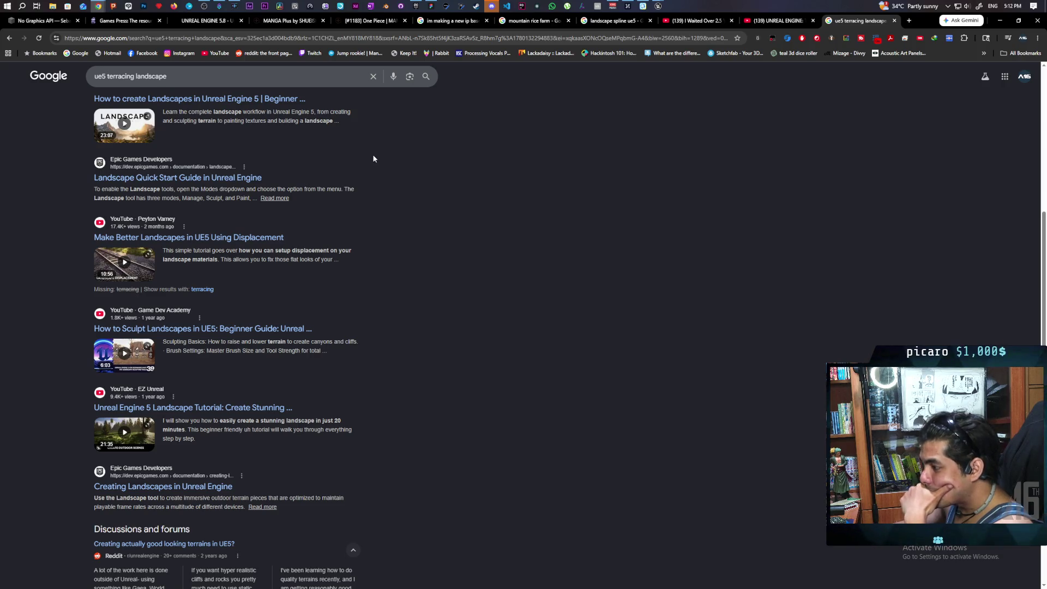
scroll(373, 159, "down", 3)
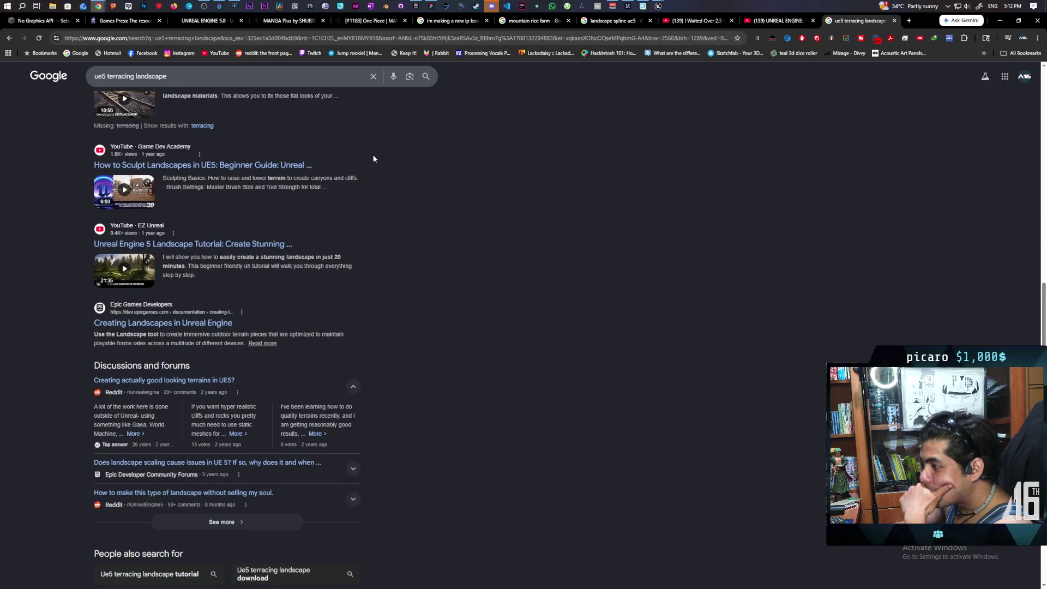
scroll(374, 158, "up", 6)
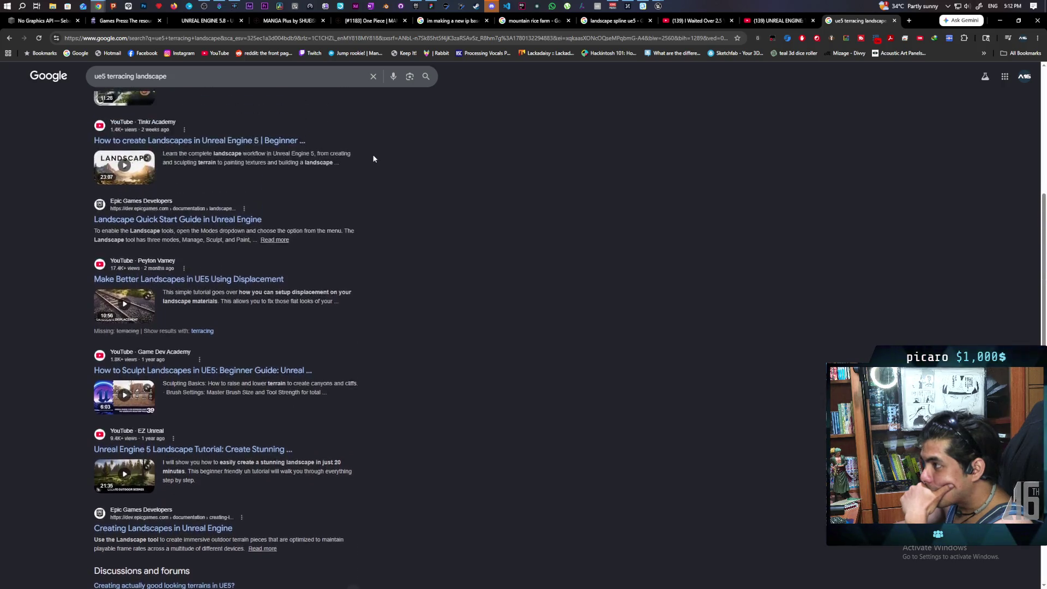
mouse_move(660, 6)
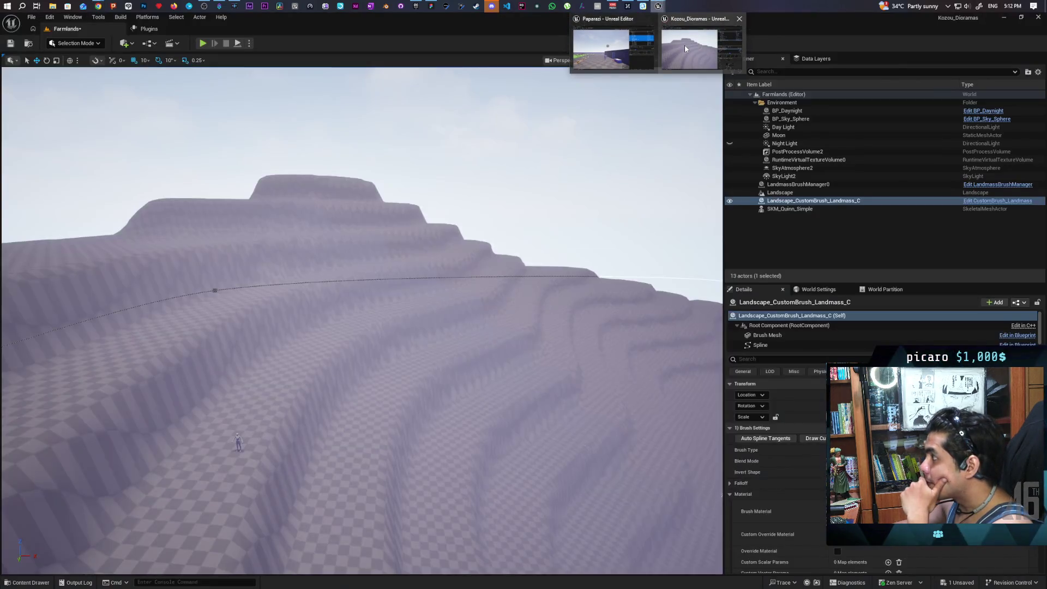
left_click(684, 44)
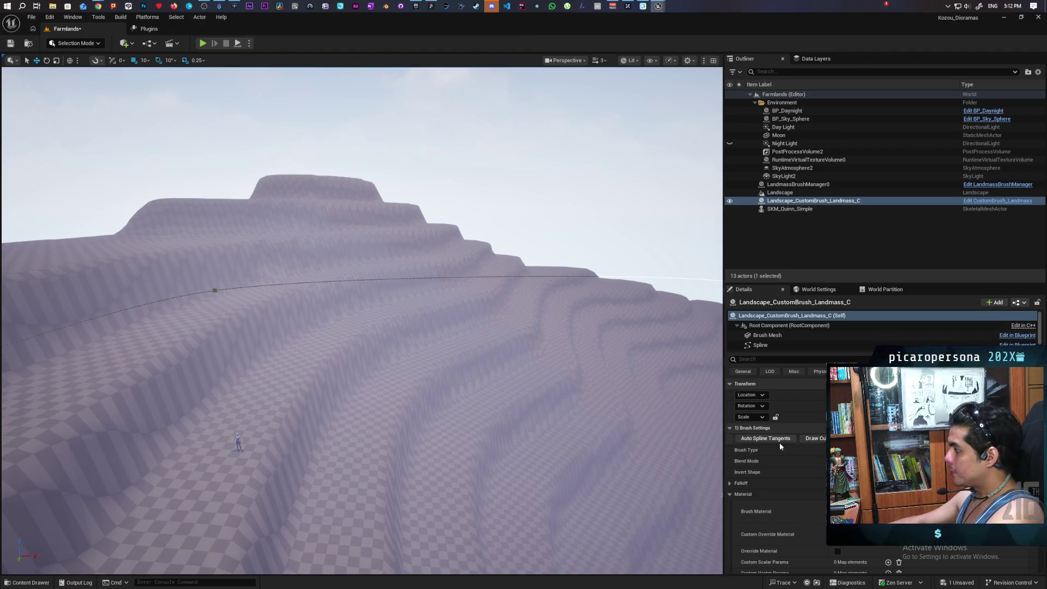
Step: Scroll the brush's Details to Effects > Curl Noise and raise the Curl strength values
scroll(769, 477, "down", 4)
scroll(775, 478, "down", 3)
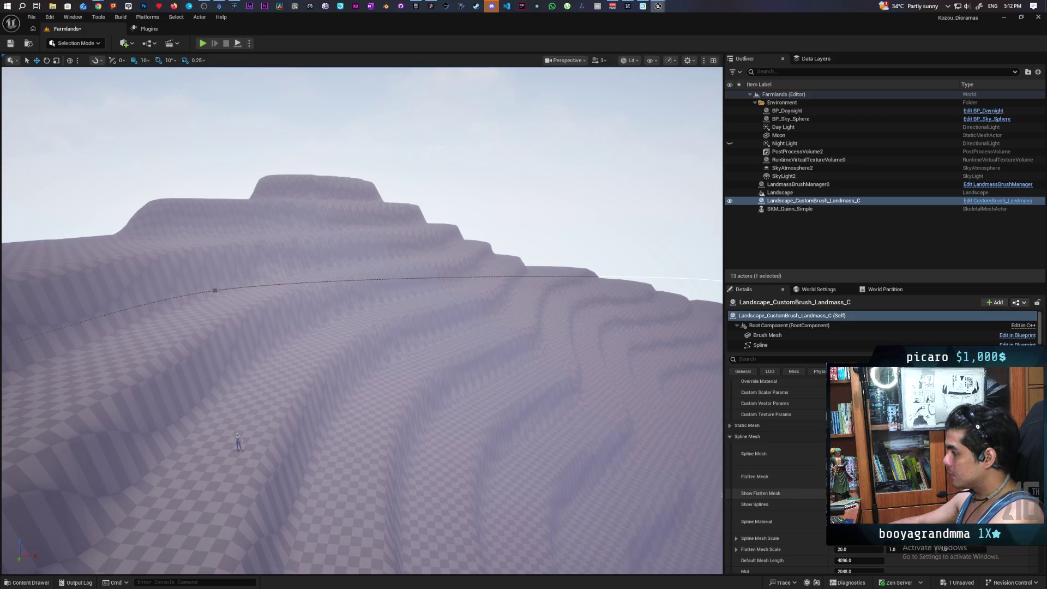
mouse_move(591, 450)
left_mouse_down()
mouse_move(578, 477)
mouse_move(595, 488)
mouse_move(598, 462)
left_mouse_up()
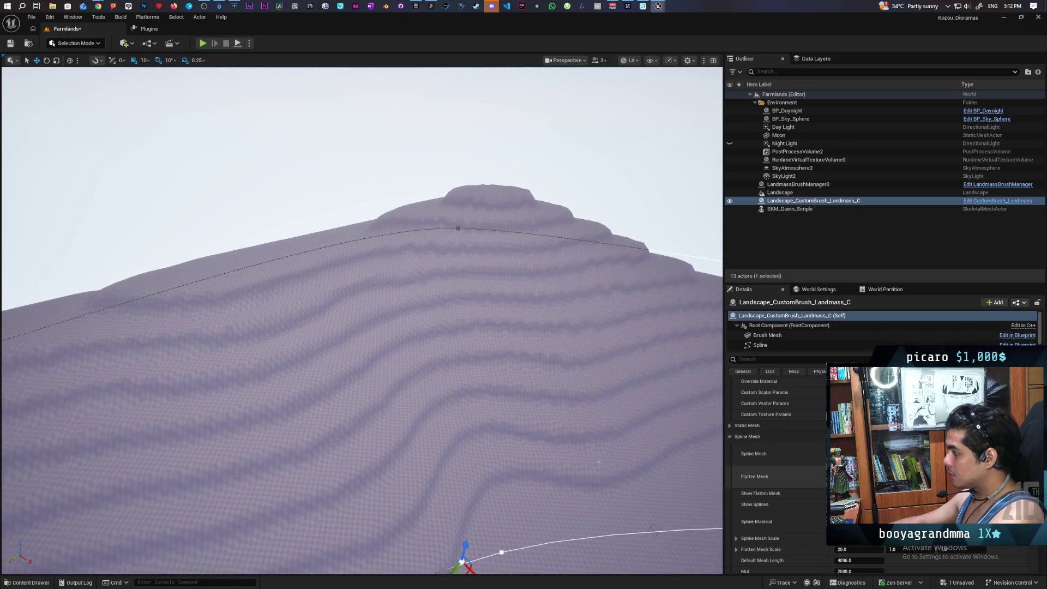
scroll(769, 484, "down", 3)
scroll(774, 482, "down", 3)
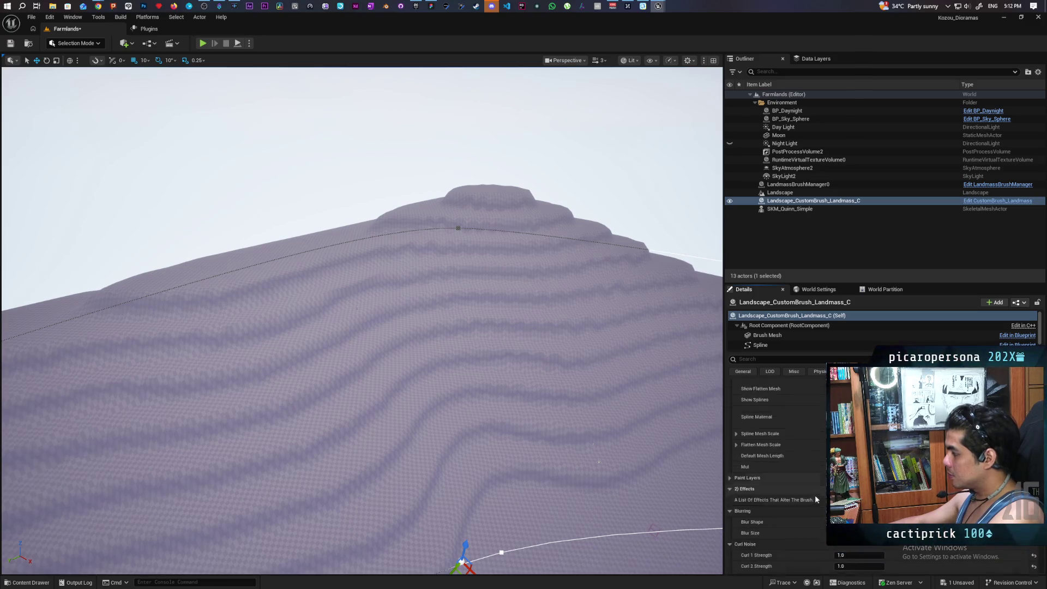
scroll(771, 462, "down", 1)
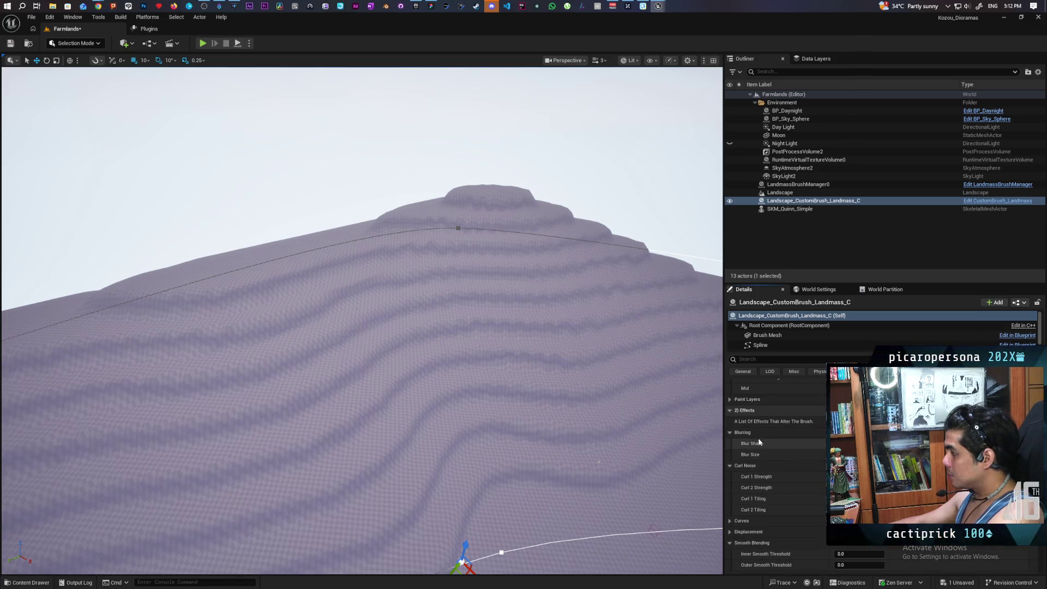
scroll(782, 430, "down", 1)
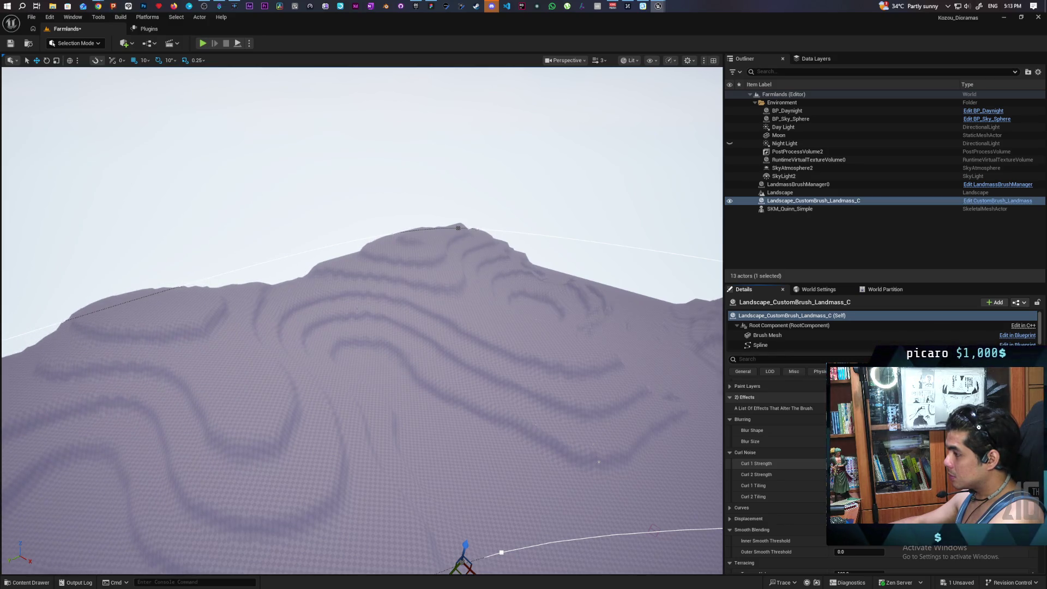
left_click_drag(518, 433, 401, 409)
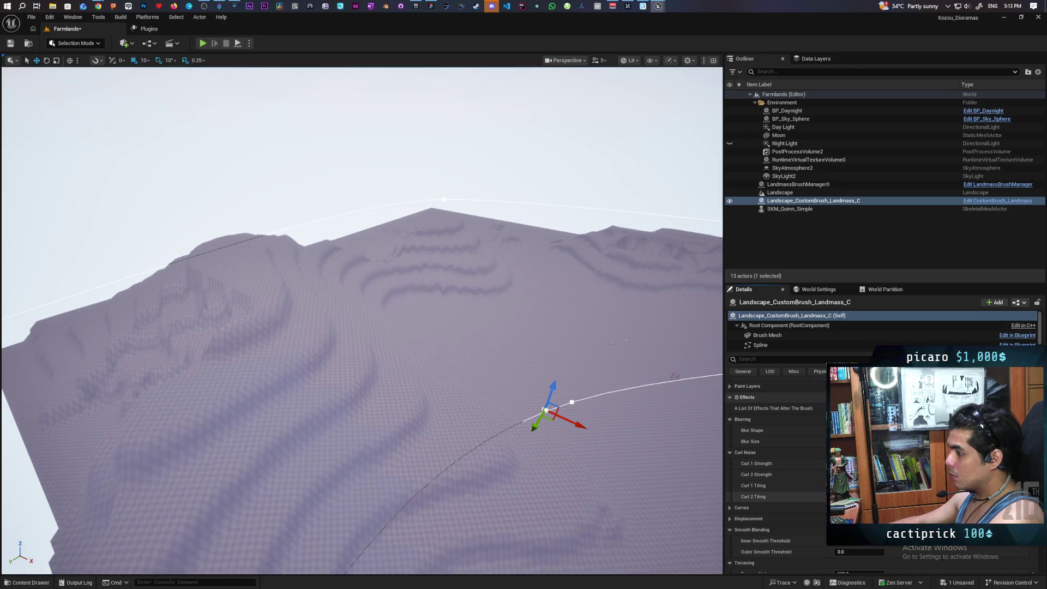
Step: Undo the Curl 2 Strength edit with Ctrl+Z and zoom around to inspect the terraces
mouse_move(360, 322)
left_mouse_down()
mouse_move(415, 295)
mouse_move(455, 307)
left_mouse_up()
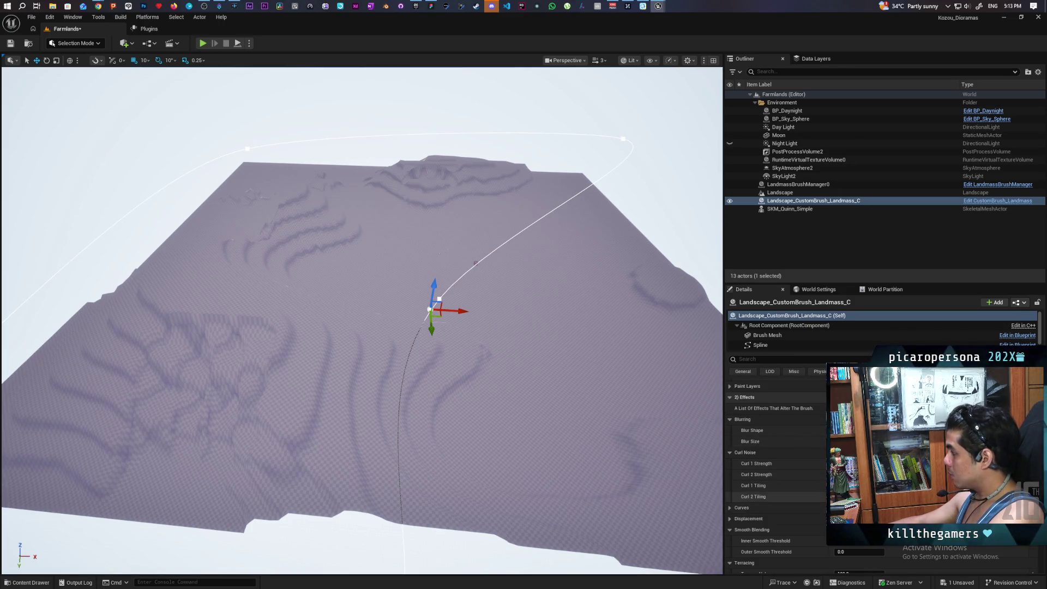
key("ctrl+z")
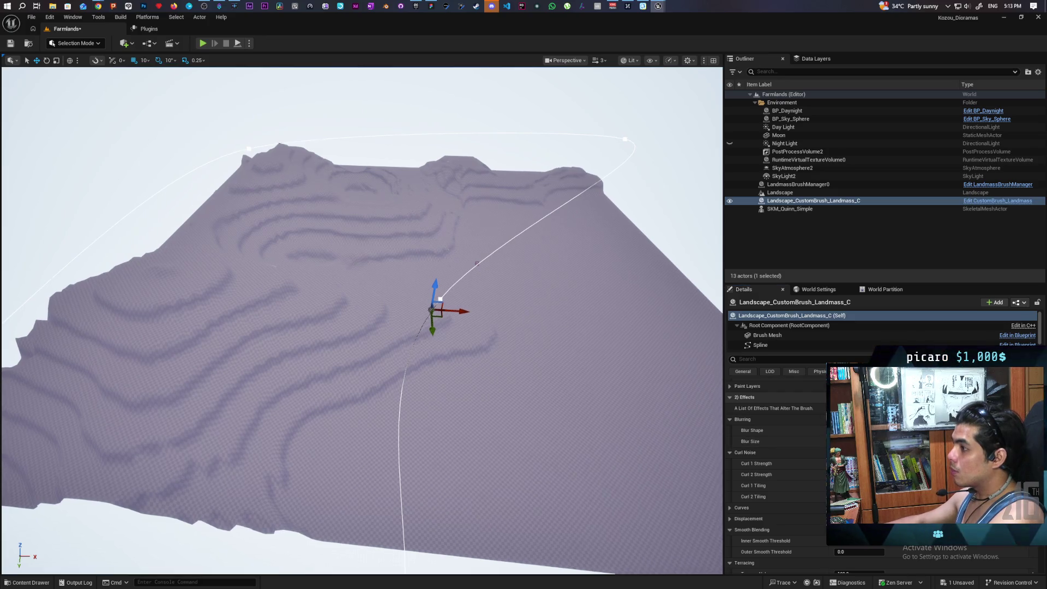
scroll(362, 321, "up", 5)
scroll(362, 320, "down", 10)
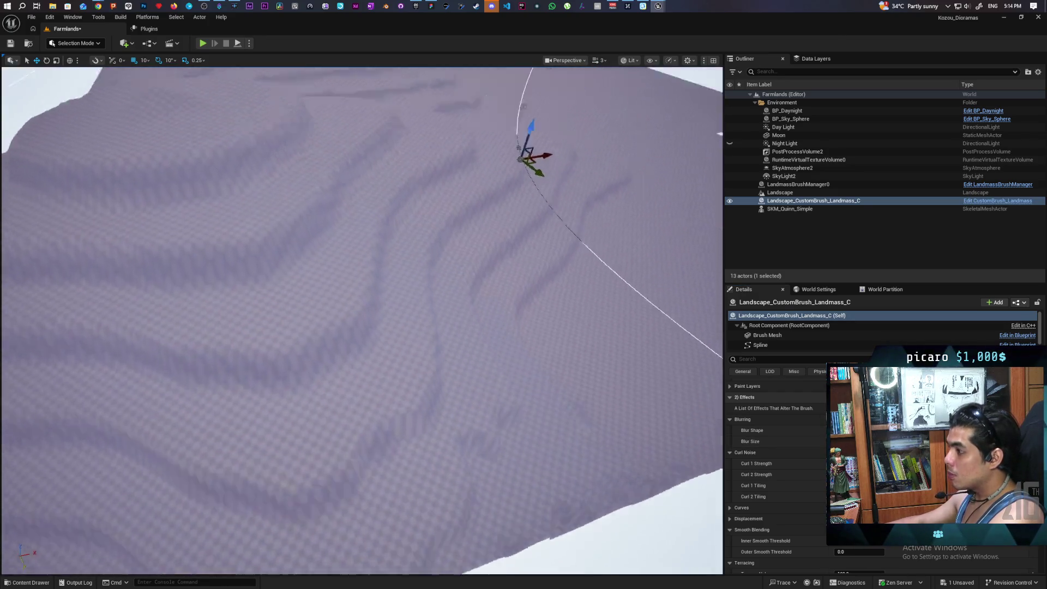
scroll(362, 321, "up", 6)
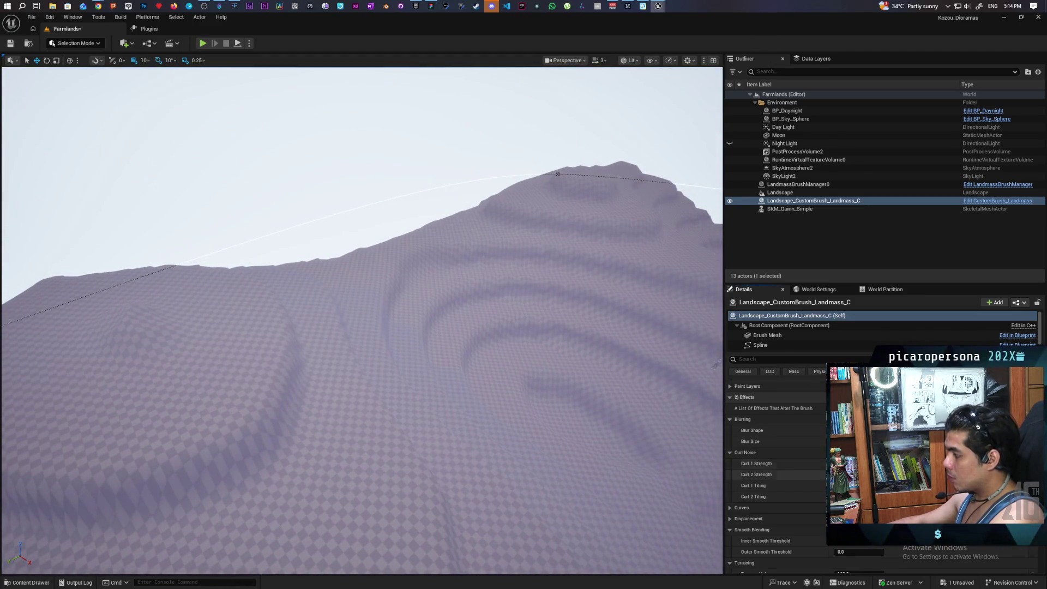
scroll(465, 402, "down", 5)
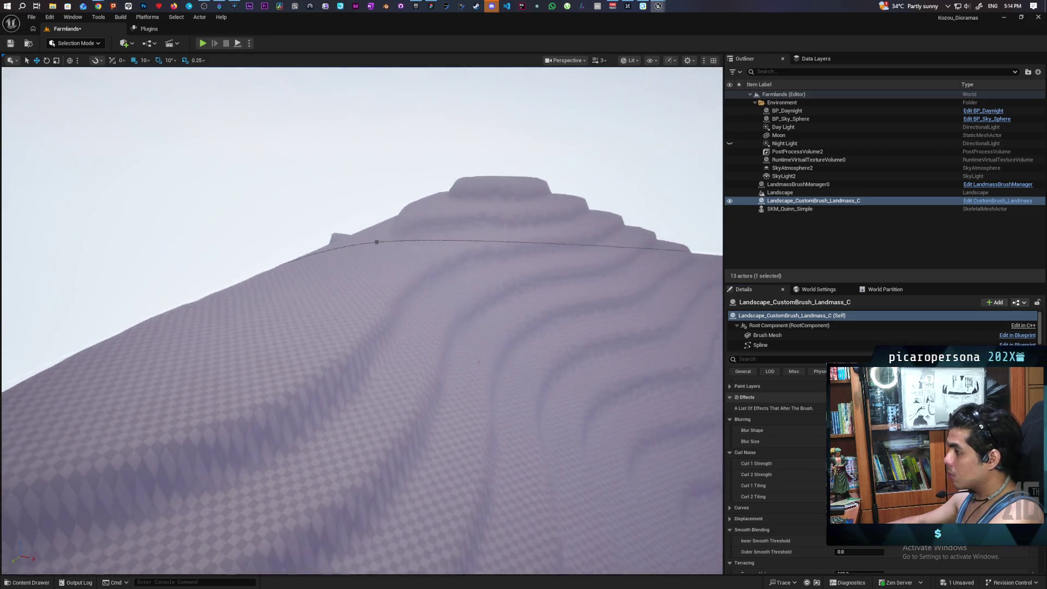
scroll(362, 321, "down", 3)
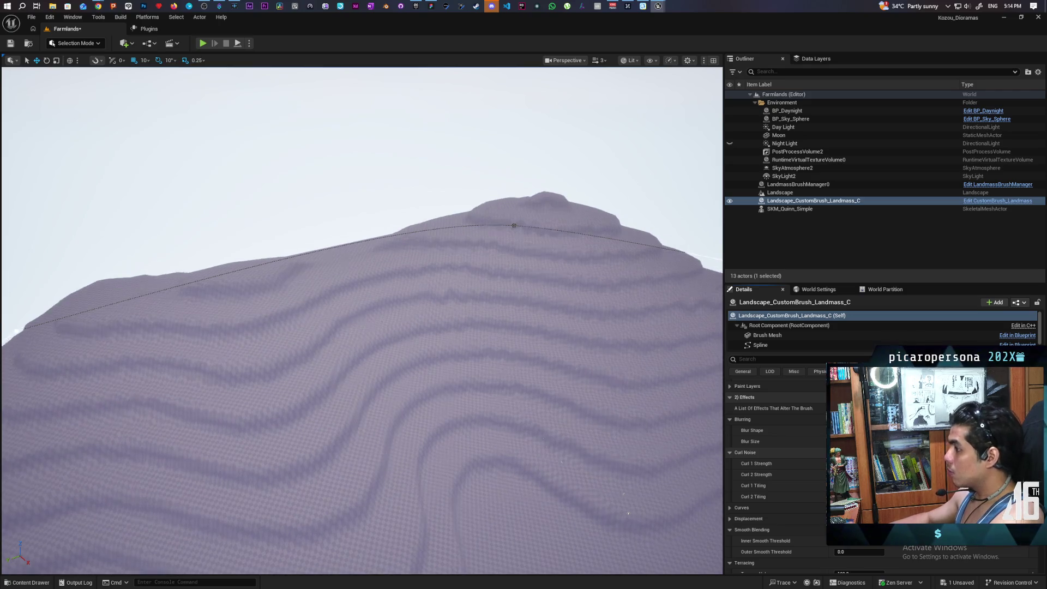
scroll(611, 416, "down", 5)
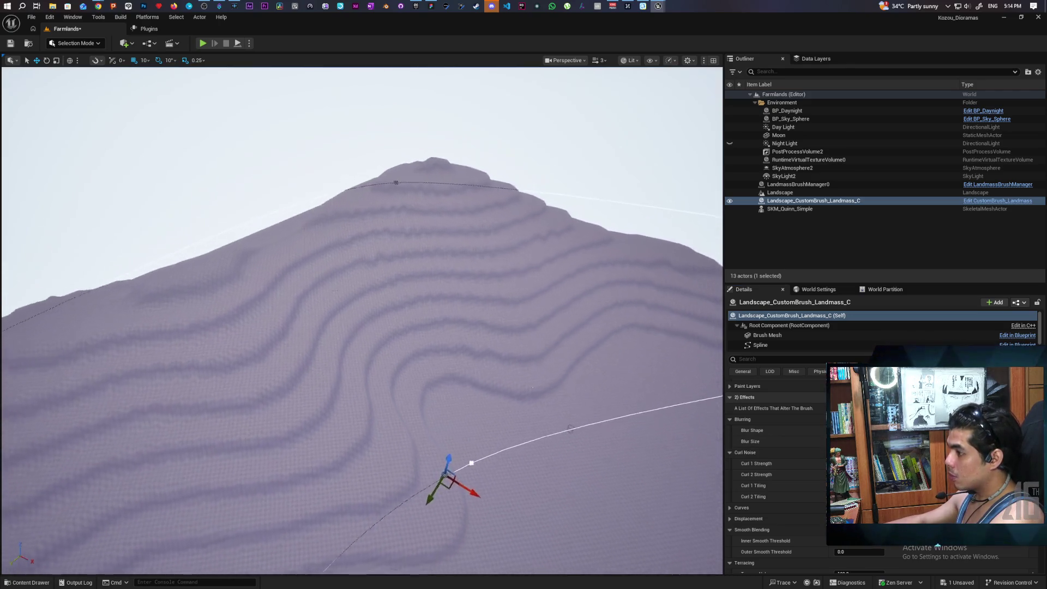
scroll(611, 416, "down", 3)
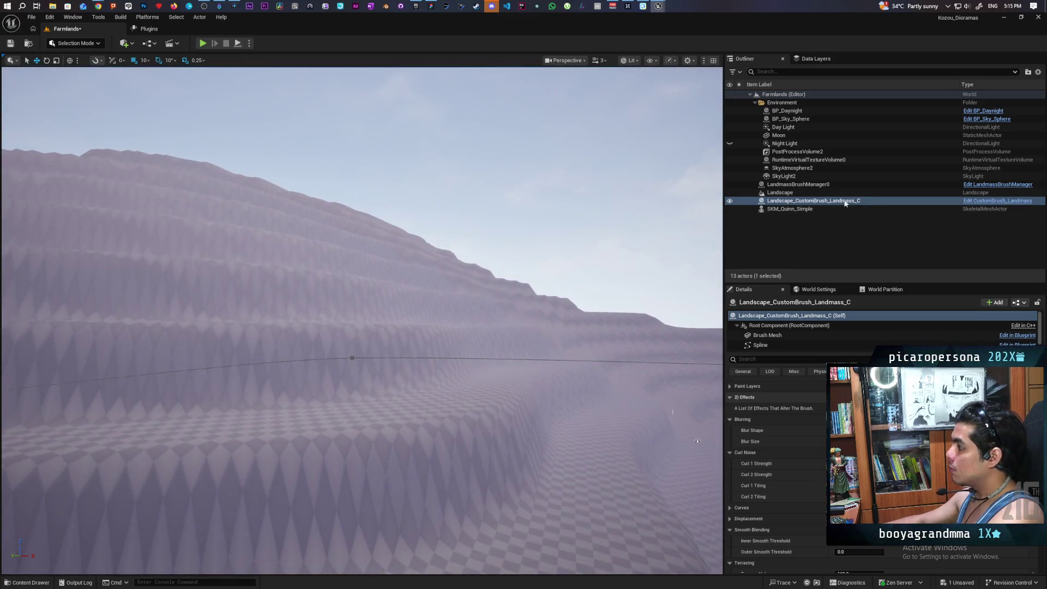
Step: Stand SKM_Quinn_Simple on a lower curving terrace, snapped to the ground with End, and save Farmlands
double_click(793, 208)
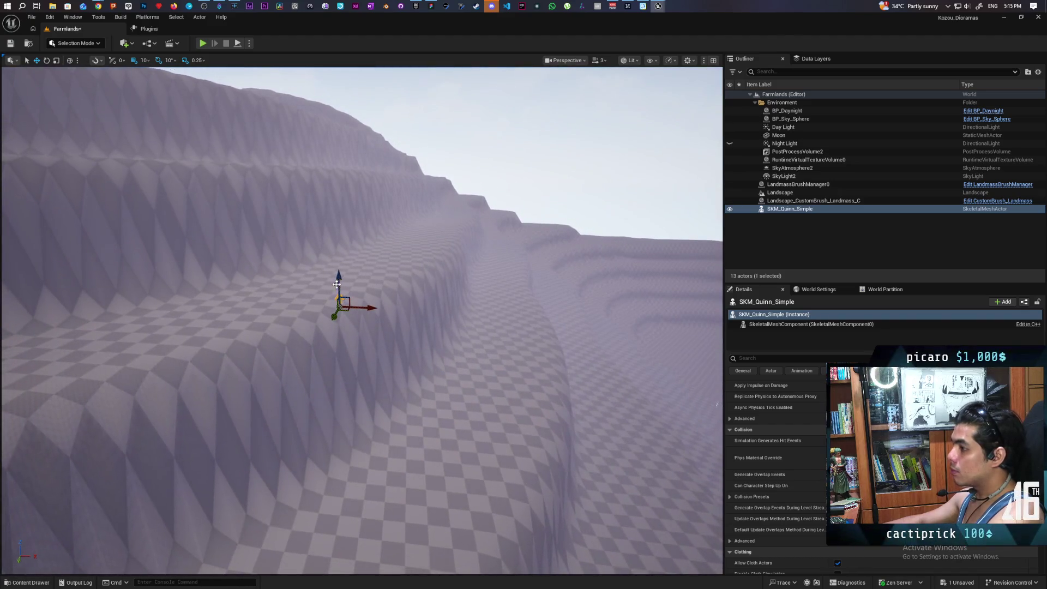
mouse_move(337, 284)
left_mouse_down()
mouse_move(339, 251)
mouse_move(359, 224)
left_mouse_up()
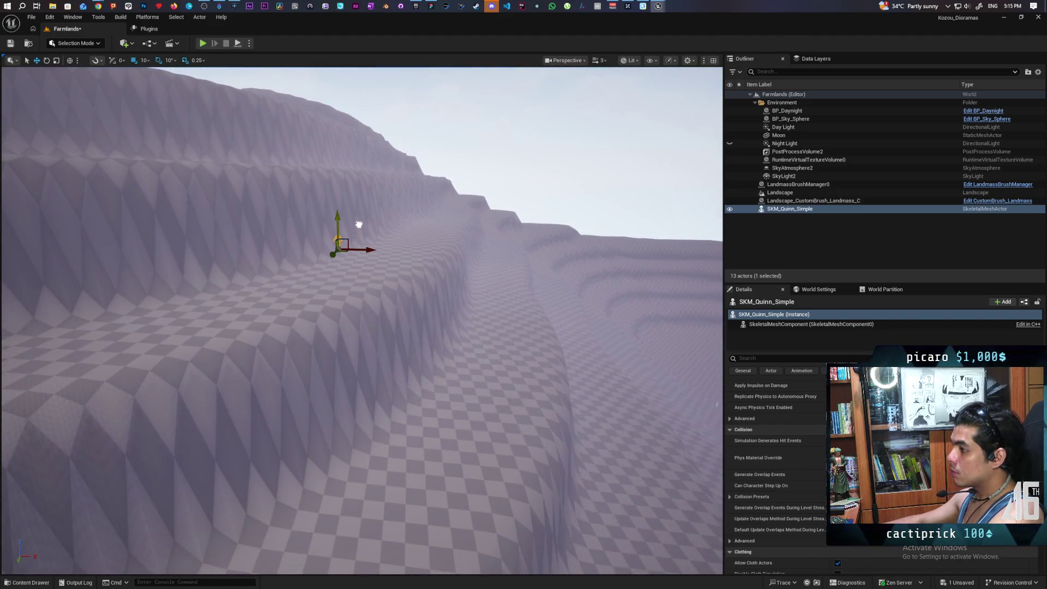
key("f")
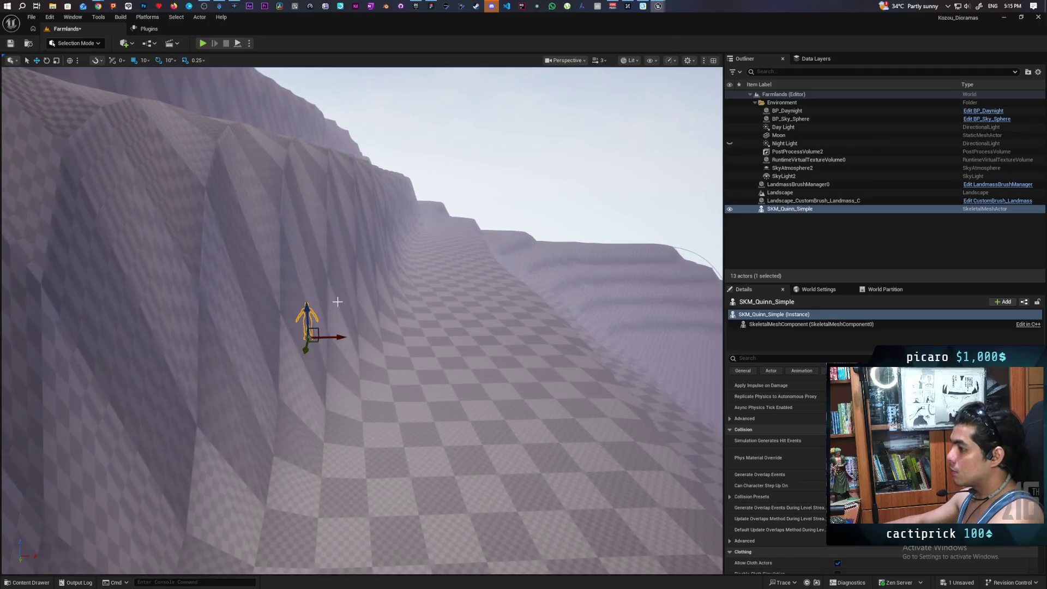
left_click_drag(336, 337, 464, 338)
mouse_move(433, 301)
left_mouse_down()
mouse_move(507, 287)
mouse_move(527, 268)
mouse_move(498, 246)
left_mouse_up()
key("End")
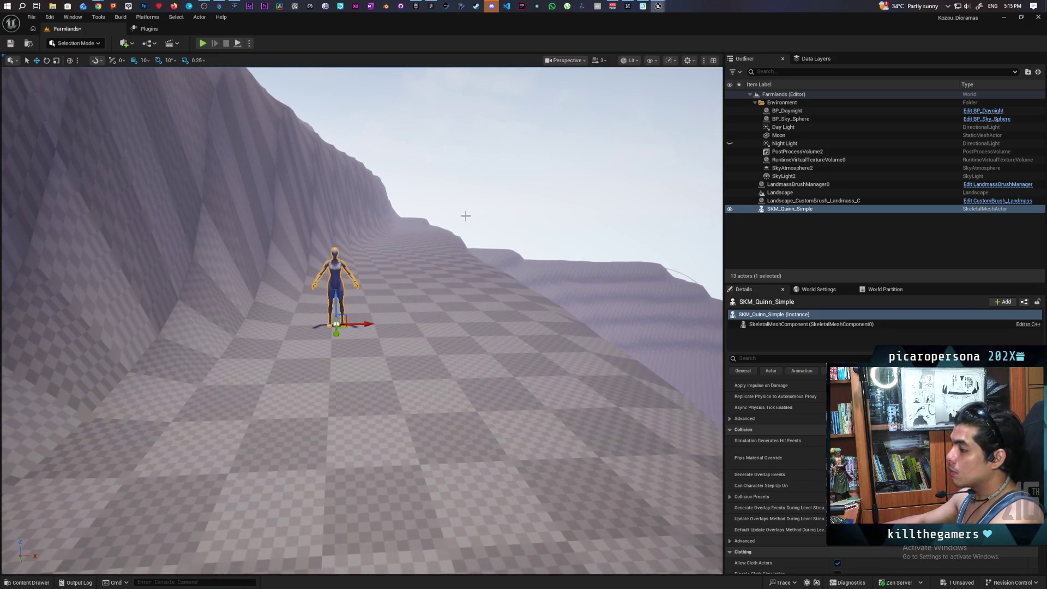
left_click_drag(391, 198, 269, 130)
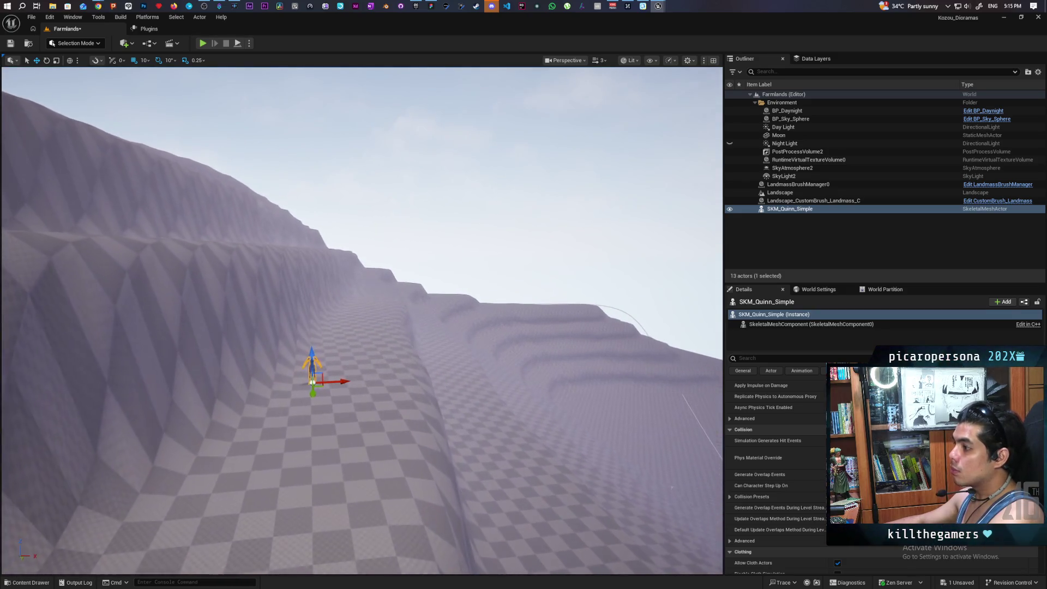
key("ctrl+s")
Step: Search Google in Chrome for 'how to specify height in landmass ue5'
mouse_move(98, 6)
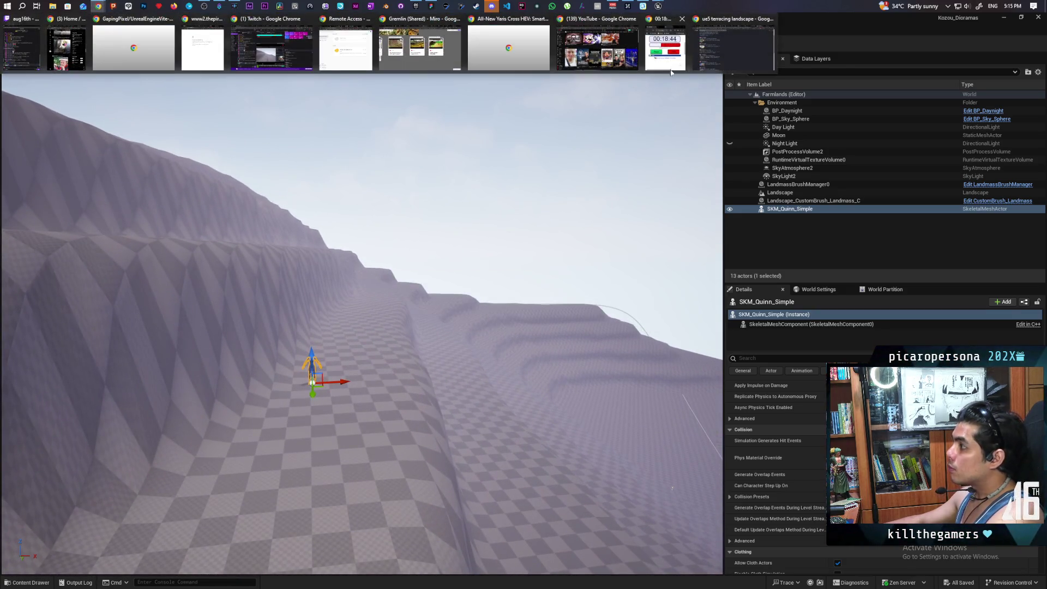
left_click(716, 53)
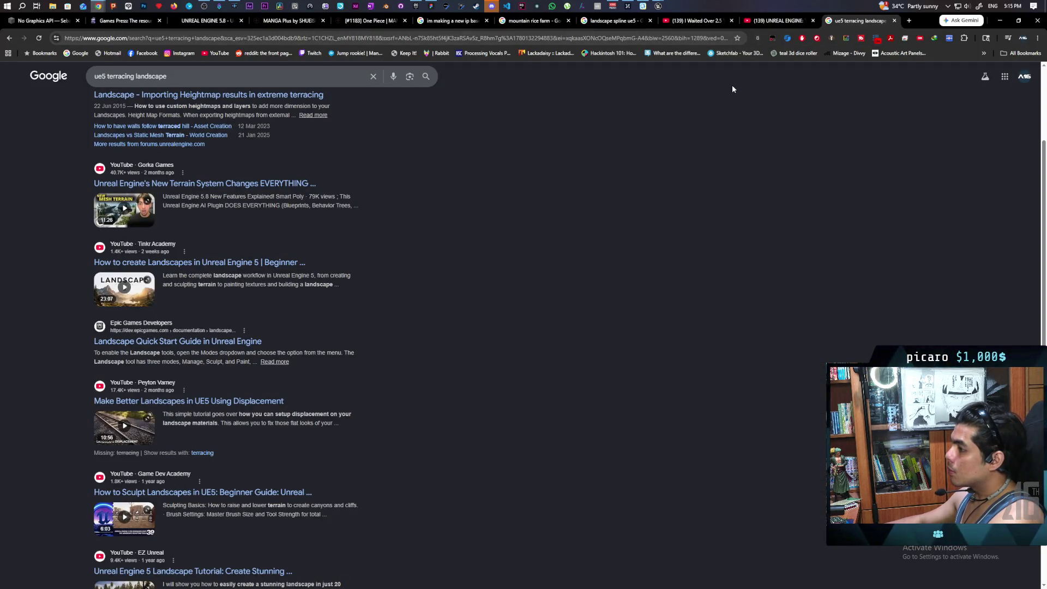
left_click(712, 40)
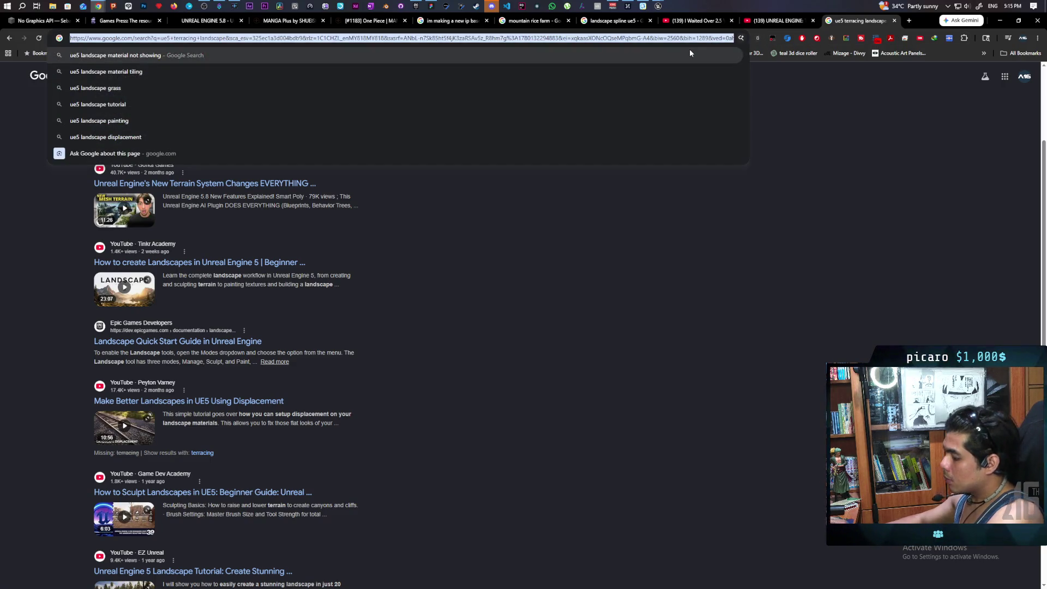
type("how to")
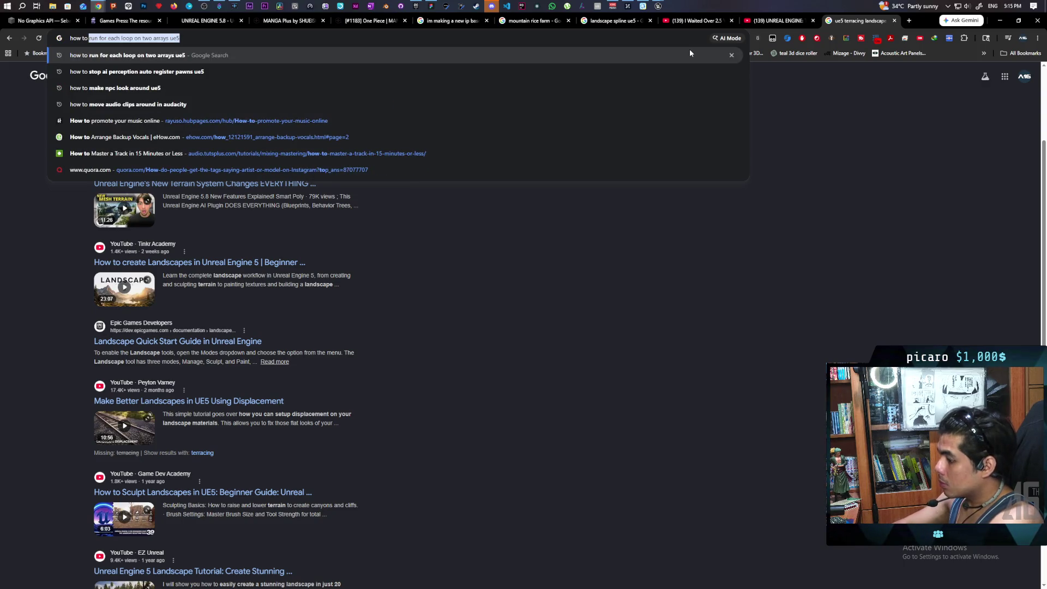
type(" sp")
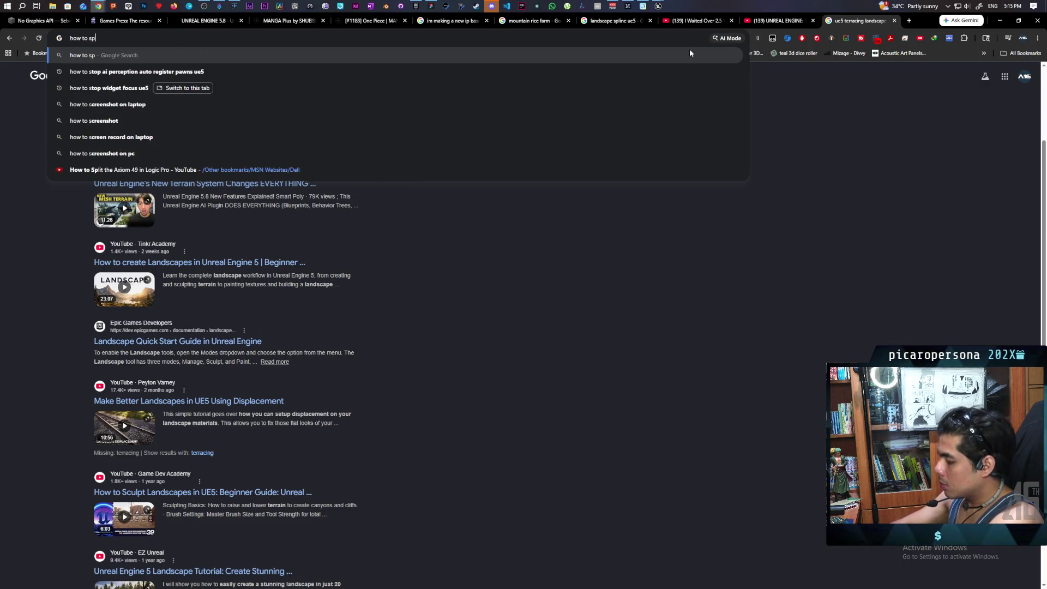
type("ecify height in landmas")
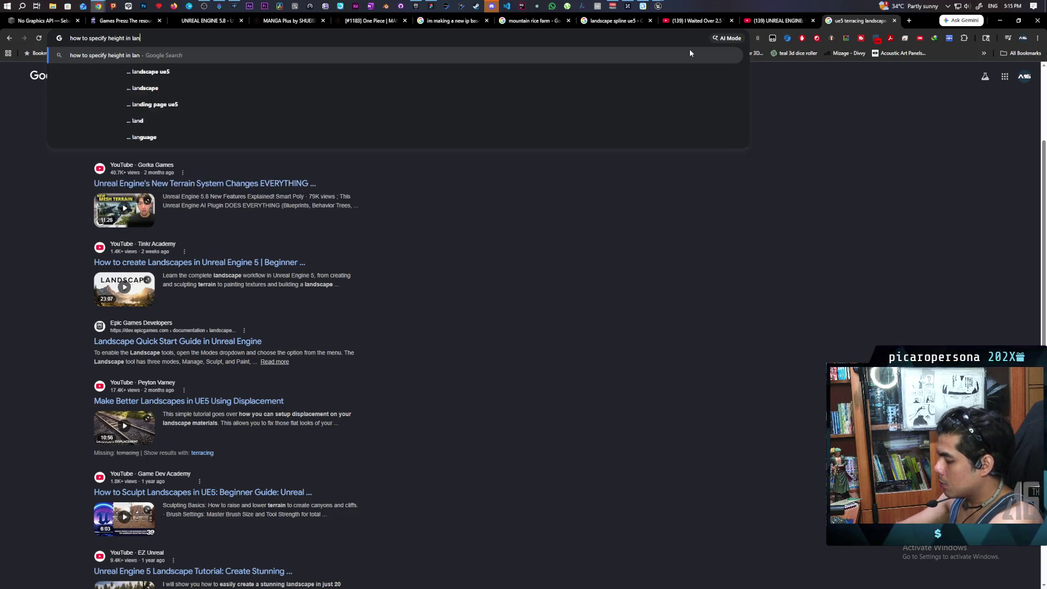
type("s ue5")
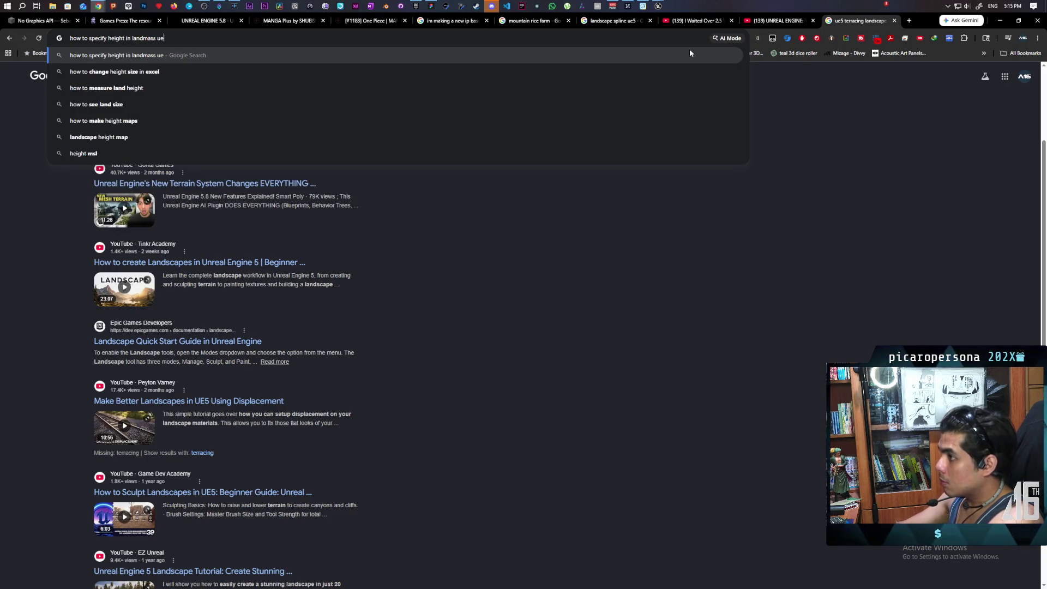
key("Return")
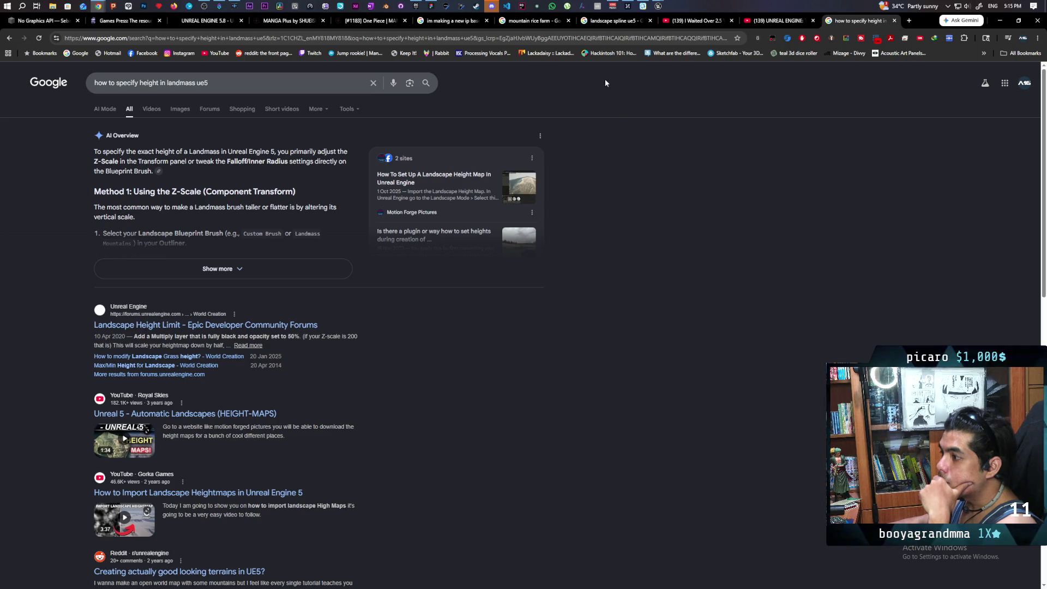
Step: Select and frame Landscape_CustomBrush_Landmass_C, review its Details from the top, then return to Chrome
mouse_move(658, 6)
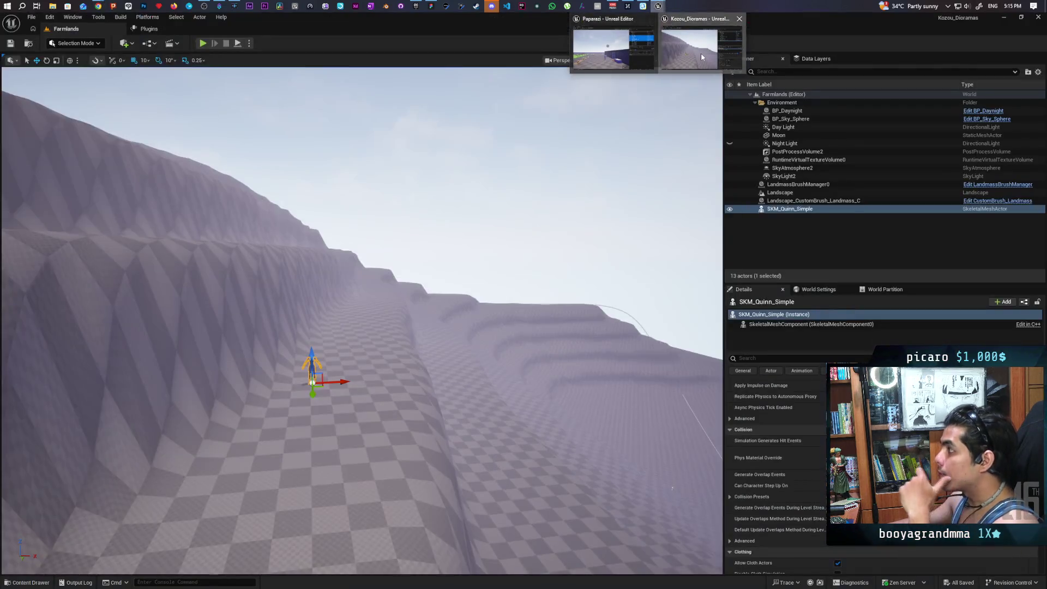
left_click(701, 54)
left_click(796, 201)
left_click(793, 193)
left_click(796, 201)
key("f")
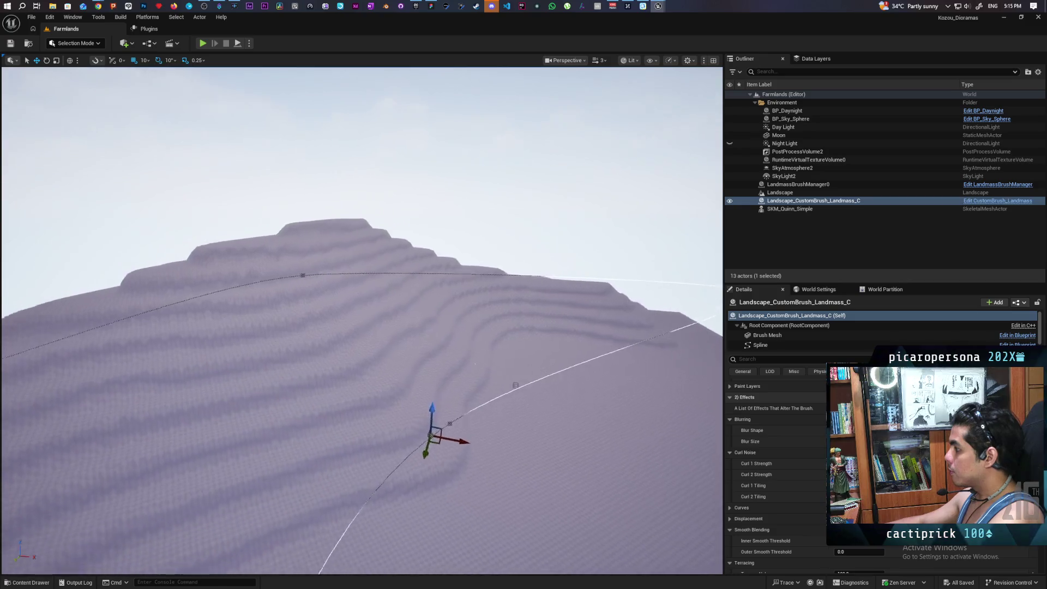
scroll(777, 474, "up", 5)
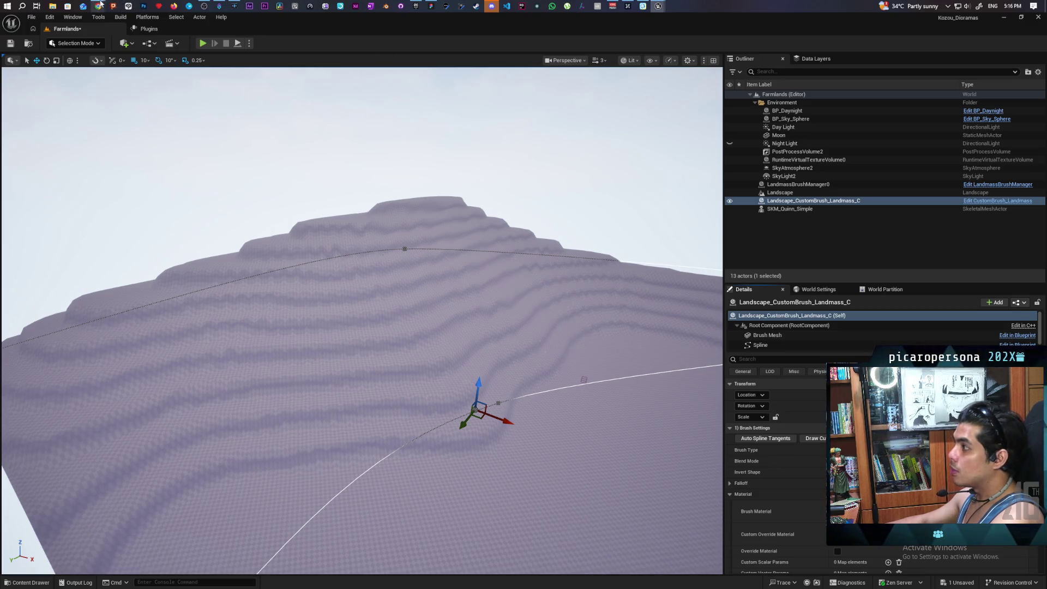
mouse_move(101, 4)
left_click(733, 43)
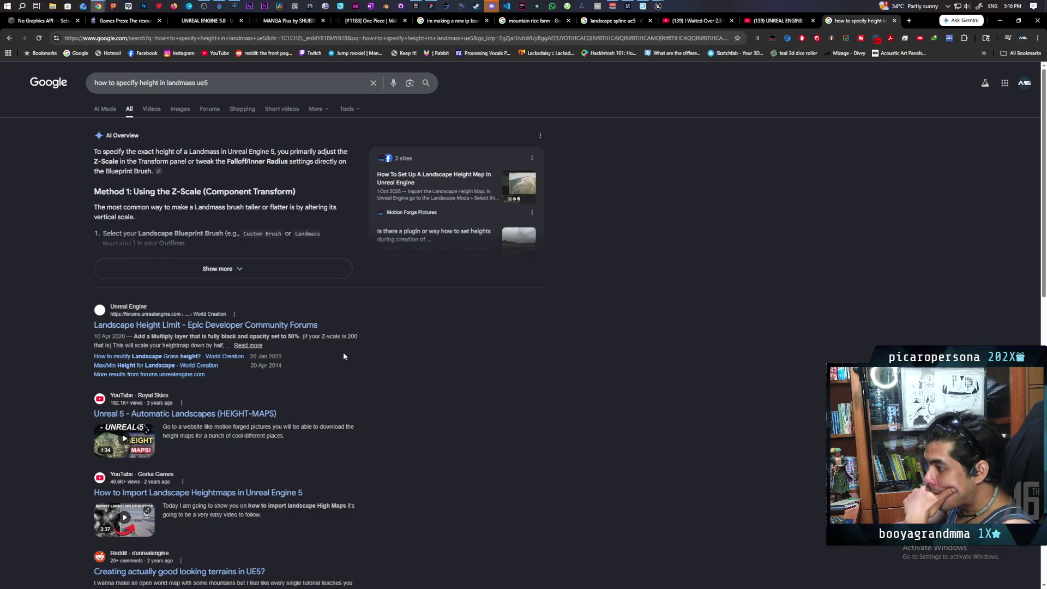
Step: Expand the AI Overview's Z-Scale, brush-property and heightmap-import methods, then return to the Unreal editor
scroll(343, 357, "down", 1)
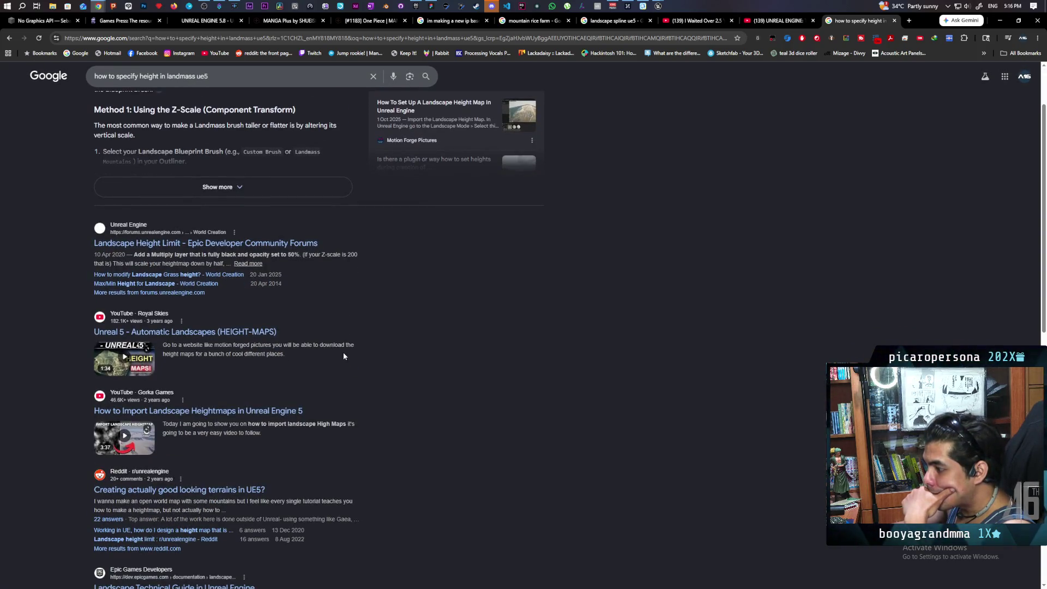
scroll(344, 356, "up", 1)
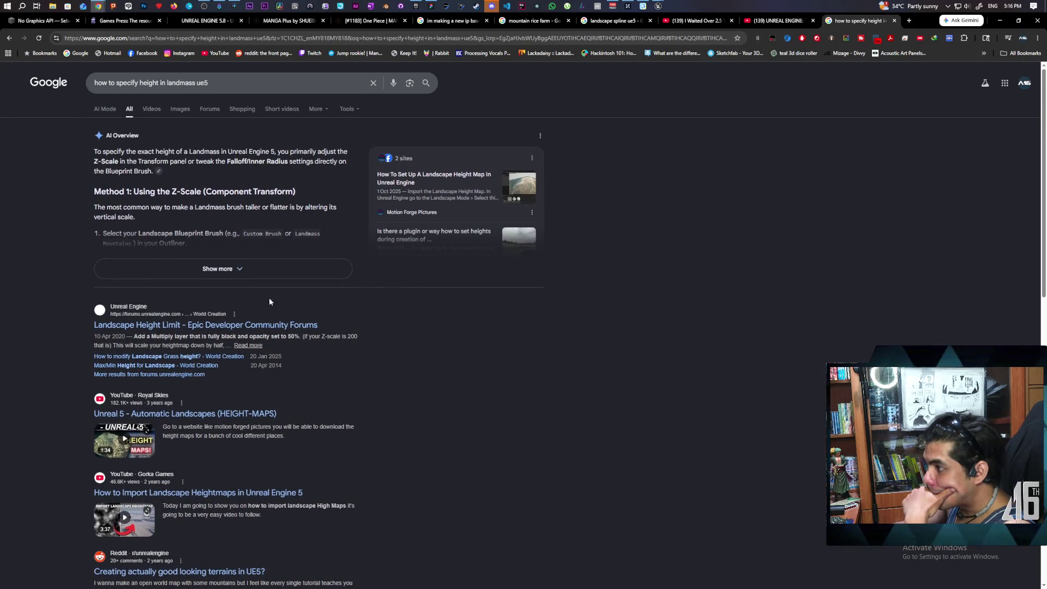
left_click(234, 268)
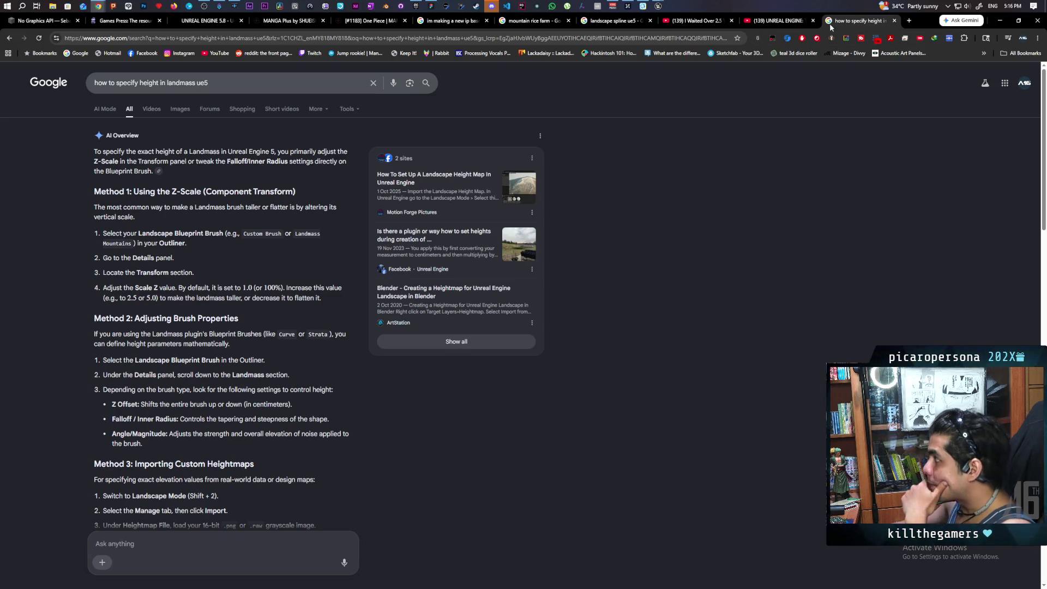
mouse_move(659, 6)
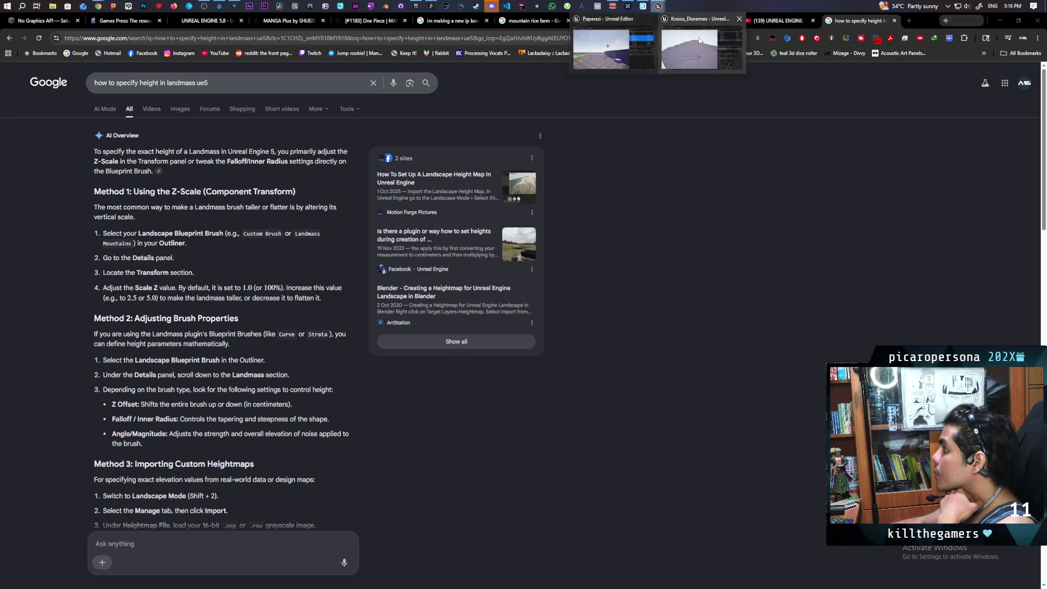
left_click(701, 41)
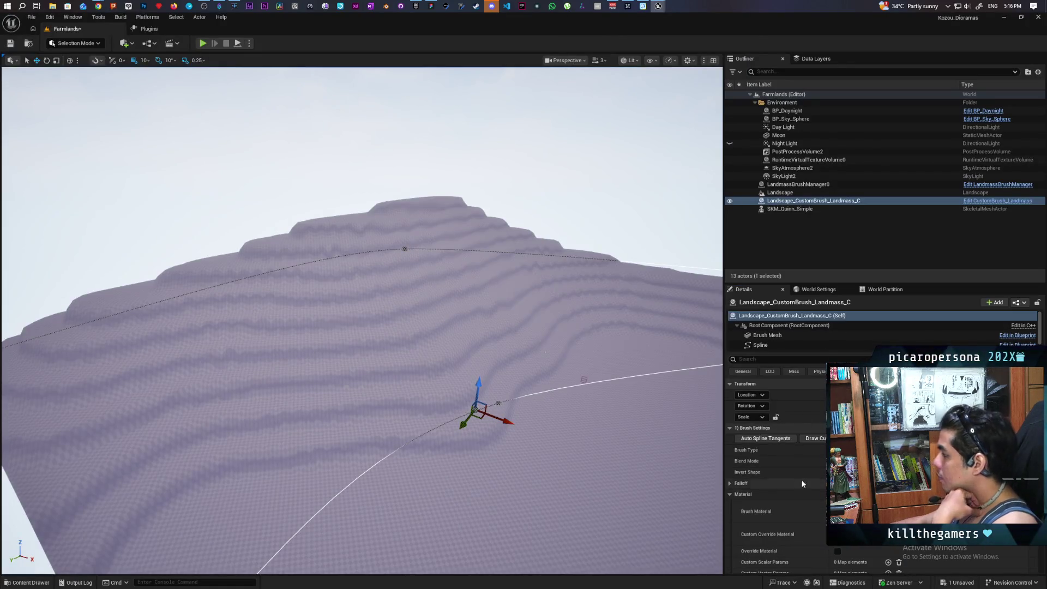
Step: Scroll the Landmass brush's Details and expand its Paint Layers category
scroll(806, 473, "down", 3)
scroll(807, 470, "down", 5)
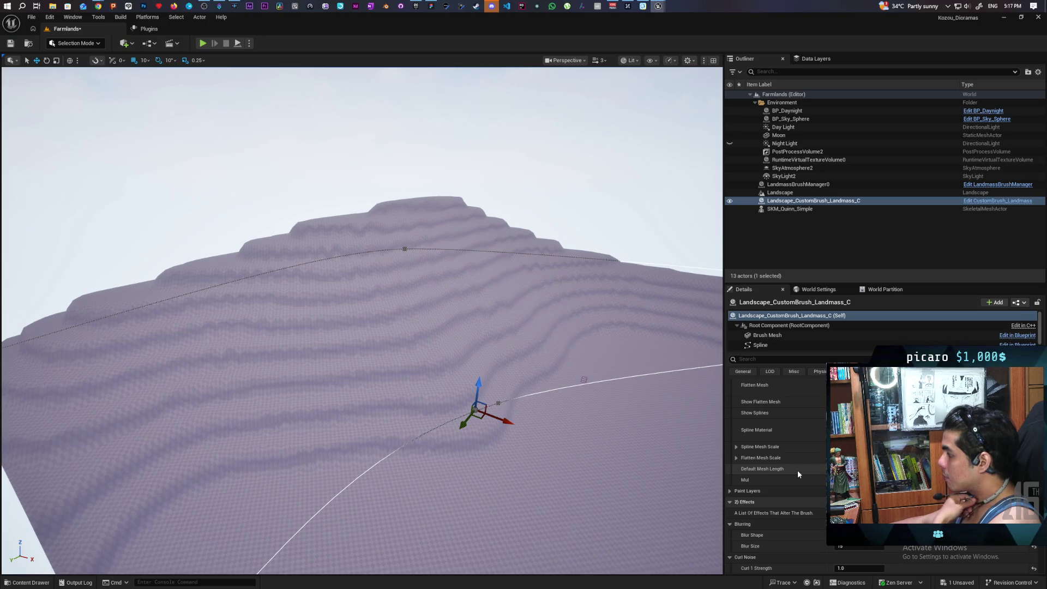
scroll(797, 470, "up", 1)
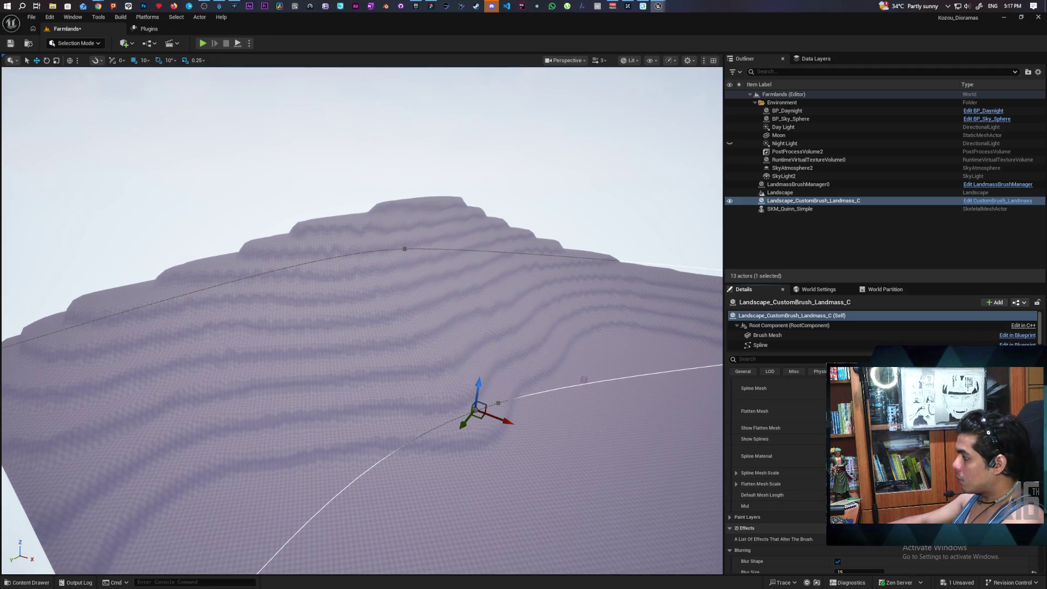
scroll(774, 508, "down", 2)
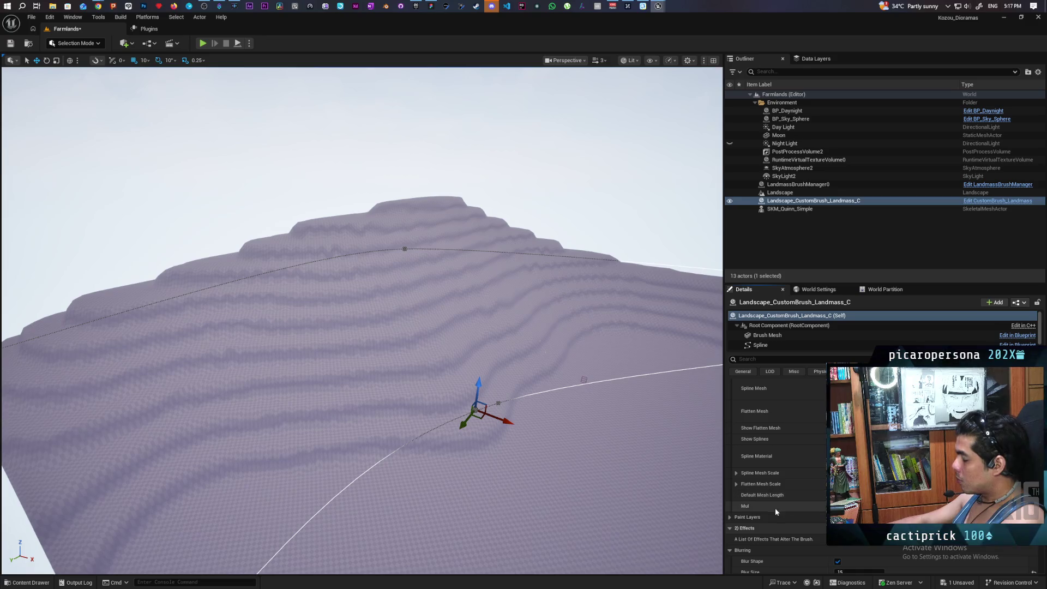
left_click(729, 452)
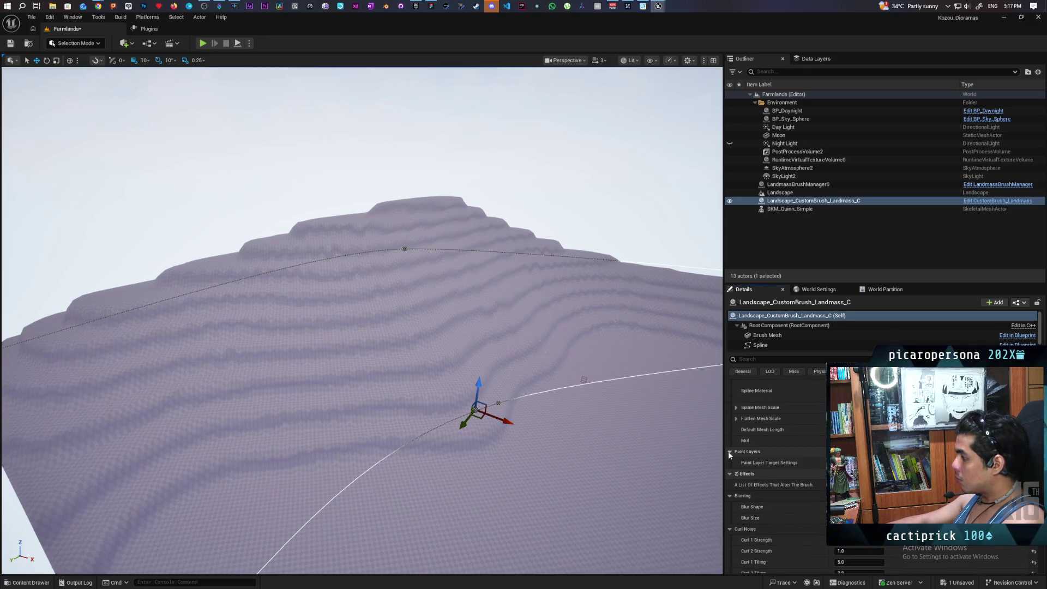
Step: Expand the Displacement category and increase Displacement Height
scroll(780, 458, "down", 4)
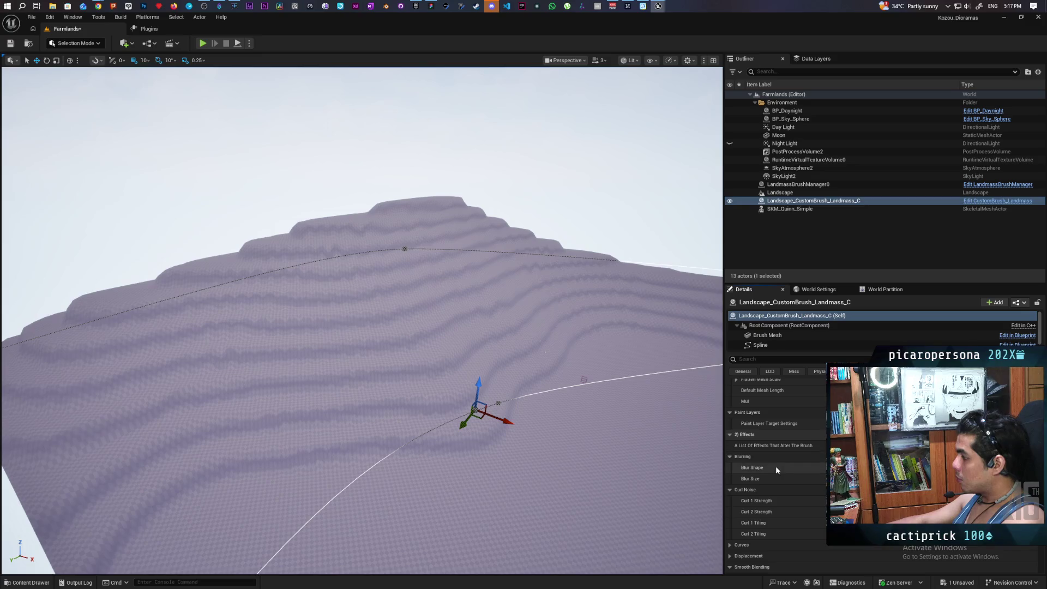
scroll(772, 463, "down", 1)
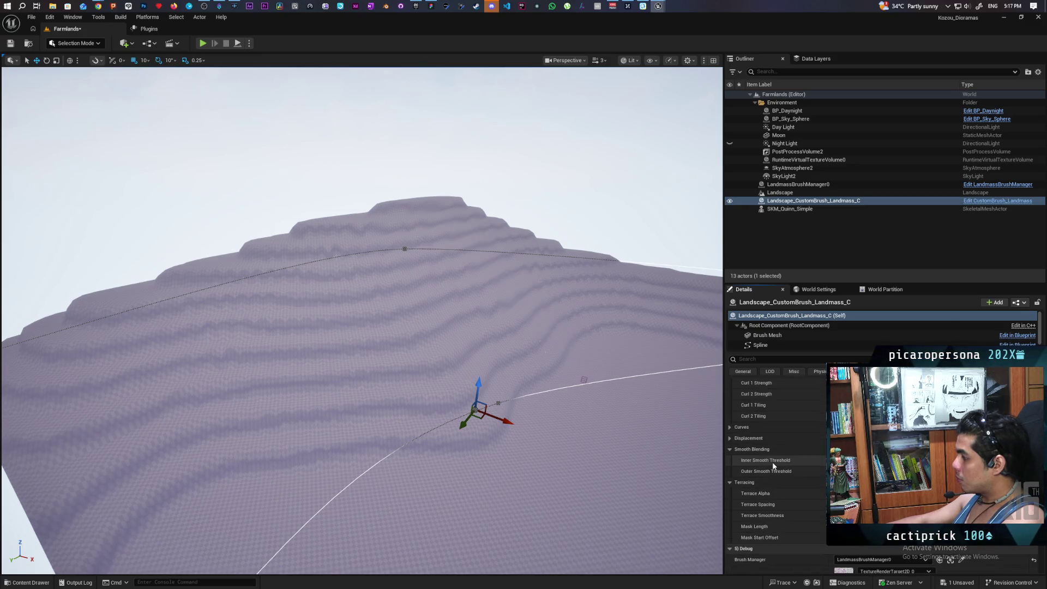
left_click(730, 438)
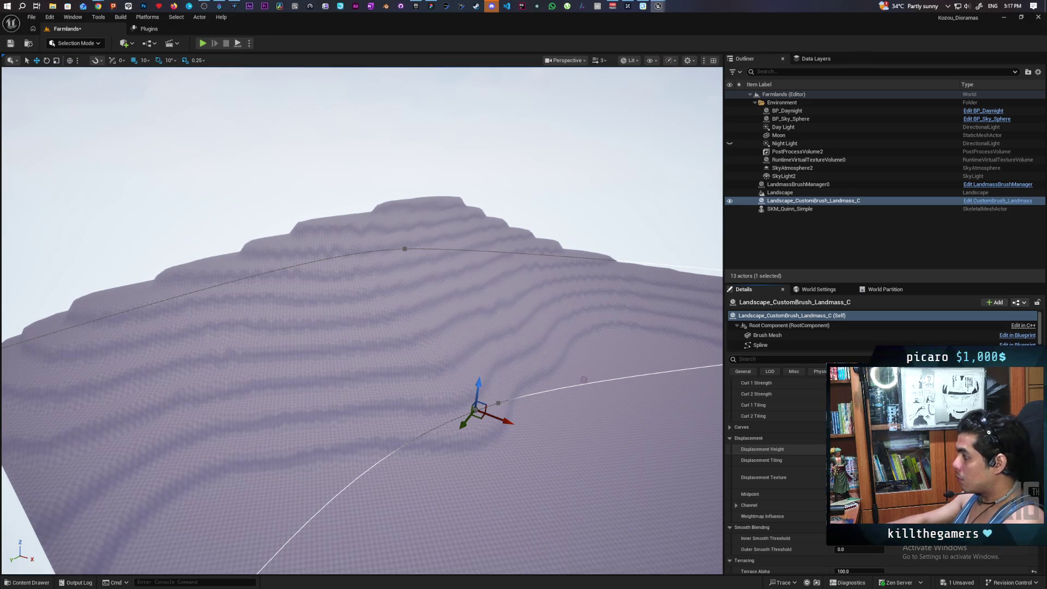
mouse_move(850, 448)
left_mouse_down()
mouse_move(916, 449)
mouse_move(837, 449)
left_mouse_up()
mouse_move(154, 382)
left_mouse_down()
mouse_move(106, 382)
mouse_move(347, 313)
mouse_move(322, 315)
left_mouse_up()
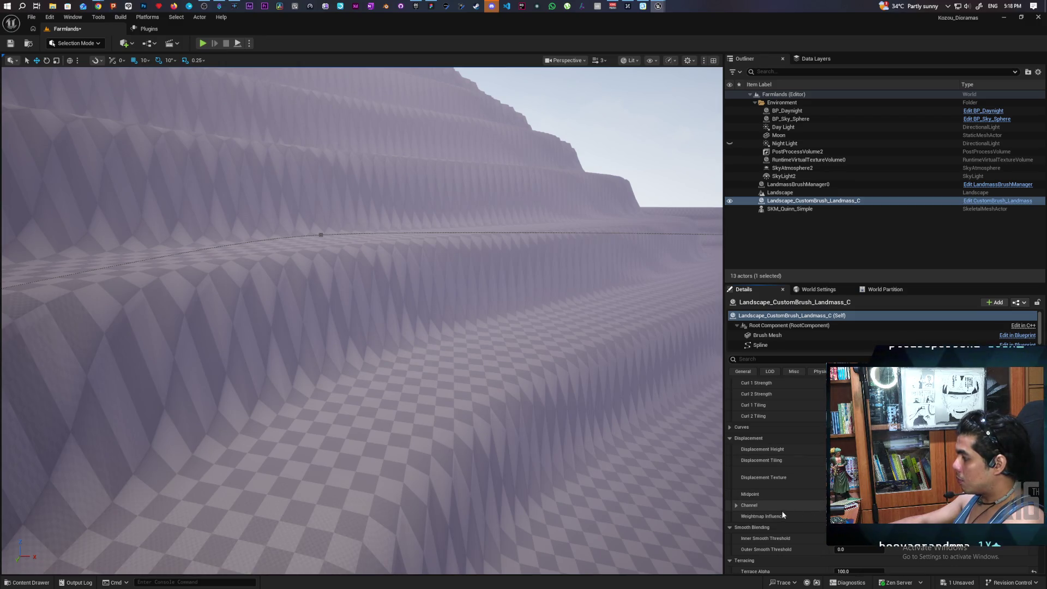
scroll(794, 516, "down", 3)
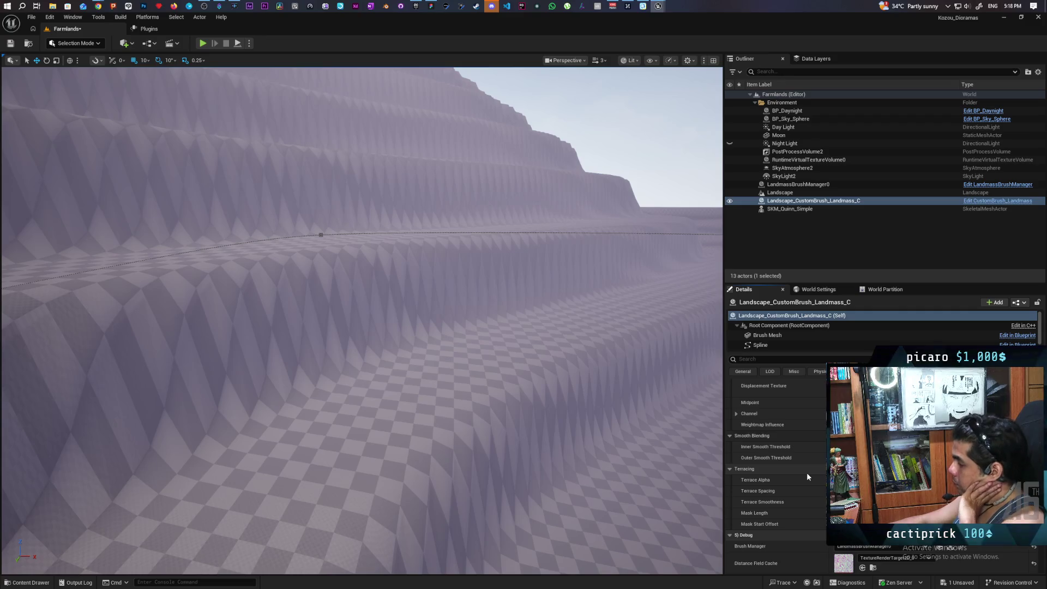
key("Return")
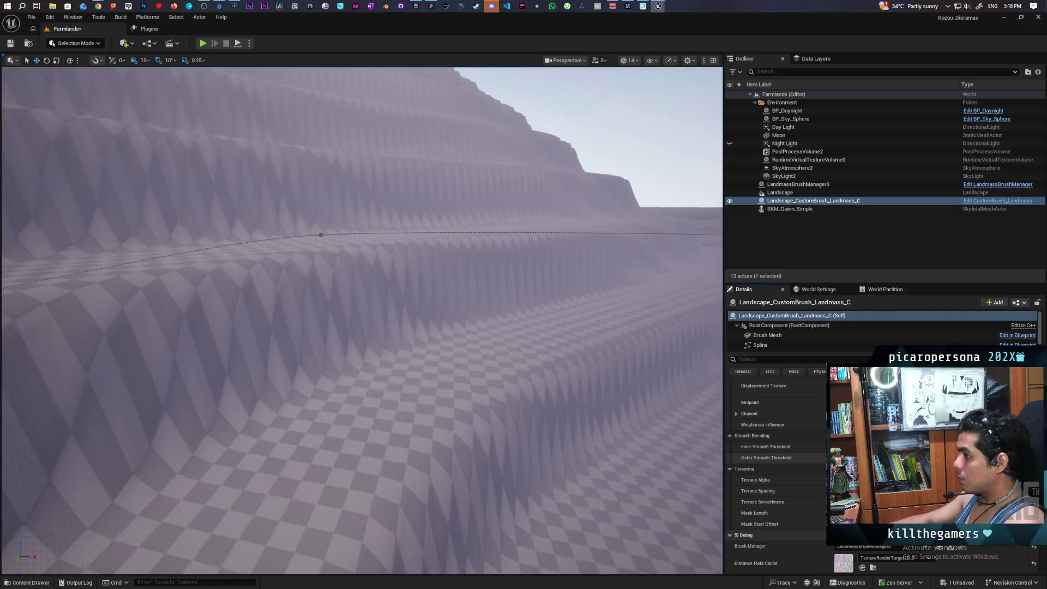
scroll(784, 480, "down", 3)
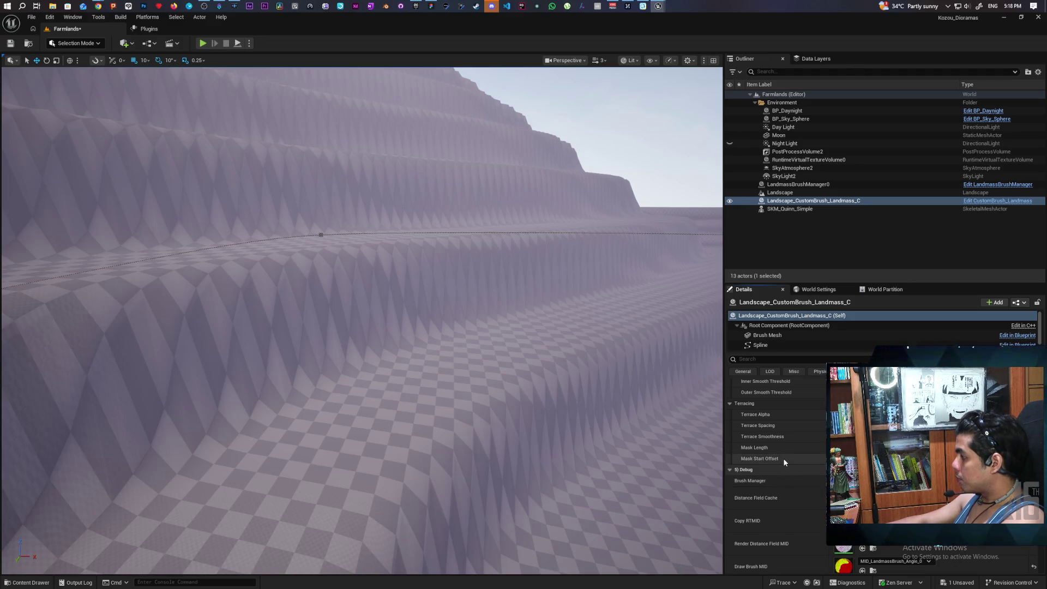
scroll(776, 482, "down", 8)
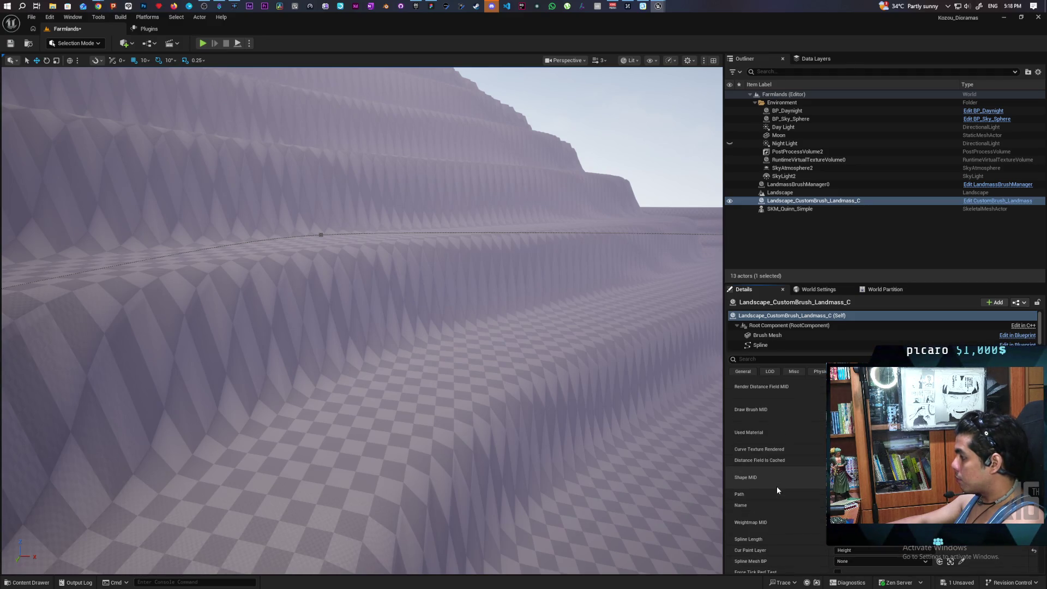
scroll(777, 489, "down", 2)
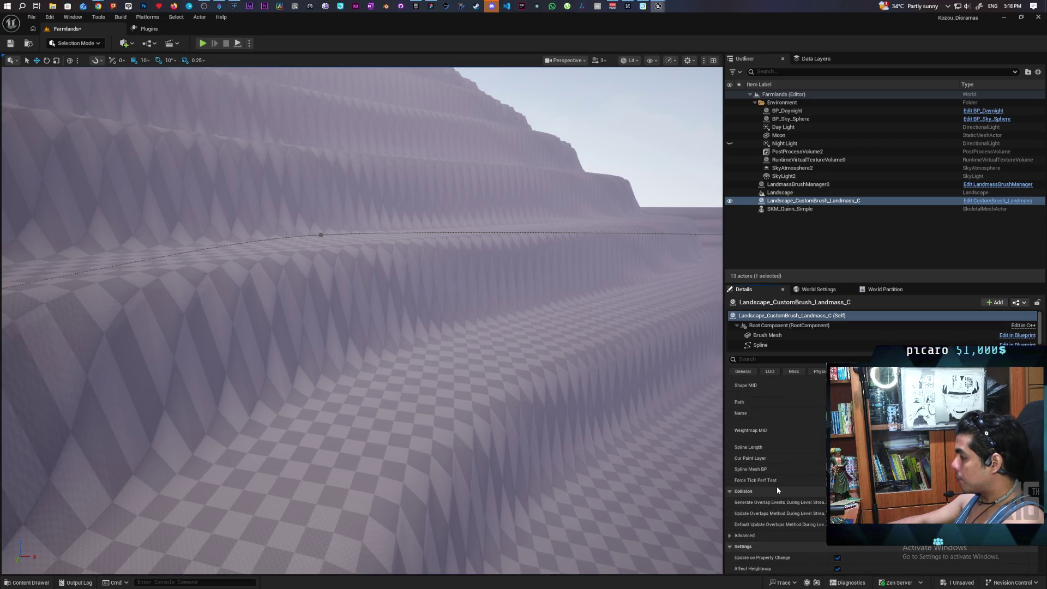
scroll(777, 489, "down", 3)
scroll(777, 490, "down", 1)
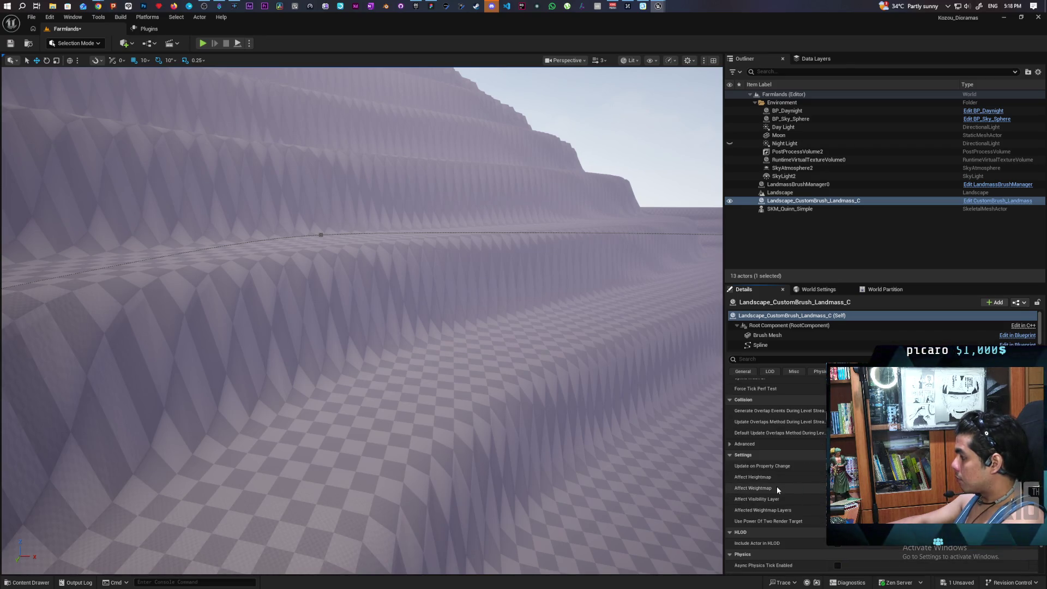
scroll(777, 489, "down", 1)
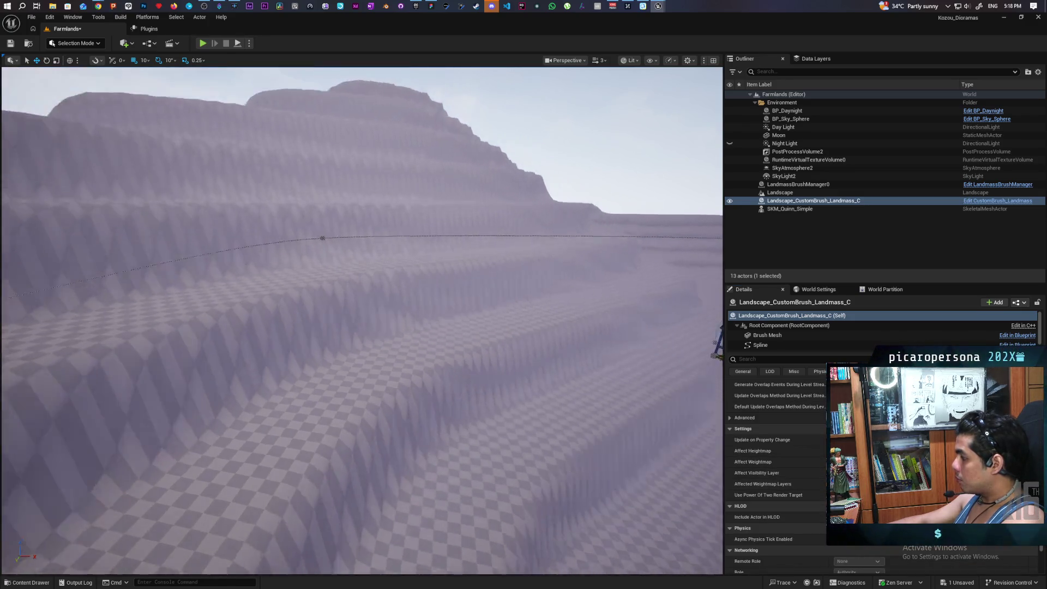
scroll(362, 321, "down", 10)
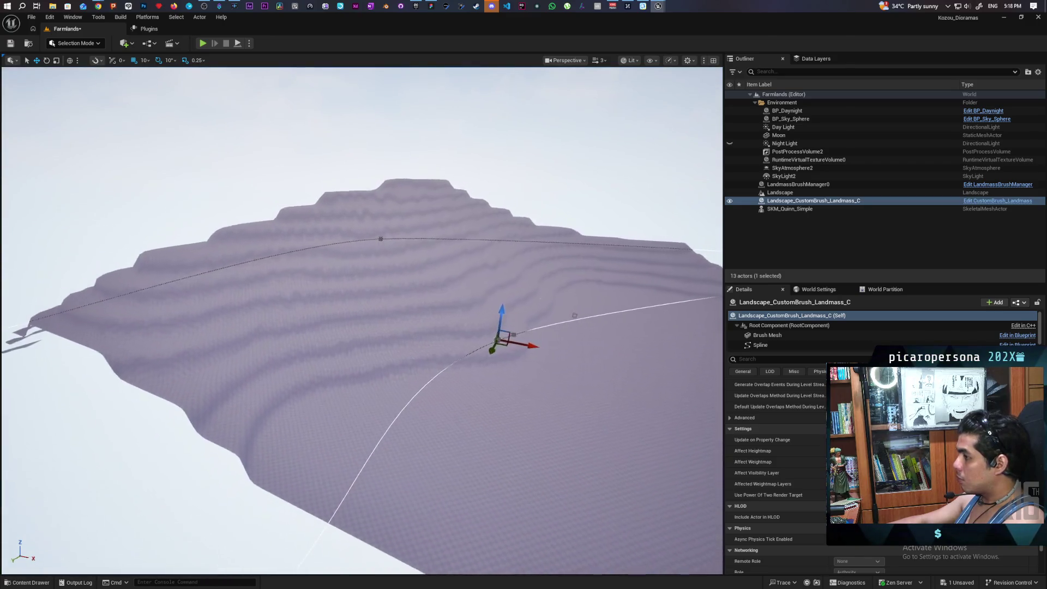
Step: Undo an accidental spline point move, orbit along the terraces, and save the Farmlands level
scroll(362, 320, "down", 2)
mouse_move(493, 311)
left_mouse_down()
mouse_move(487, 214)
mouse_move(472, 326)
mouse_move(475, 209)
mouse_move(498, 387)
left_mouse_up()
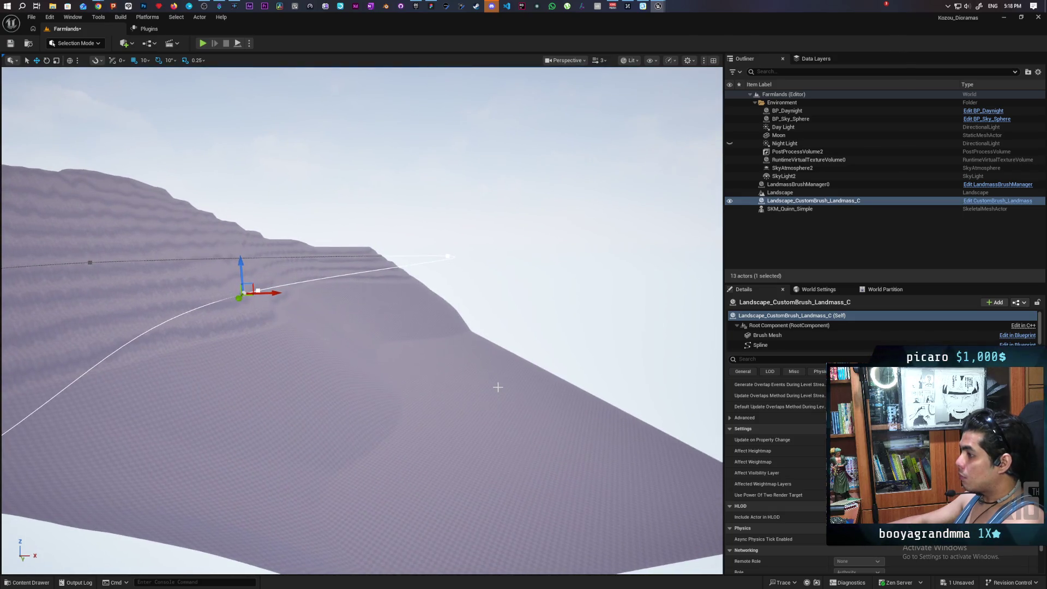
key("ctrl+z")
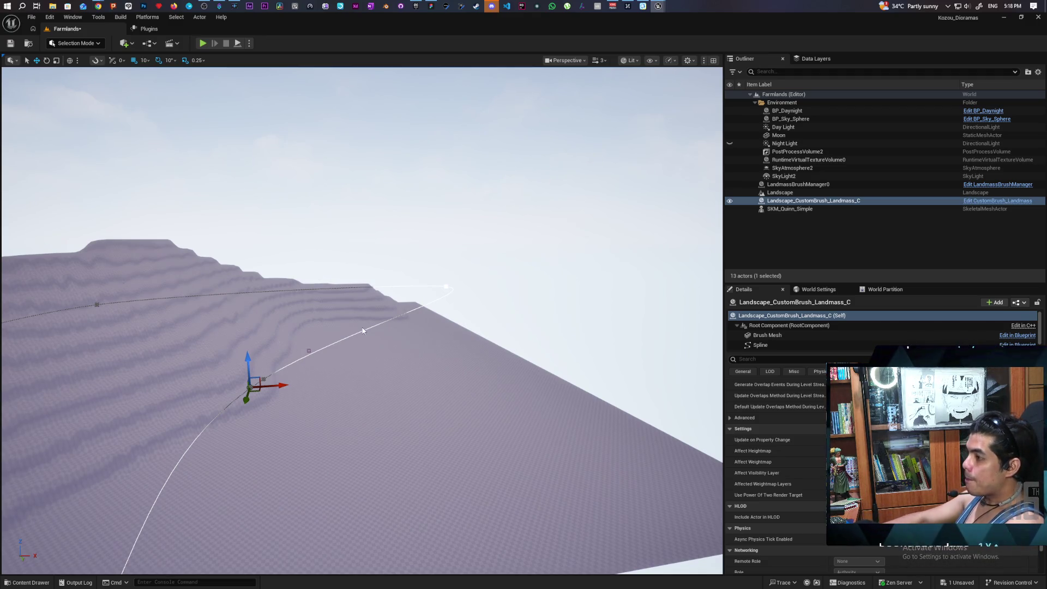
scroll(341, 415, "down", 3)
scroll(362, 320, "up", 3)
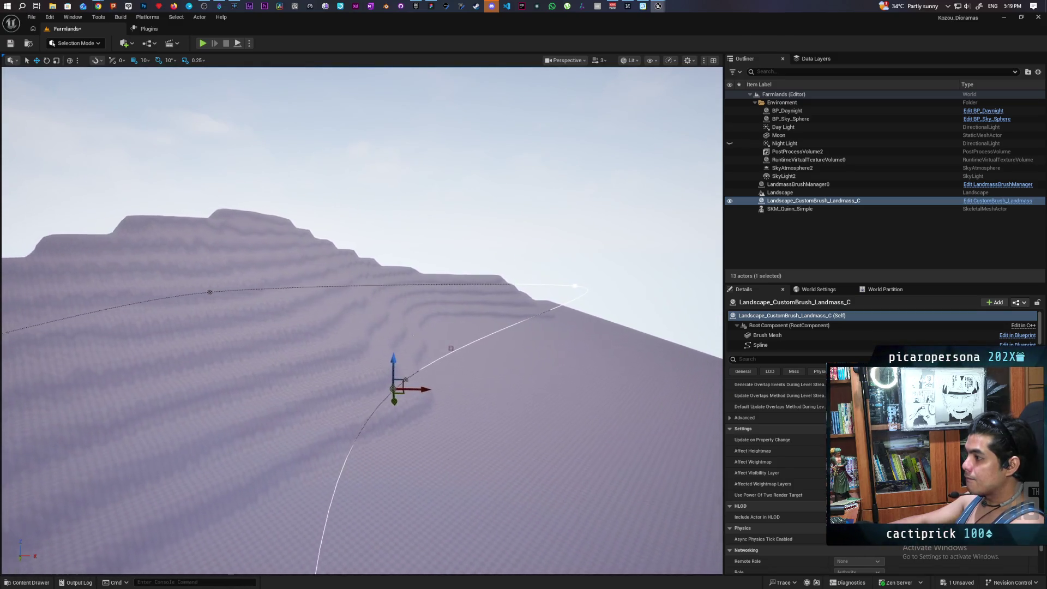
mouse_move(362, 321)
left_mouse_down()
mouse_move(392, 333)
mouse_move(365, 307)
mouse_move(387, 324)
mouse_move(399, 310)
left_mouse_up()
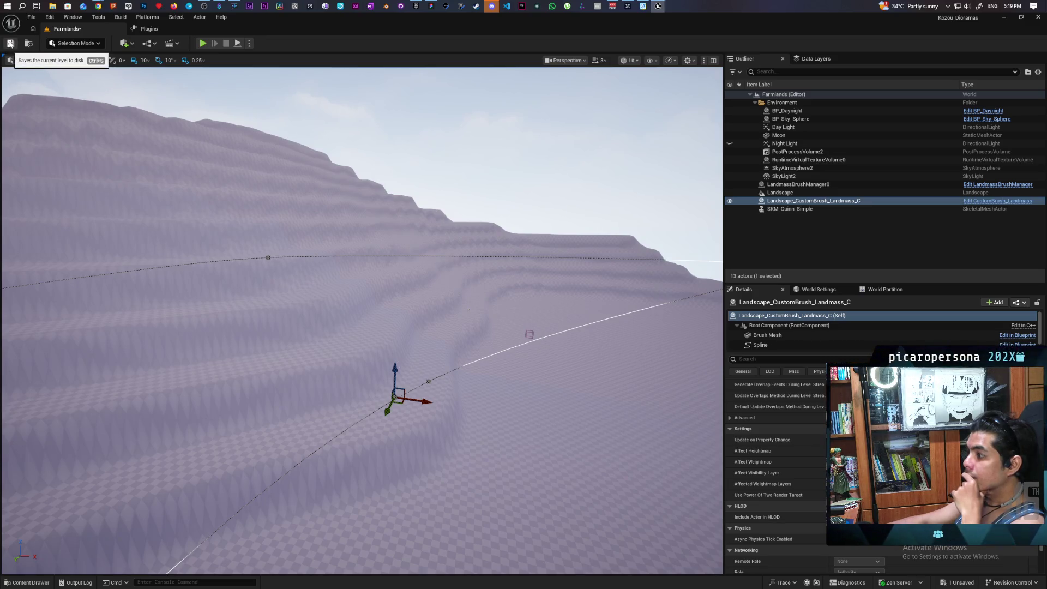
left_click(9, 43)
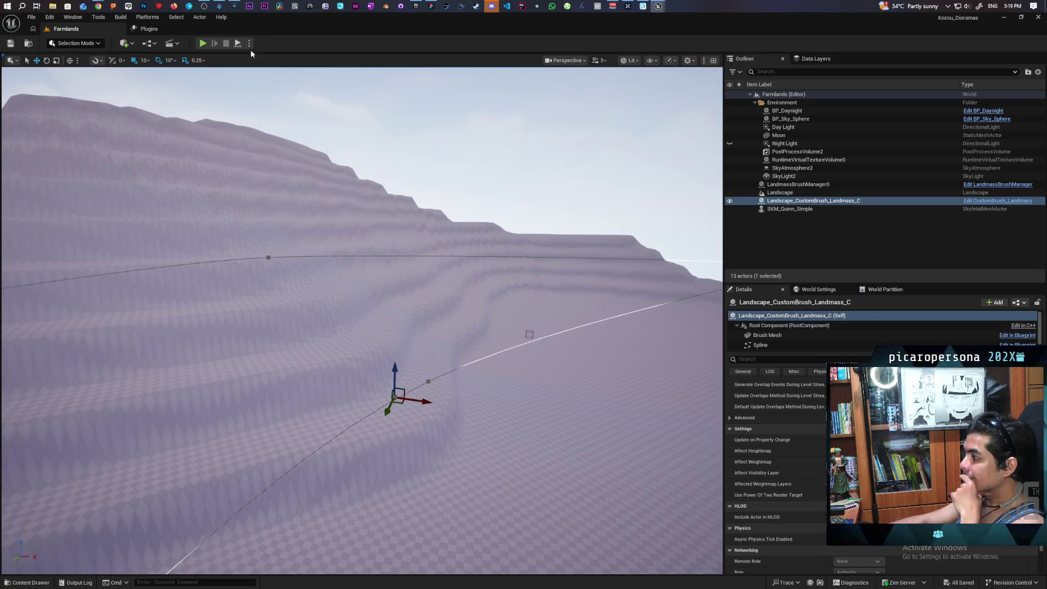
Step: Bring back Chrome's Google height results and scroll through the AI Overview
mouse_move(102, 9)
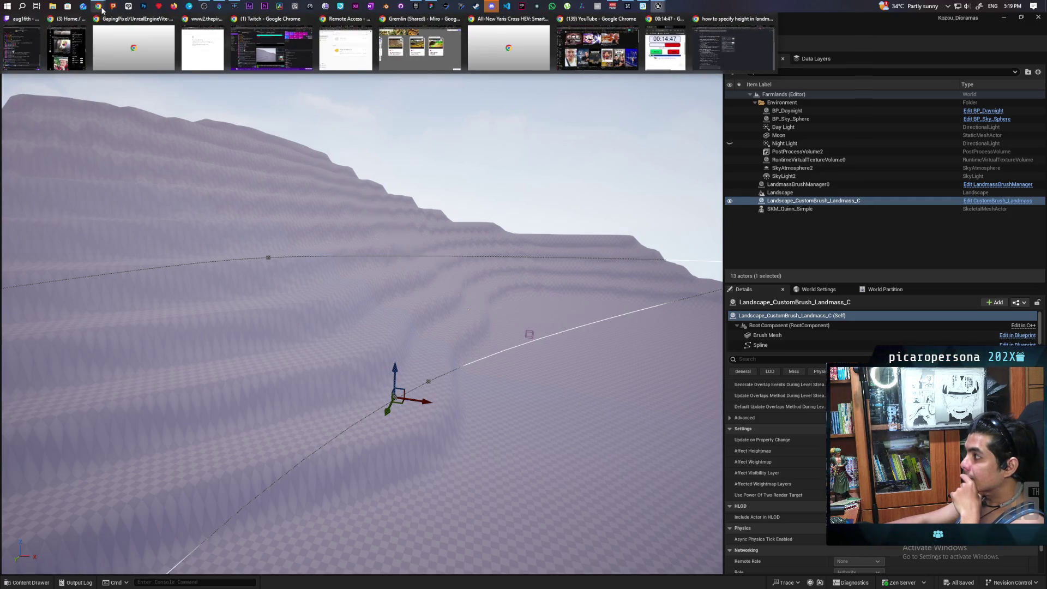
mouse_move(732, 60)
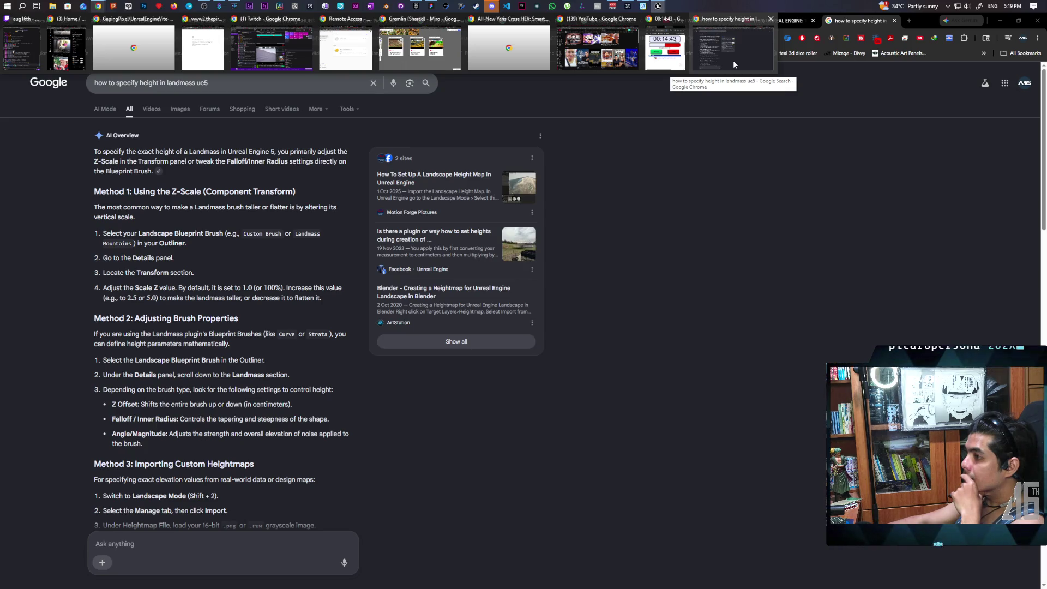
left_click(733, 61)
scroll(321, 289, "down", 5)
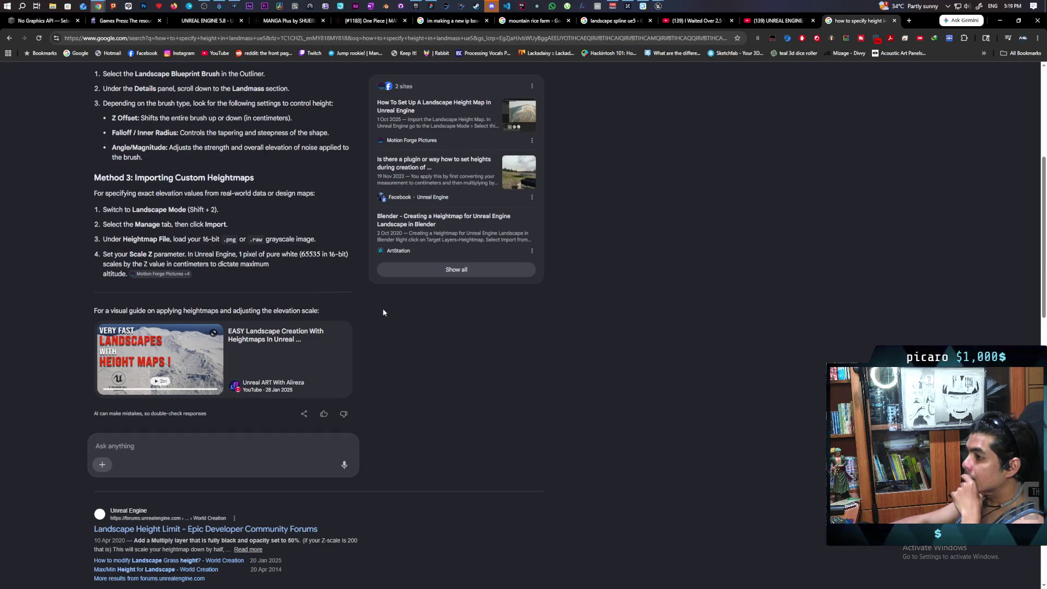
scroll(408, 312, "down", 4)
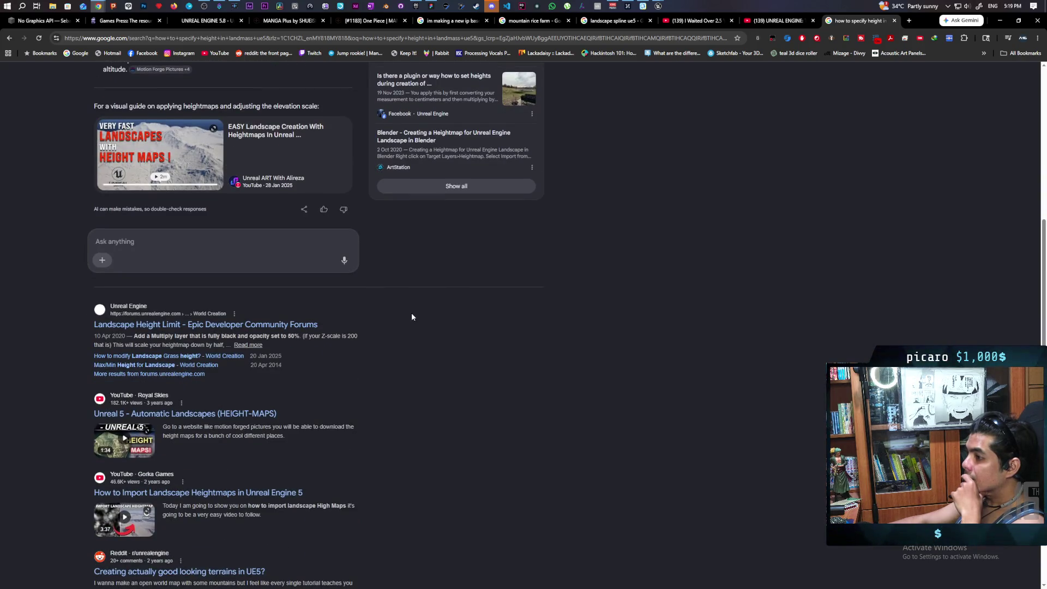
scroll(411, 308, "down", 3)
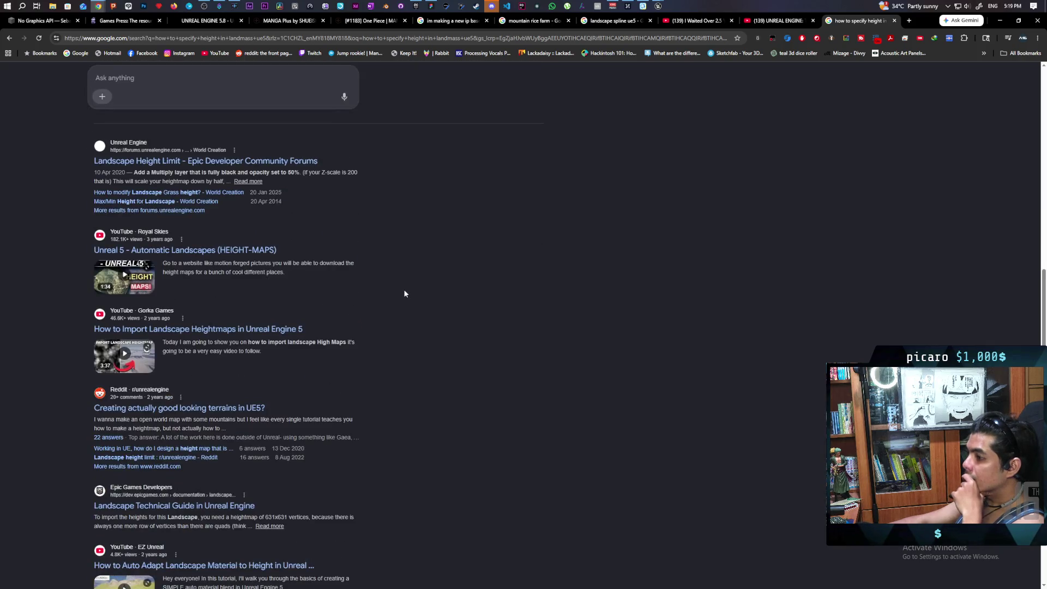
scroll(404, 290, "up", 2)
scroll(404, 293, "up", 7)
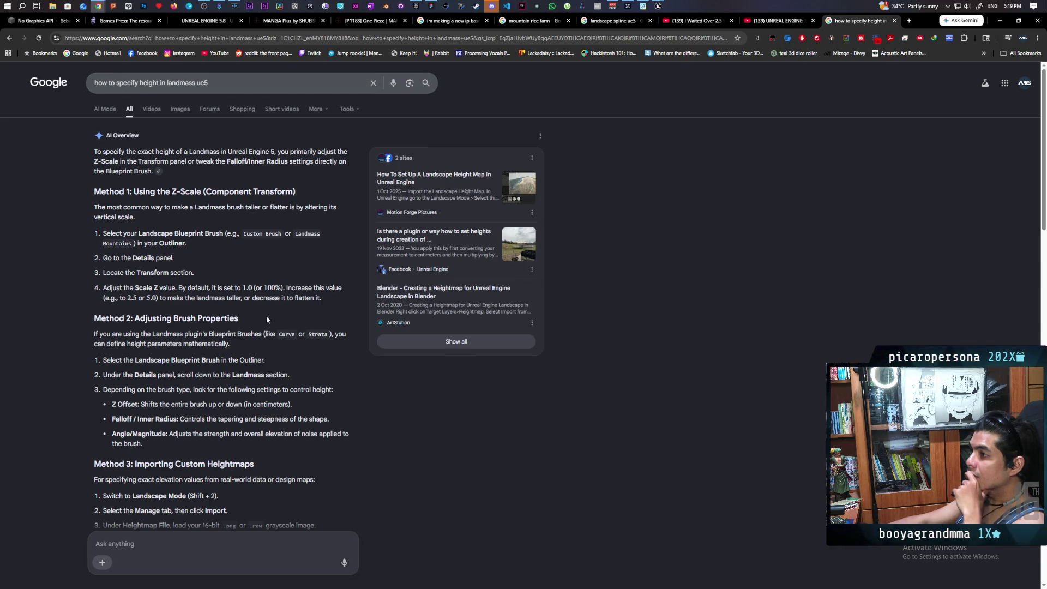
Step: Ask AI Mode the follow-up 'the scale isnt doing anything'
left_click(206, 544)
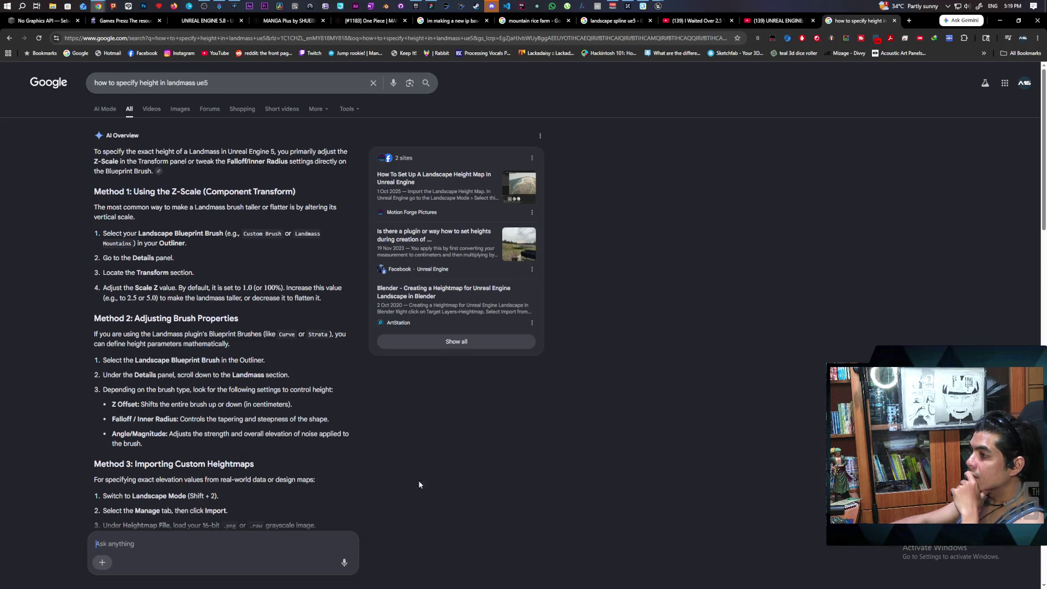
type("the sca")
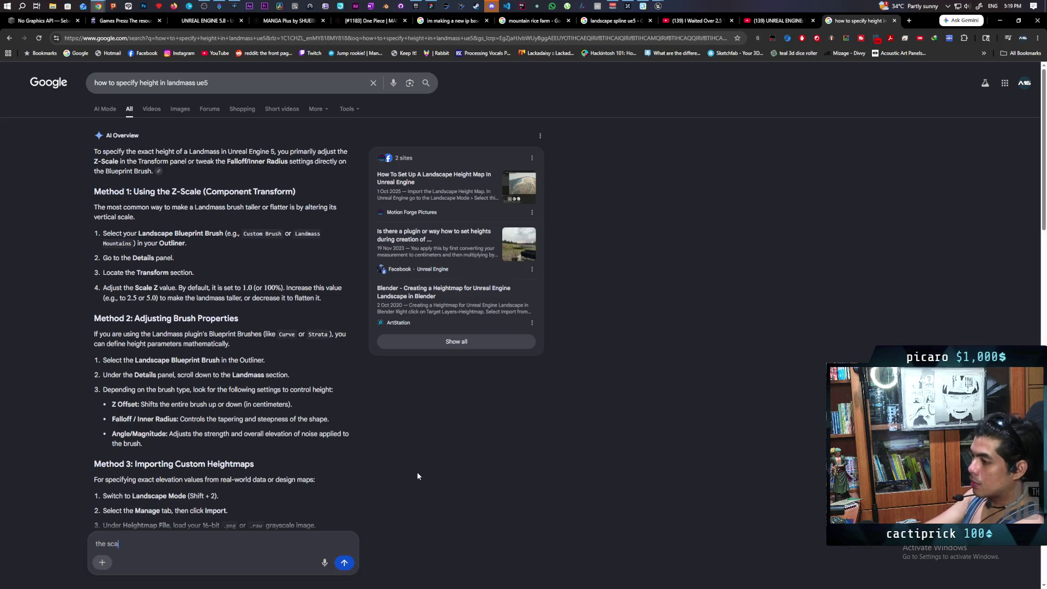
type("le isnt doing ant")
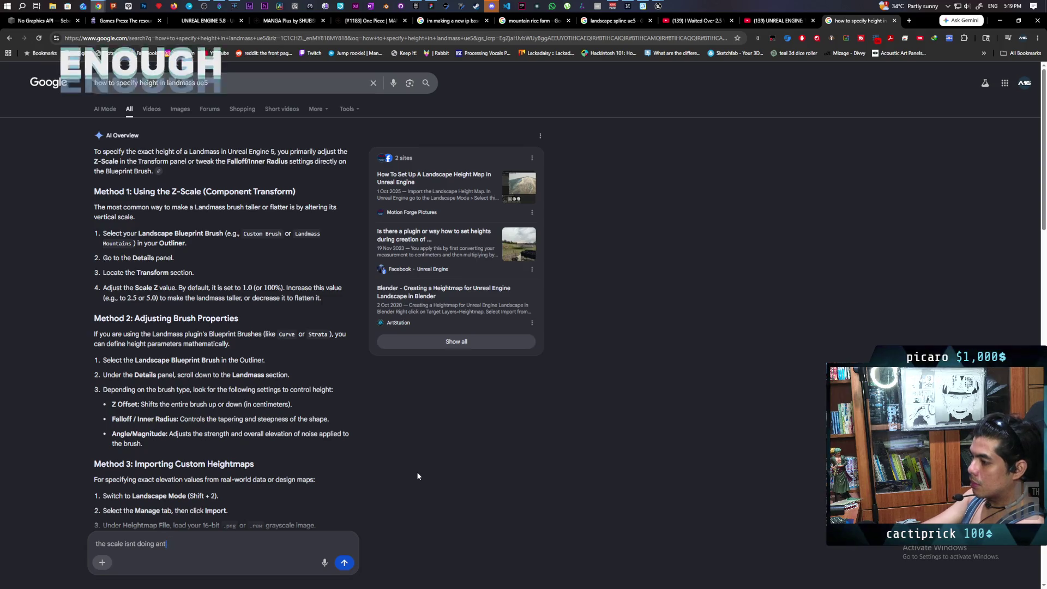
key("Return")
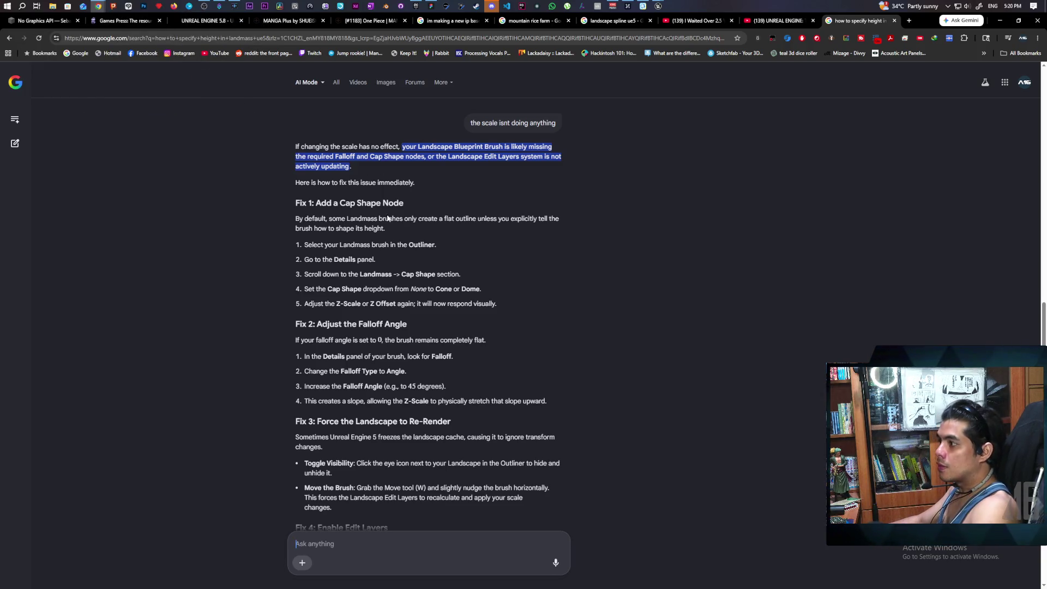
Step: Filter the brush Details by 'cap', tick Cap Shape under Falloff, then clear the filter
mouse_move(658, 6)
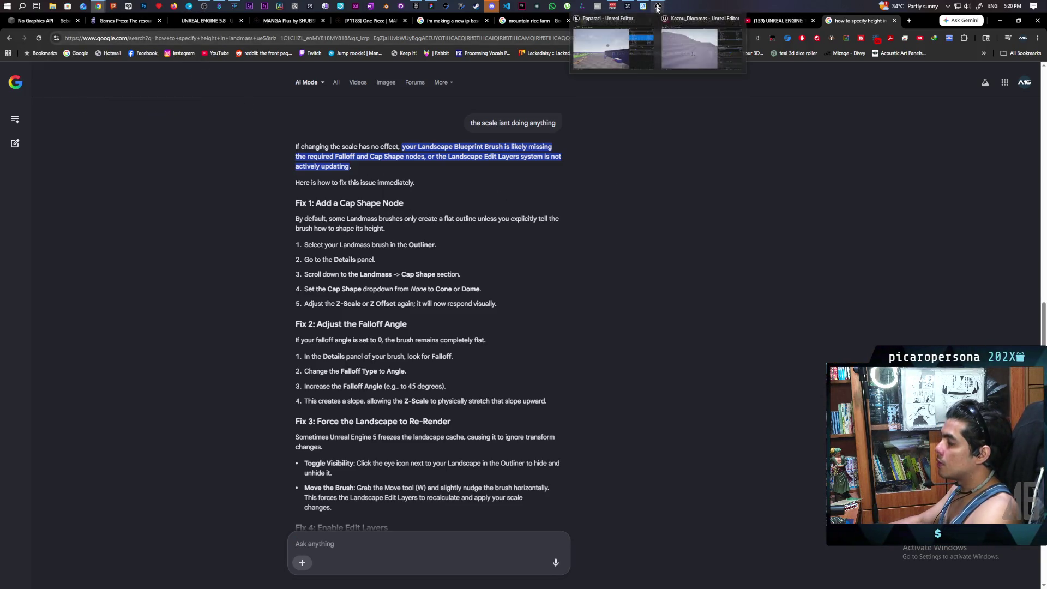
left_click(699, 51)
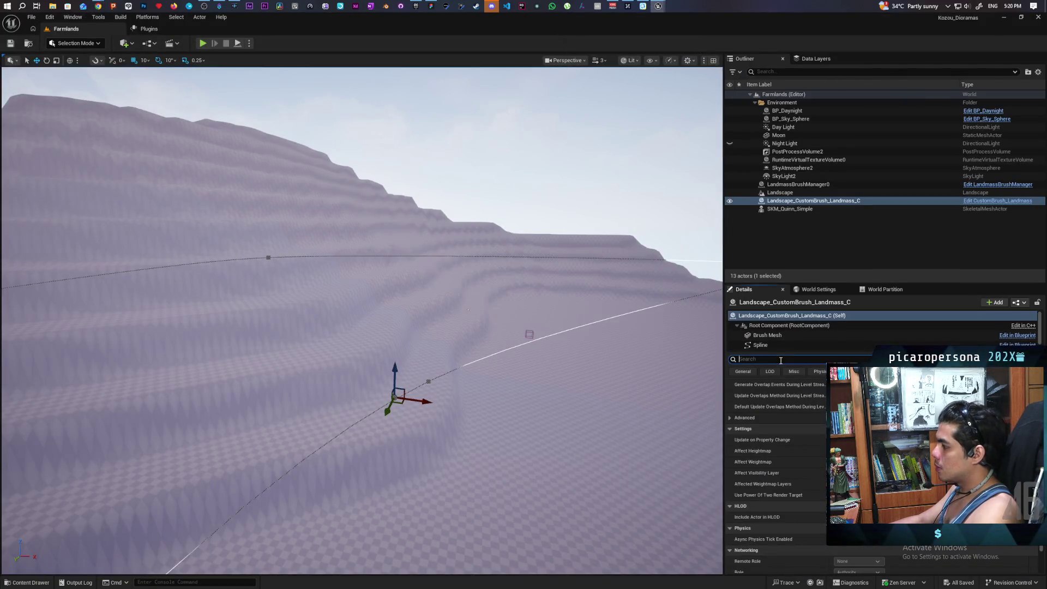
type("cap")
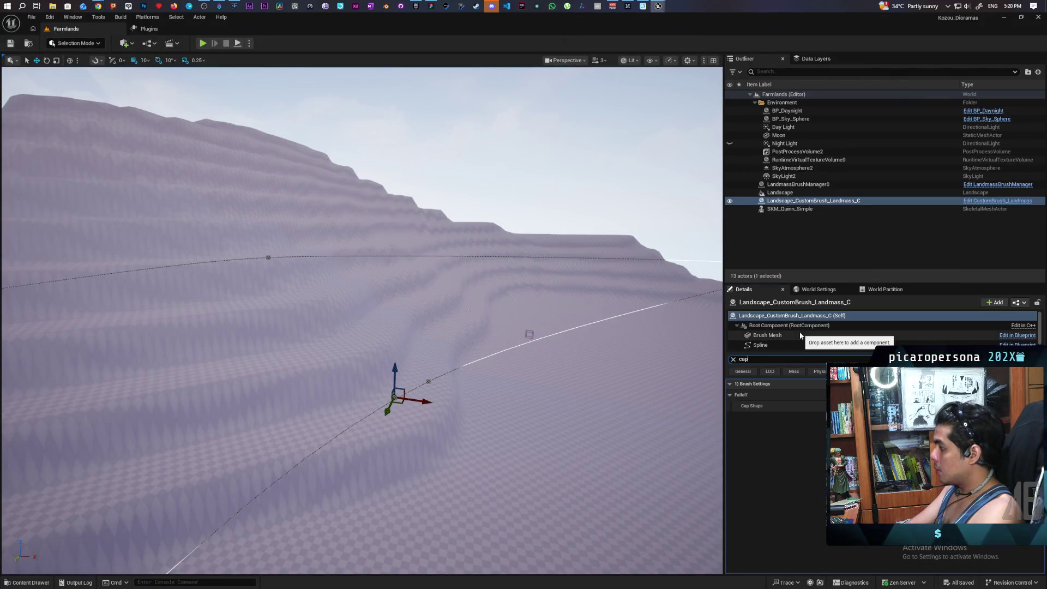
left_click(859, 405)
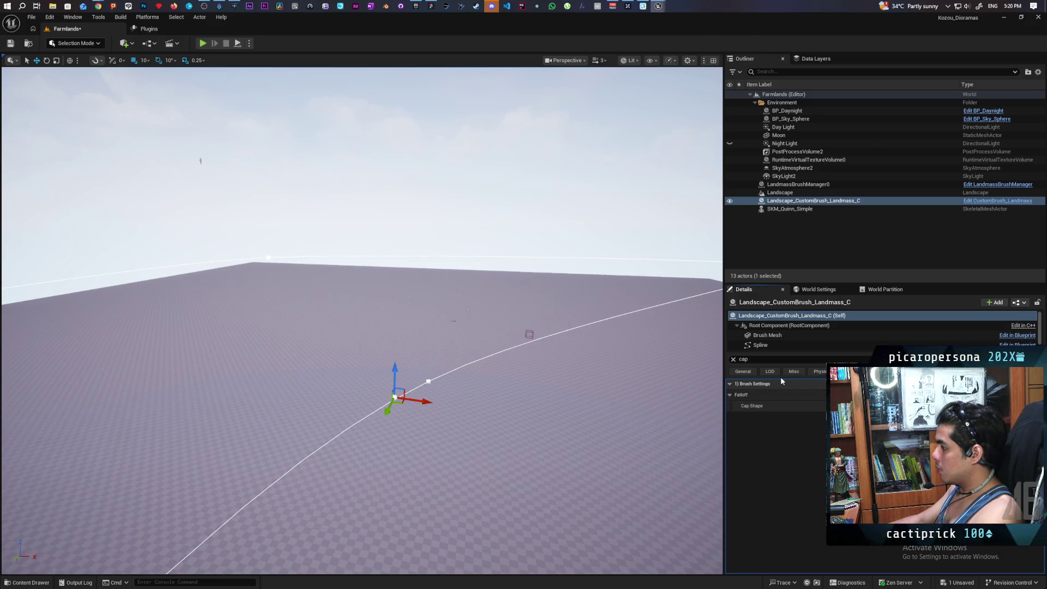
left_click(733, 359)
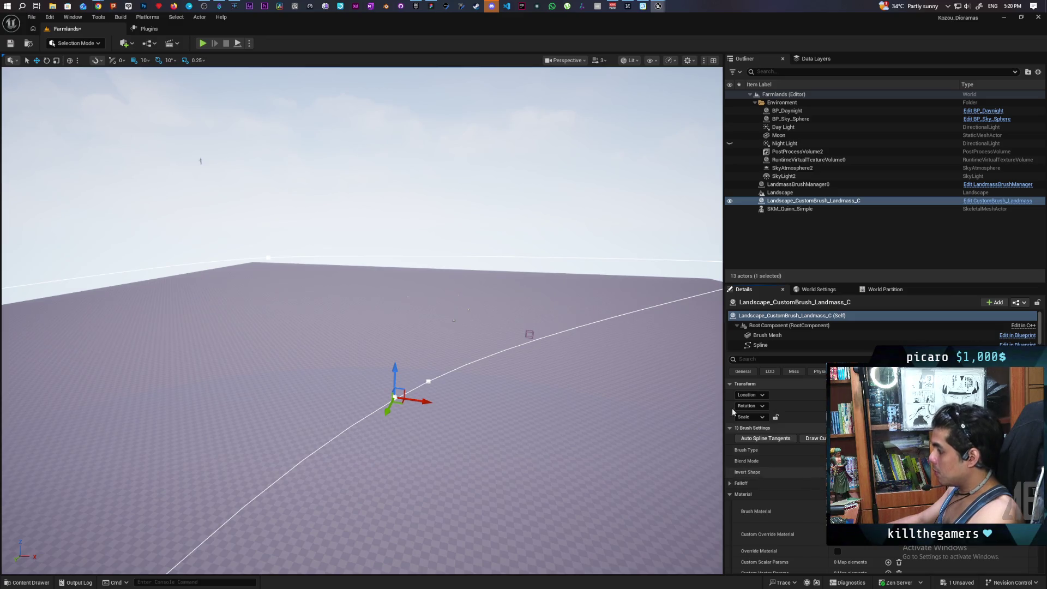
Step: Ask Google AI Mode why enabling Cap Shape makes the whole landmass disappear, then return to Unreal
mouse_move(98, 6)
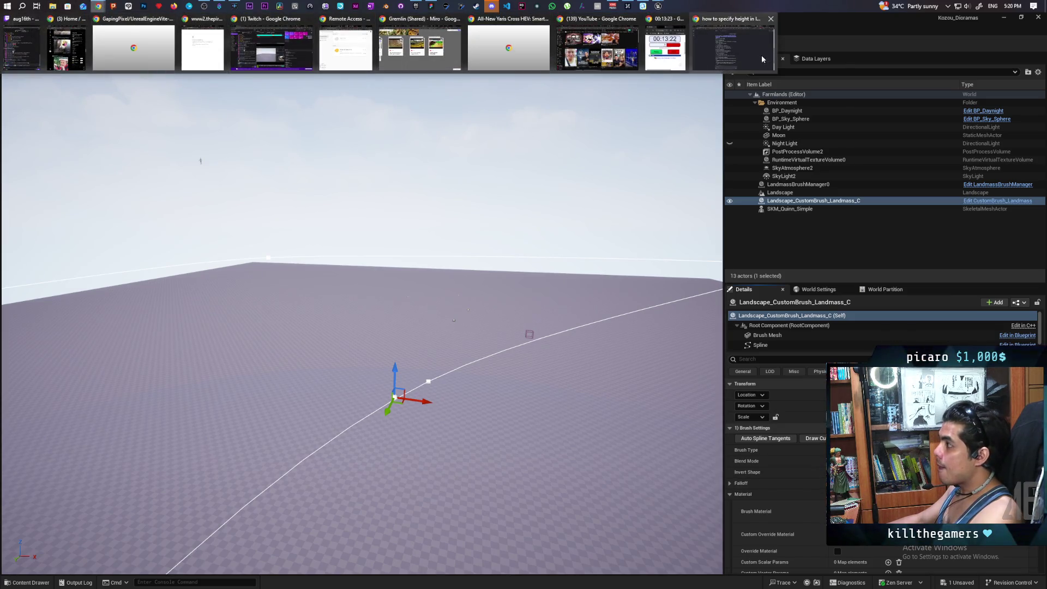
left_click(733, 43)
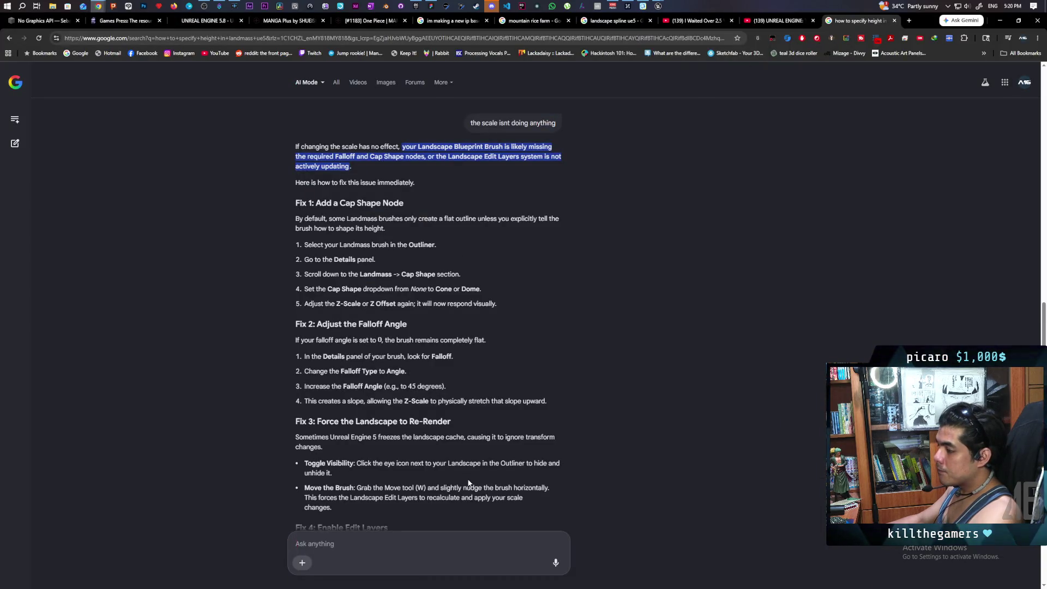
scroll(467, 480, "down", 3)
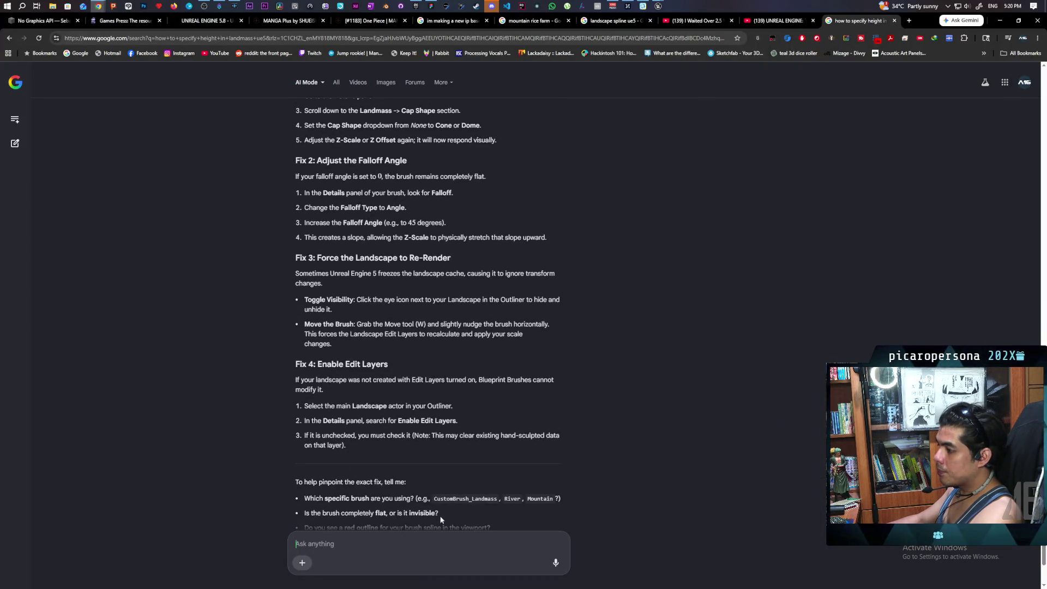
type("enab")
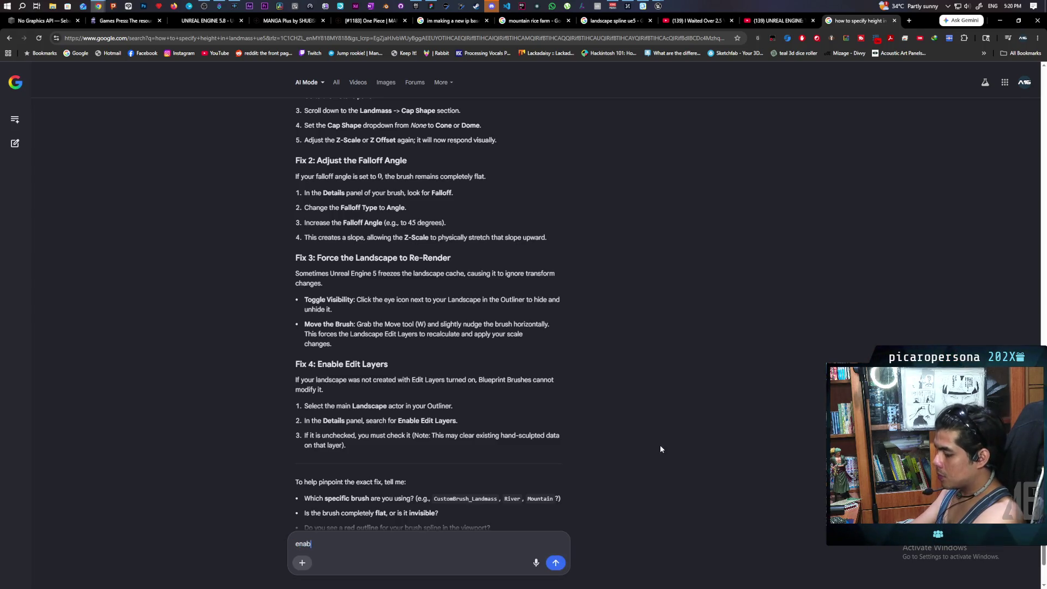
type("ling ")
type("cap shape ")
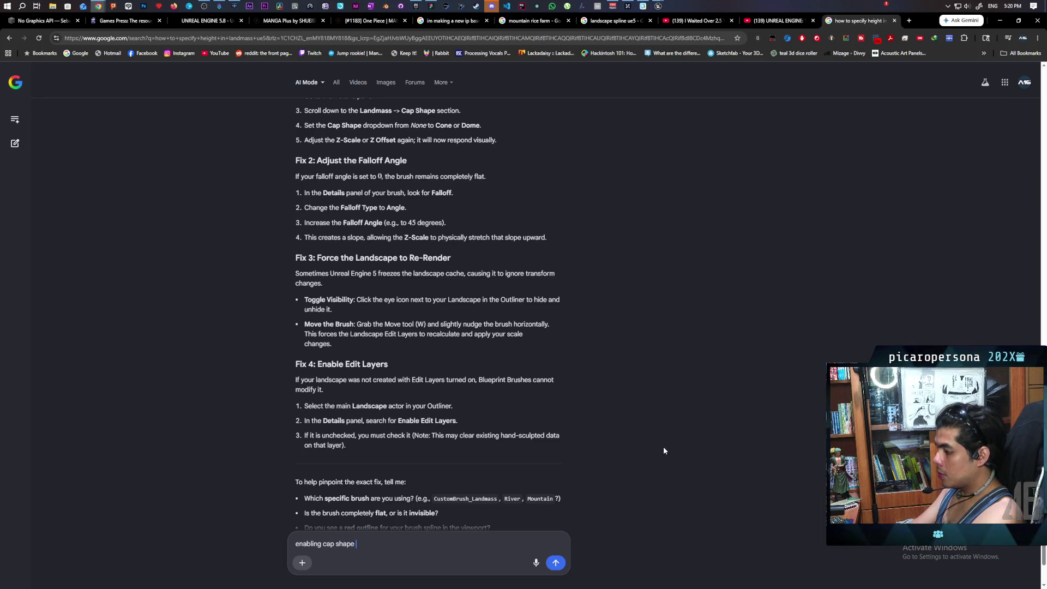
type("makes the whole thing")
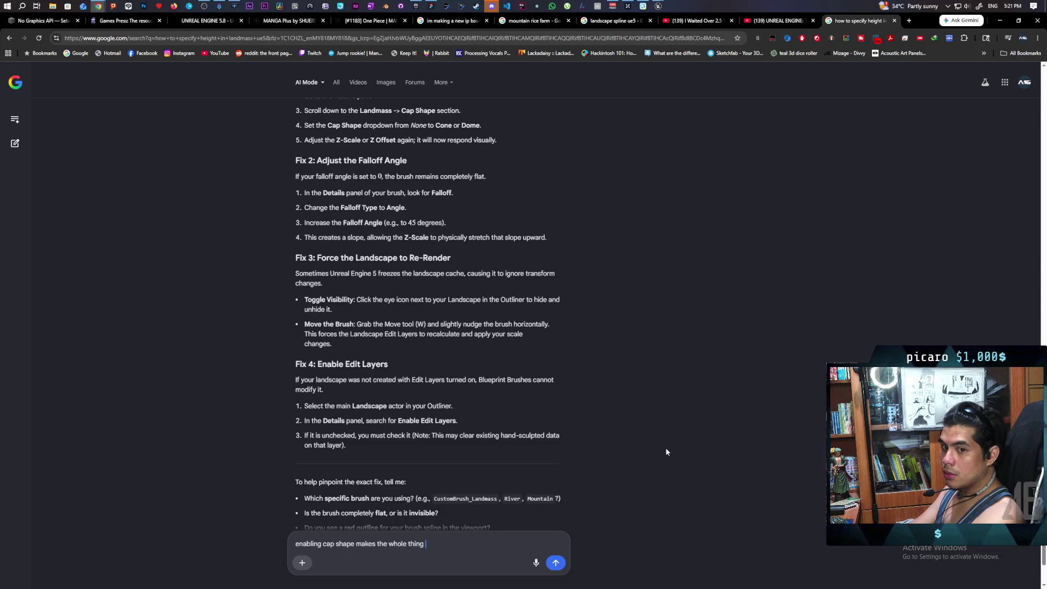
type("ssapear")
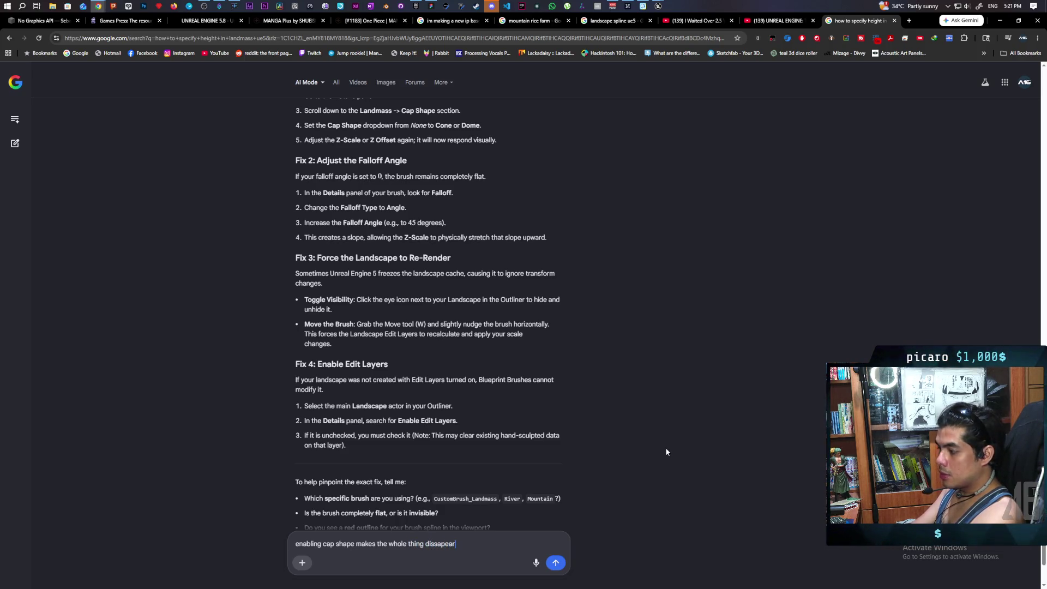
key("Return")
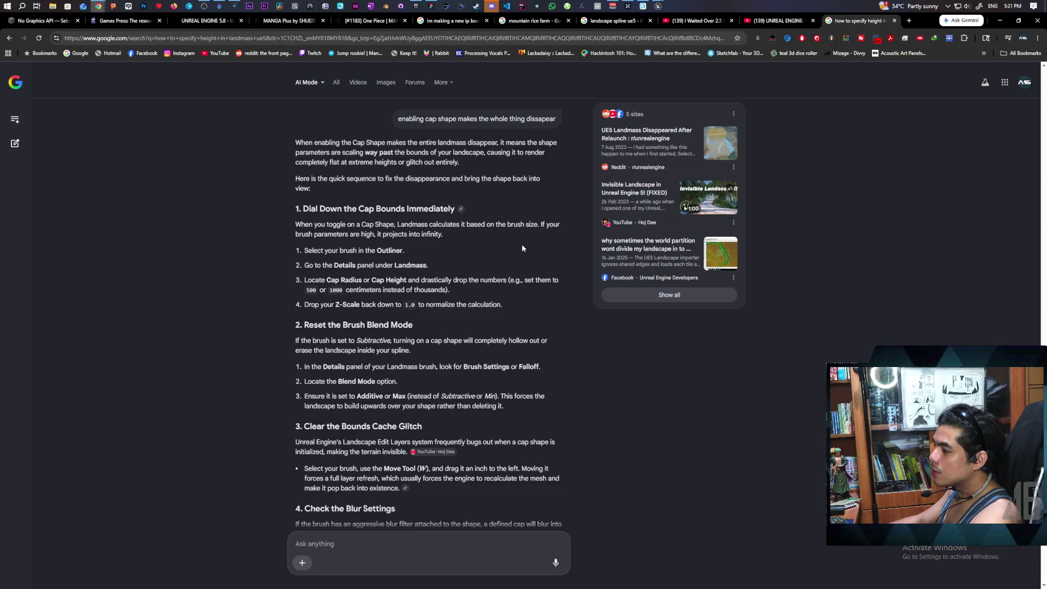
mouse_move(658, 6)
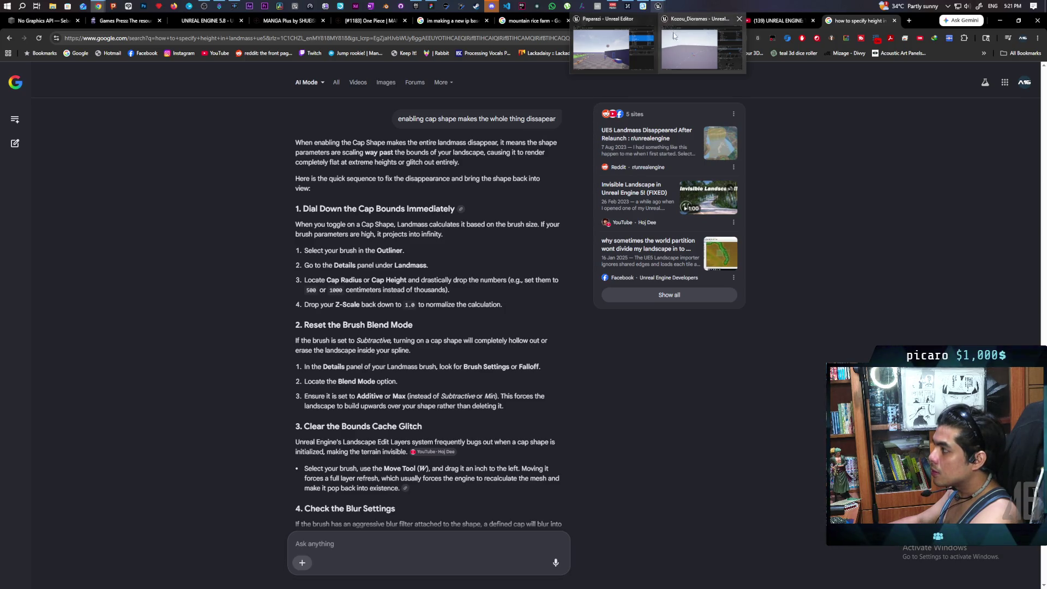
left_click(689, 49)
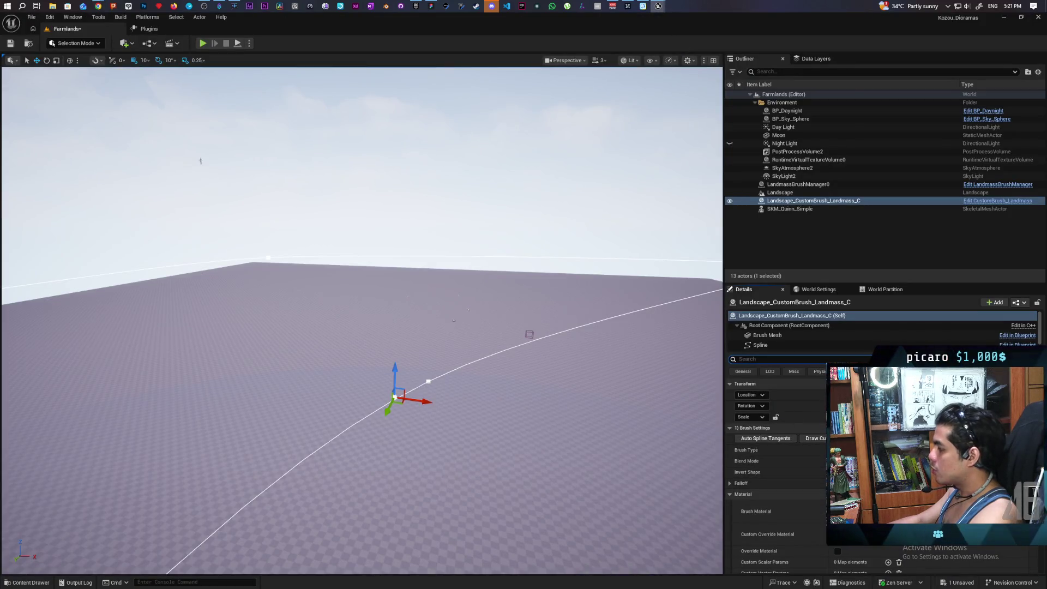
Step: Switch to Landscape Mode and select the Landmass custom brush under the edit layer's blueprint brushes
left_click(76, 43)
left_click(93, 69)
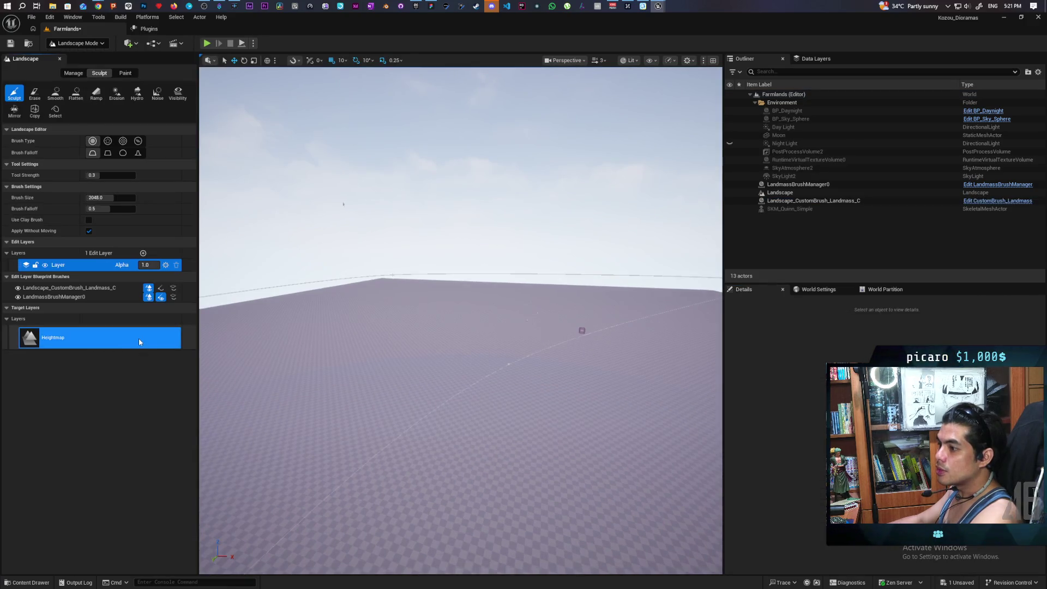
left_click(56, 288)
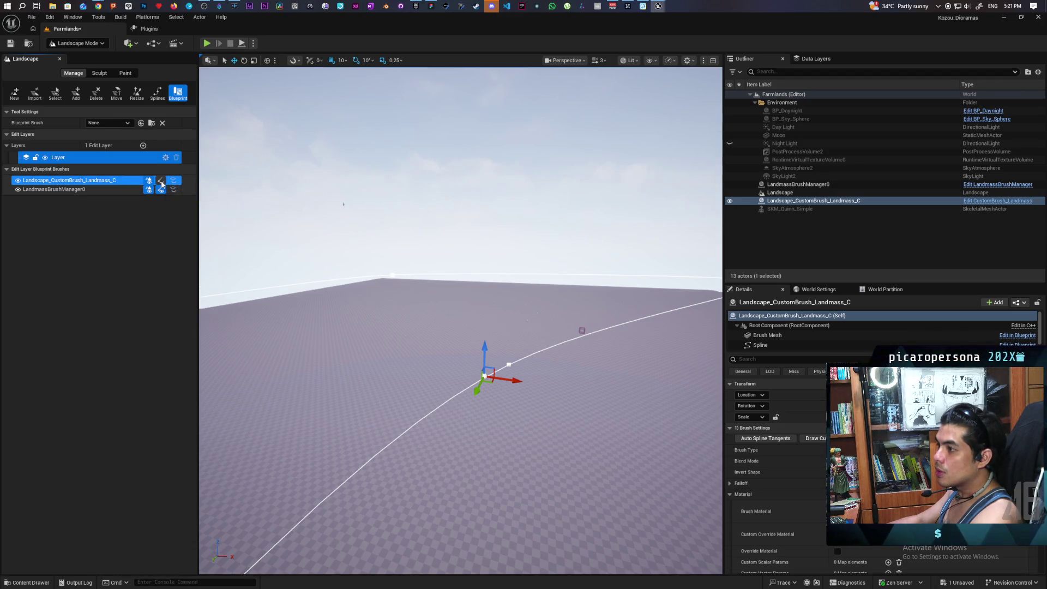
Step: Inspect LandmassBrushManager0, reselect the Landmass custom brush, and search its details for the cap setting
left_click(61, 189)
left_click(87, 181)
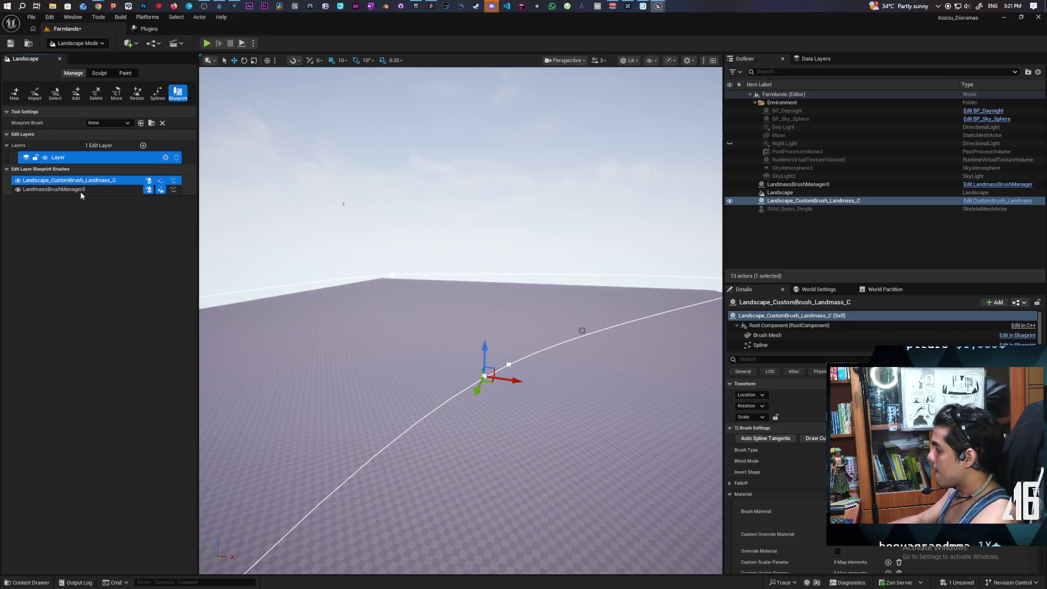
left_click(79, 189)
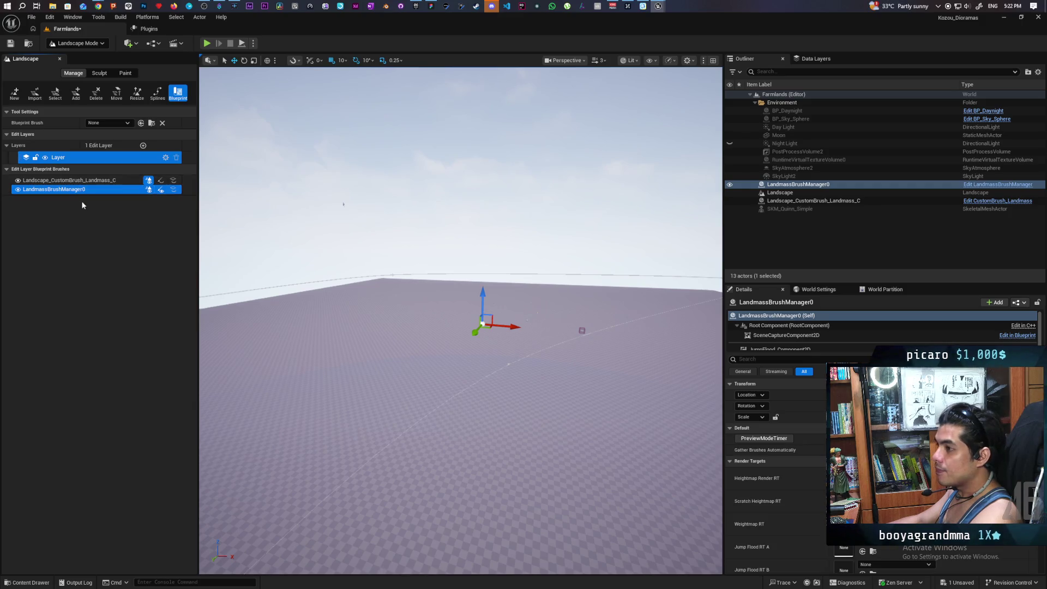
left_click(77, 181)
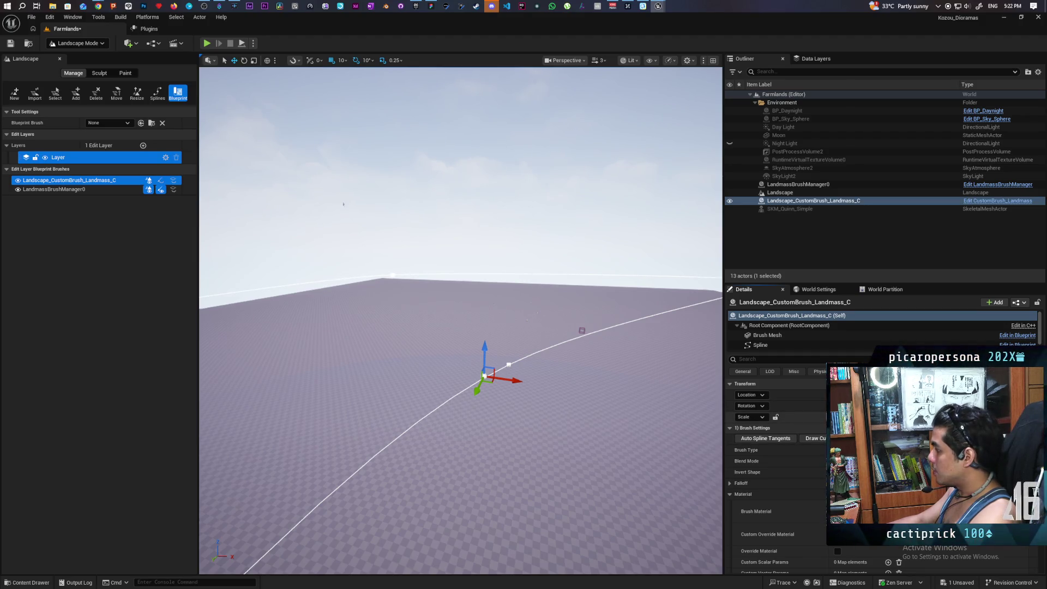
left_click(833, 360)
type("cap")
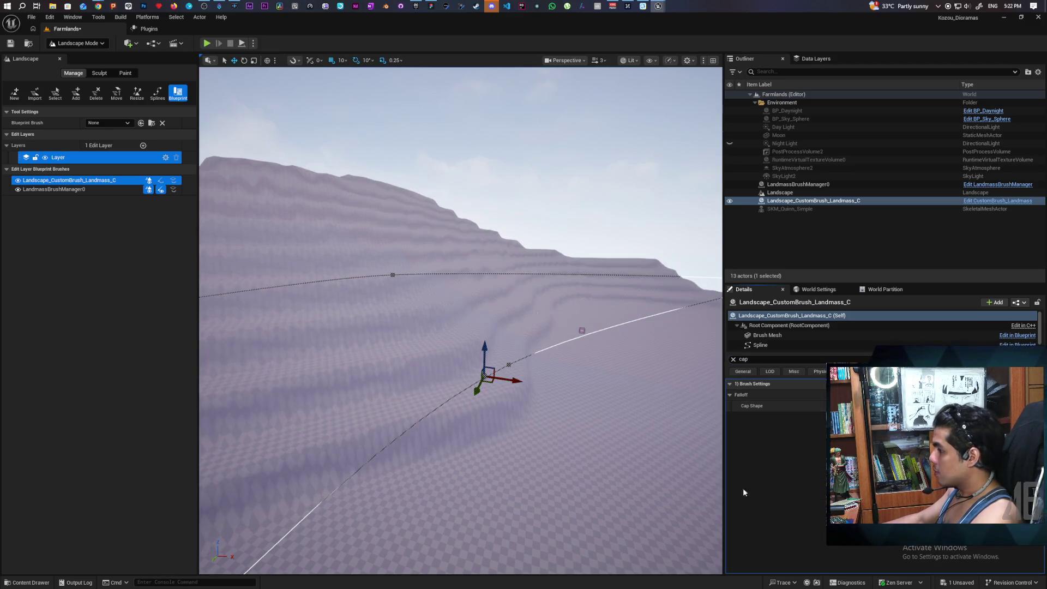
Step: Tilt the view up to see the top of the terraced hill beside the mannequin
scroll(574, 480, "up", 3)
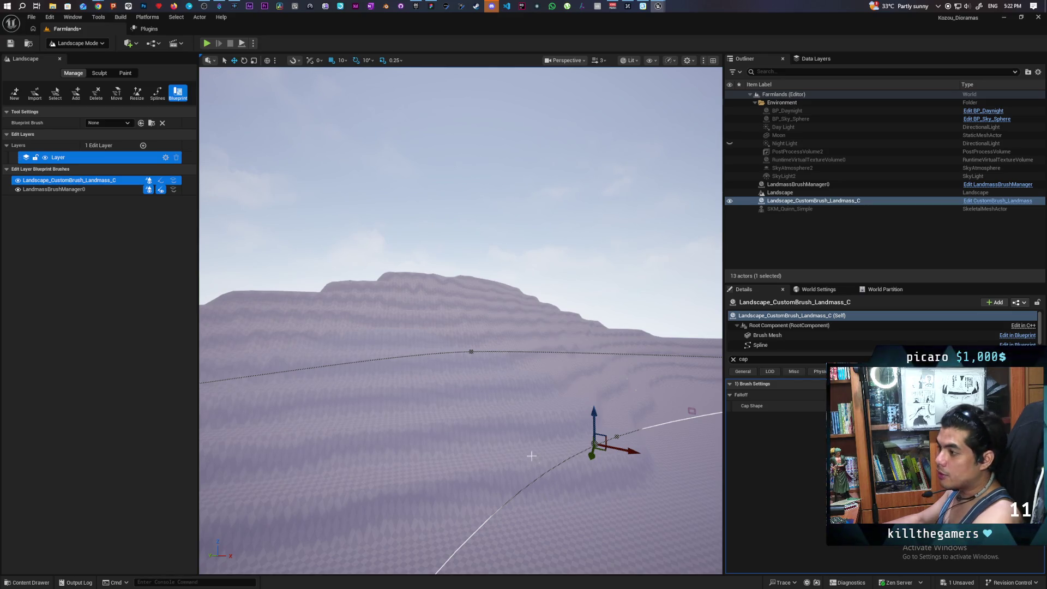
mouse_move(532, 456)
left_mouse_down()
mouse_move(542, 398)
mouse_move(572, 352)
mouse_move(576, 404)
mouse_move(588, 366)
mouse_move(591, 375)
mouse_move(538, 429)
left_mouse_up()
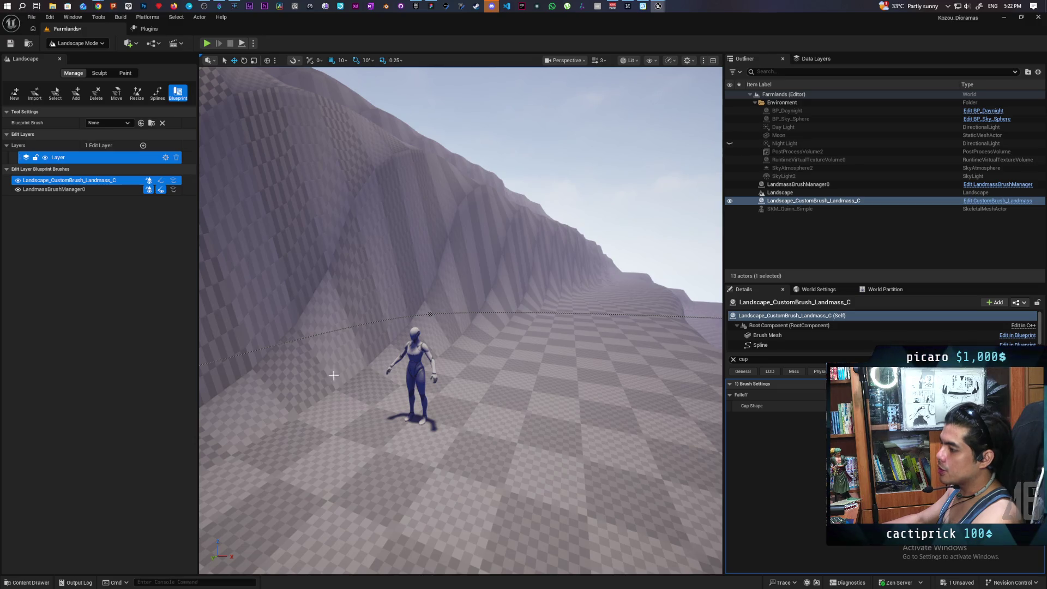
Step: Clear the 'cap' and 'top' Details filters so all brush properties are listed
mouse_move(319, 375)
left_mouse_down()
mouse_move(352, 366)
mouse_move(313, 367)
mouse_move(313, 398)
left_mouse_up()
left_click(734, 359)
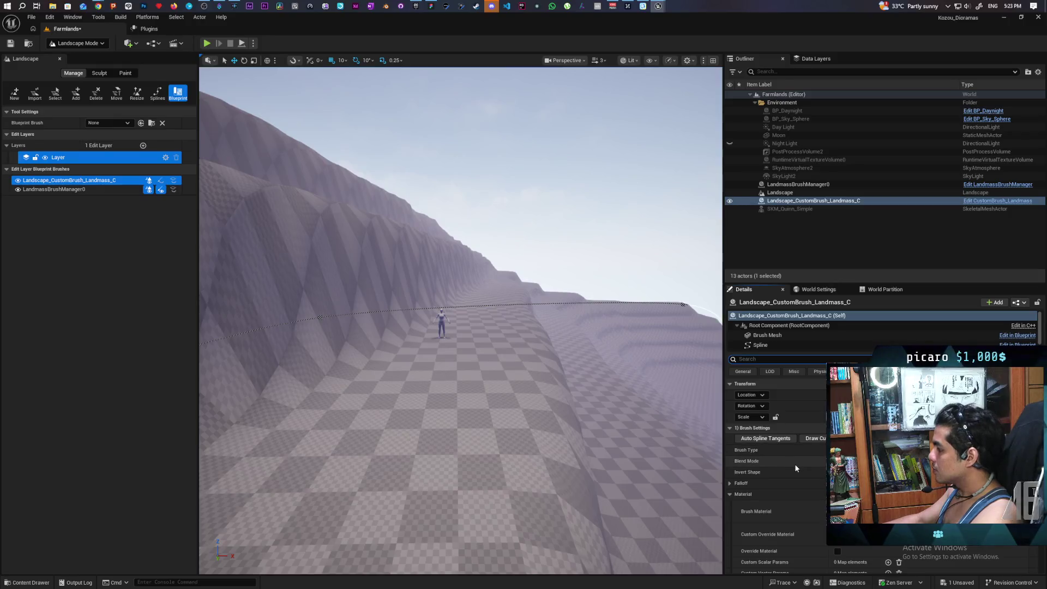
scroll(794, 463, "down", 2)
scroll(810, 515, "down", 4)
type("top")
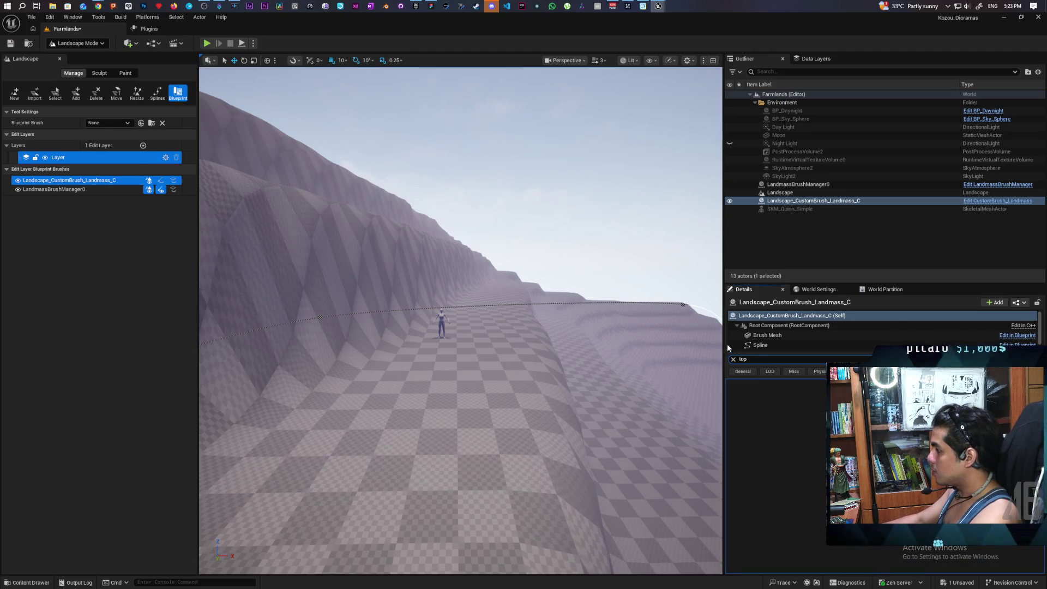
left_click(734, 359)
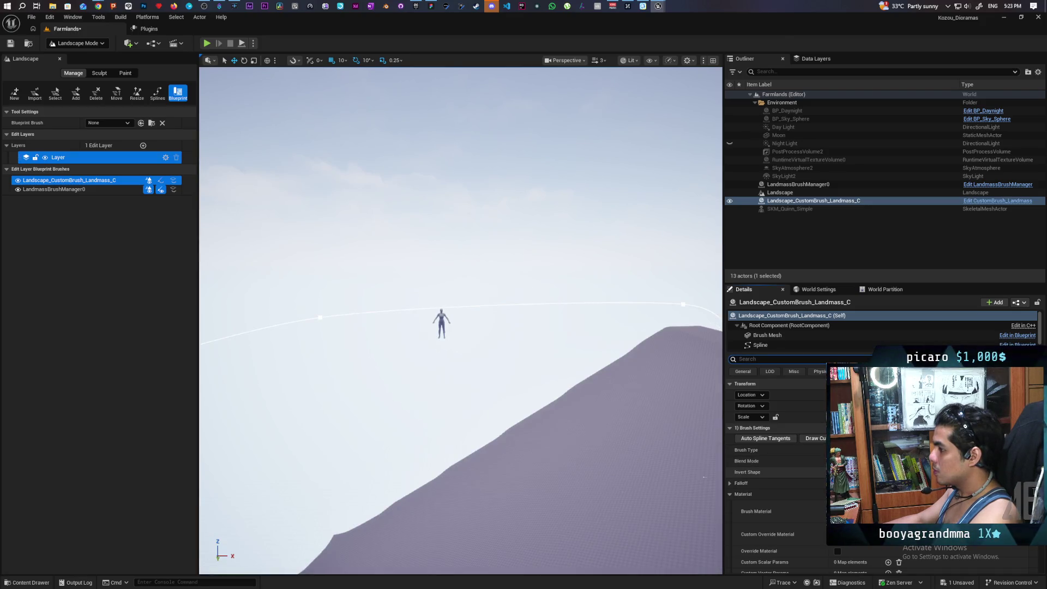
Step: Frame the spline brush, return to the view beside the mannequin, and expand Falloff settings
key("f")
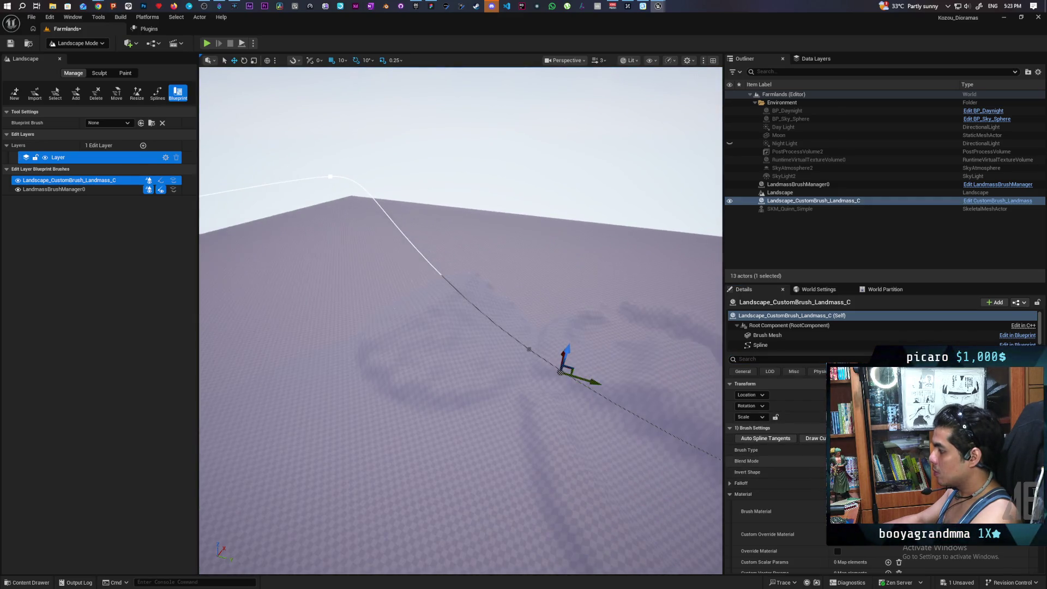
left_click_drag(513, 382, 524, 430)
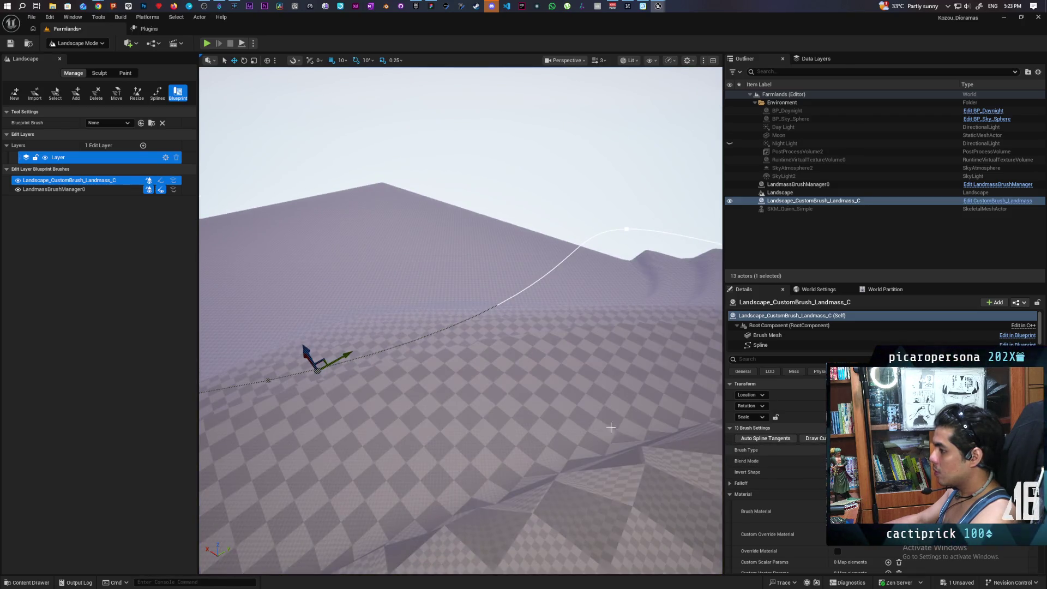
key("1")
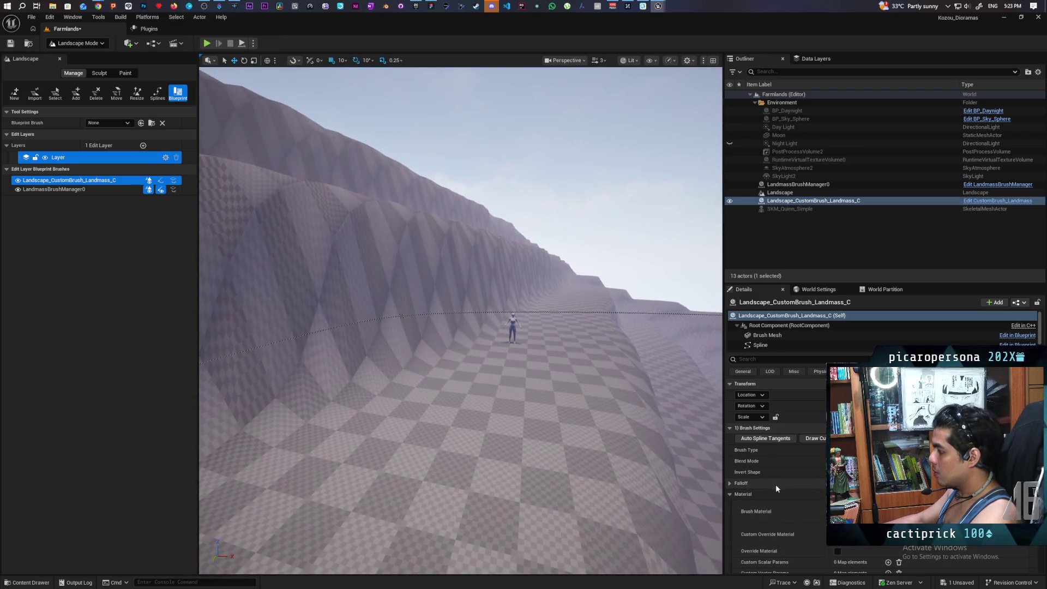
scroll(774, 483, "down", 1)
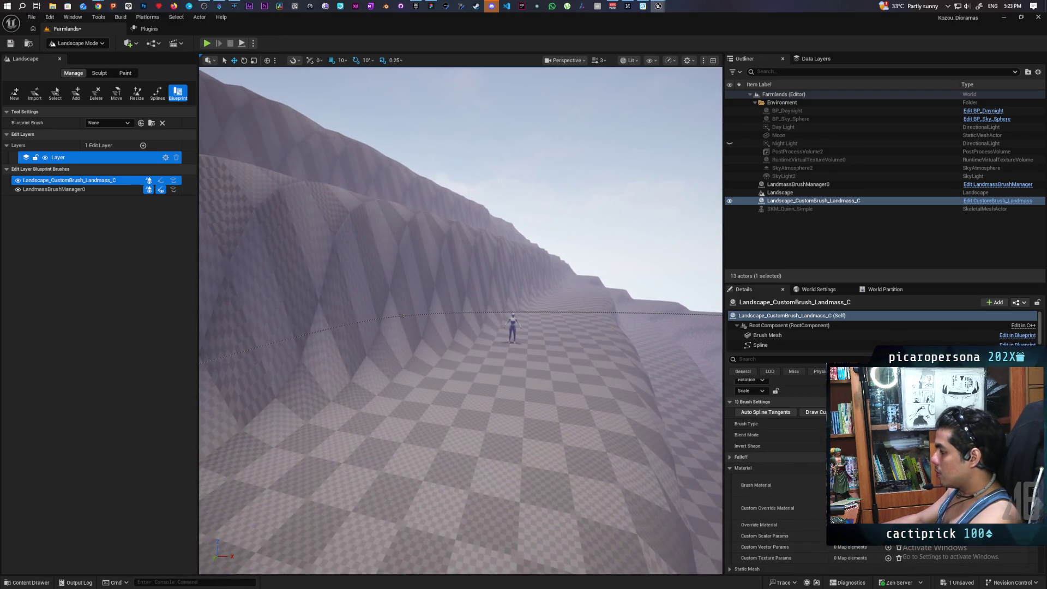
key("2")
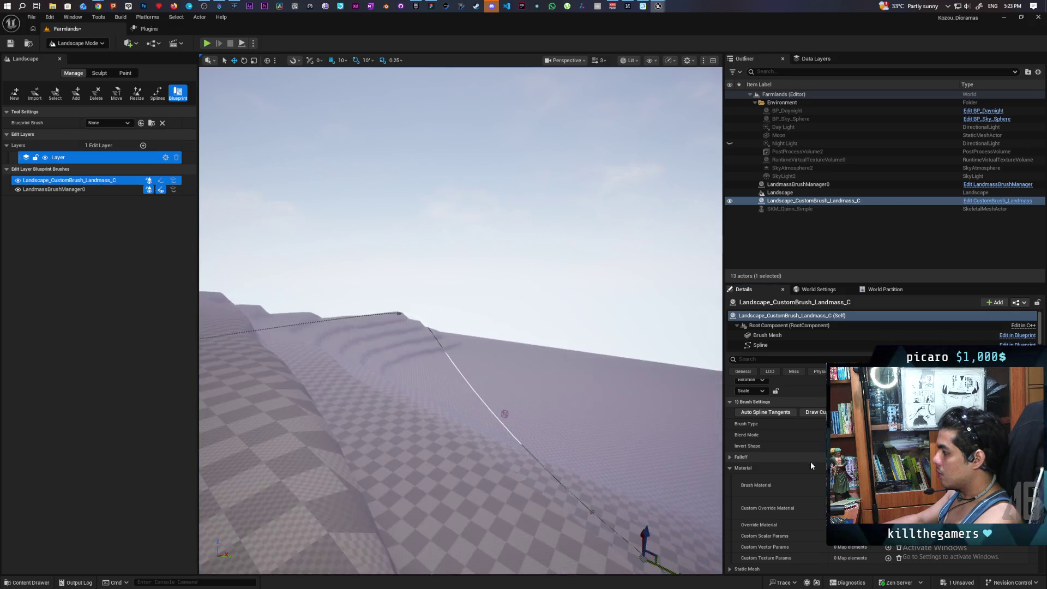
left_click(730, 456)
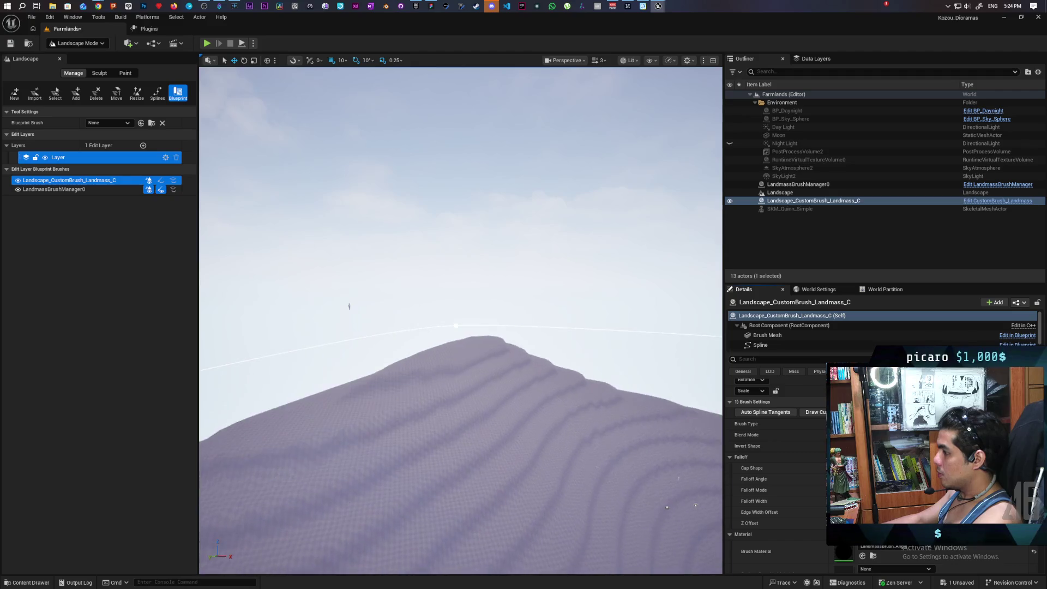
Step: Drag the brush's Z Offset higher so the terraced hill rises, then view it from above
left_click_drag(461, 327, 349, 358)
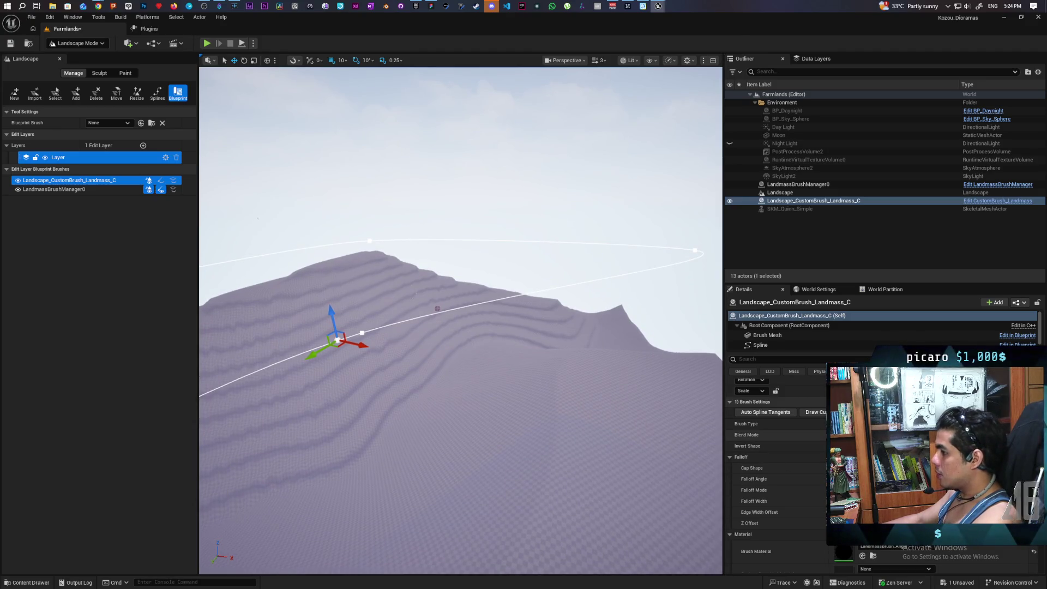
left_click_drag(851, 523, 872, 523)
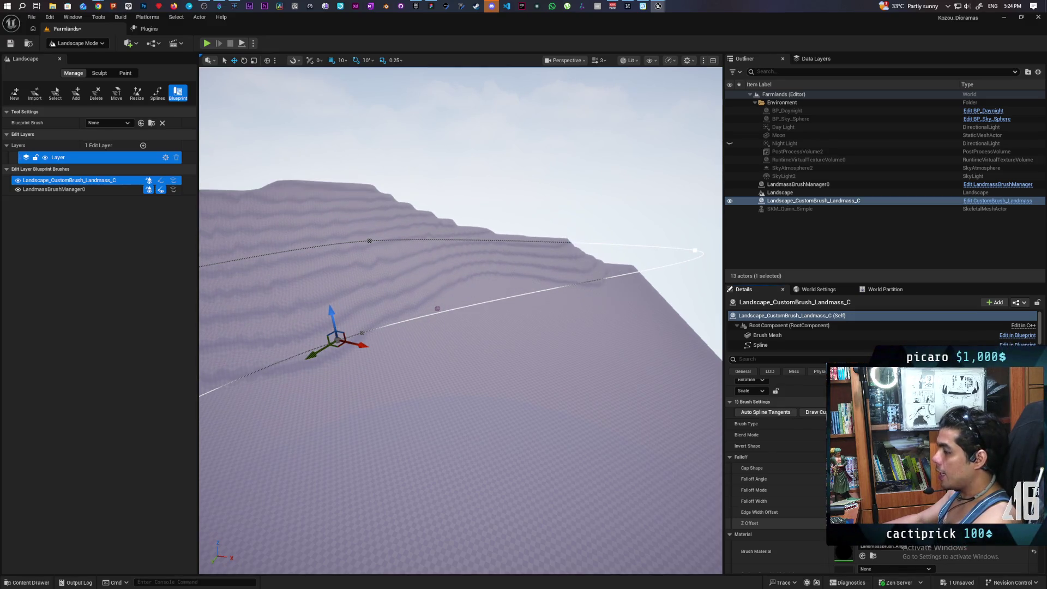
left_click_drag(511, 442, 511, 442)
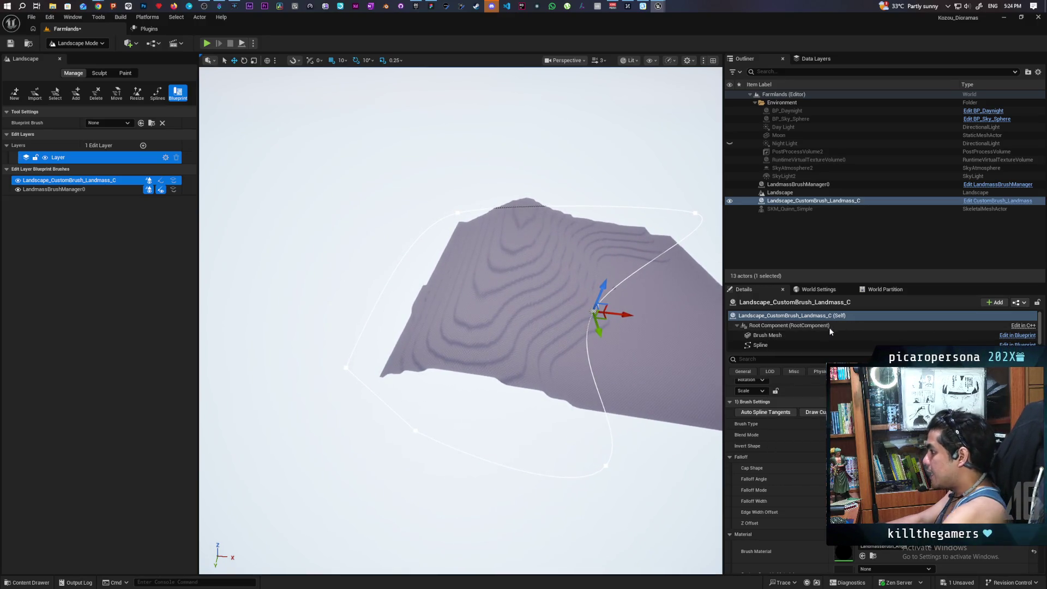
left_click(760, 346)
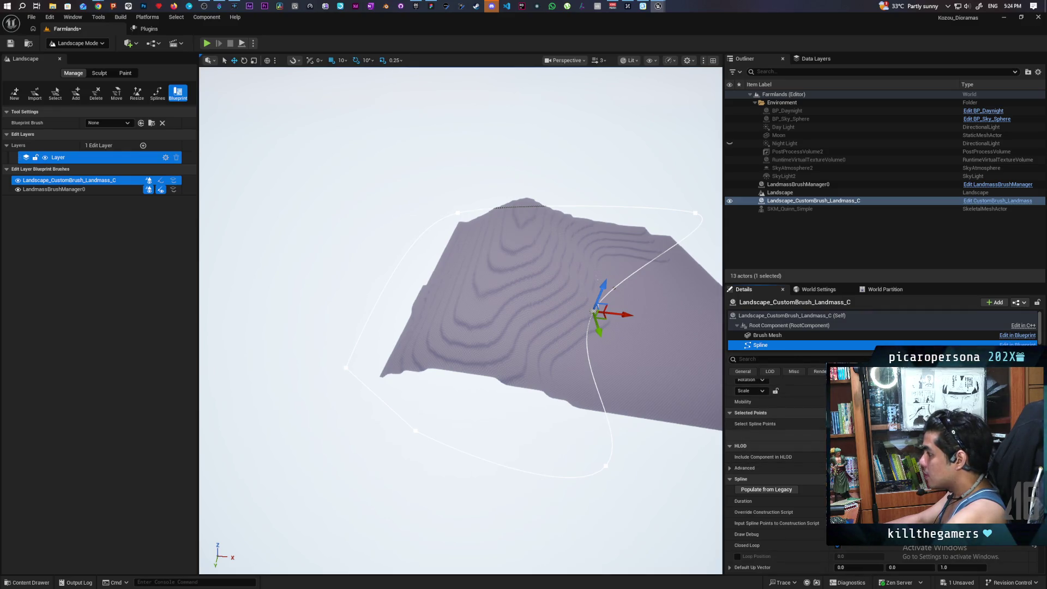
Step: Select all spline points and stretch the lower-left tangent so the loop bulges outward
left_click(851, 424)
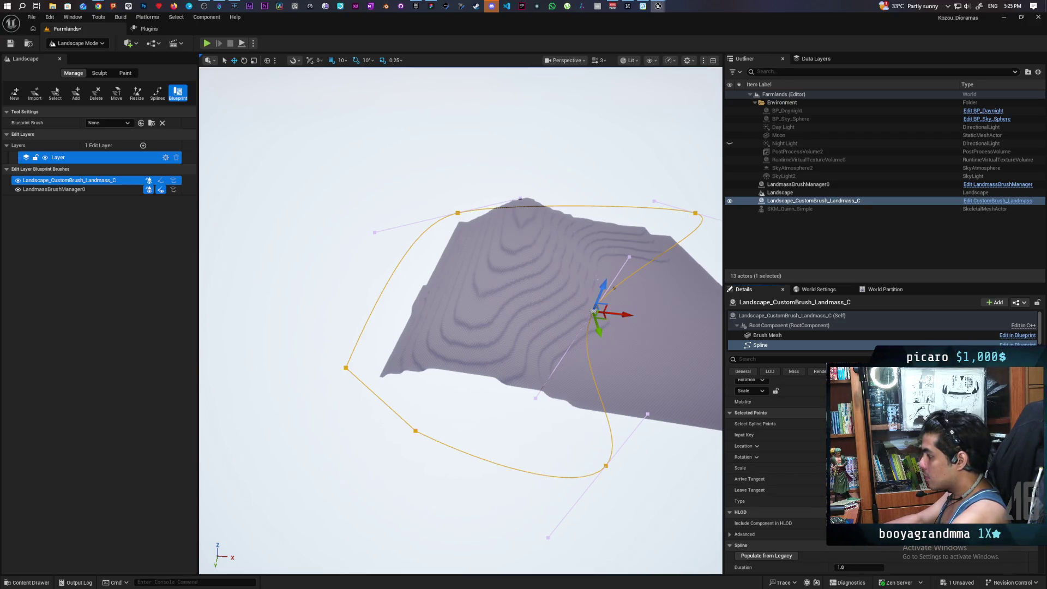
left_click(851, 523)
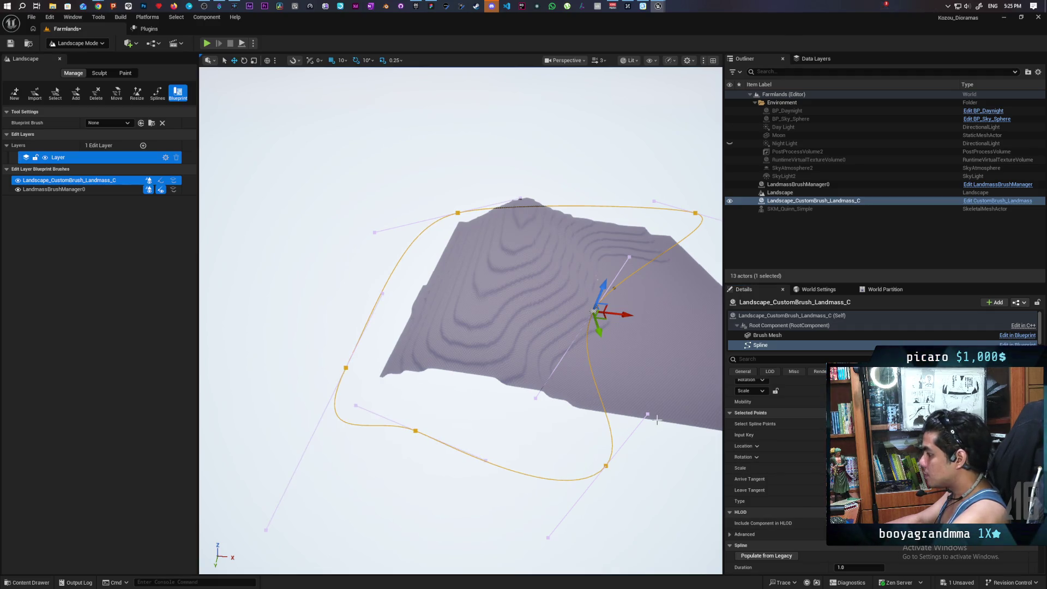
scroll(461, 321, "down", 2)
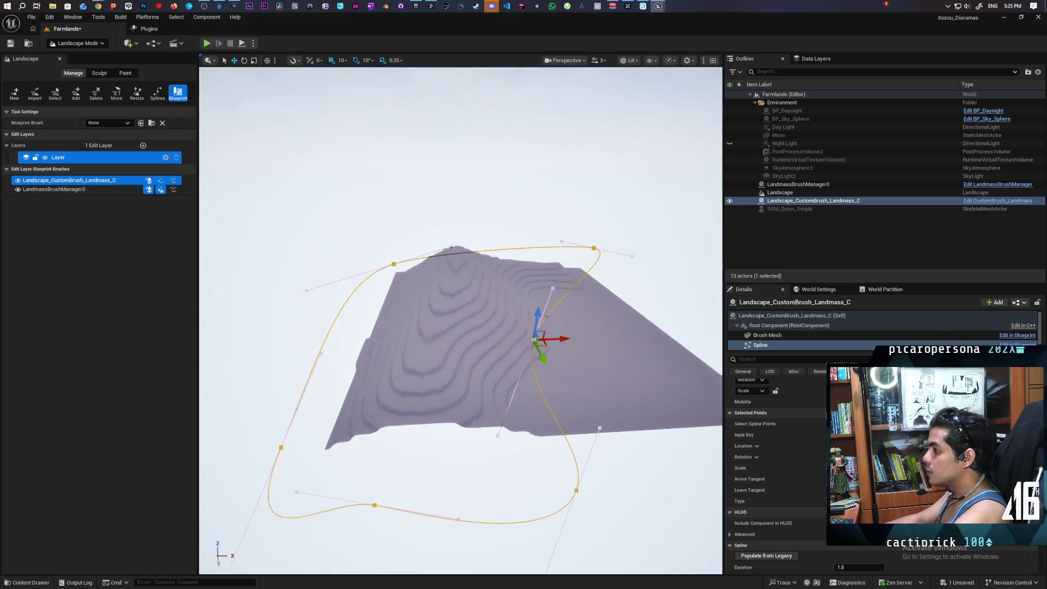
scroll(461, 320, "up", 5)
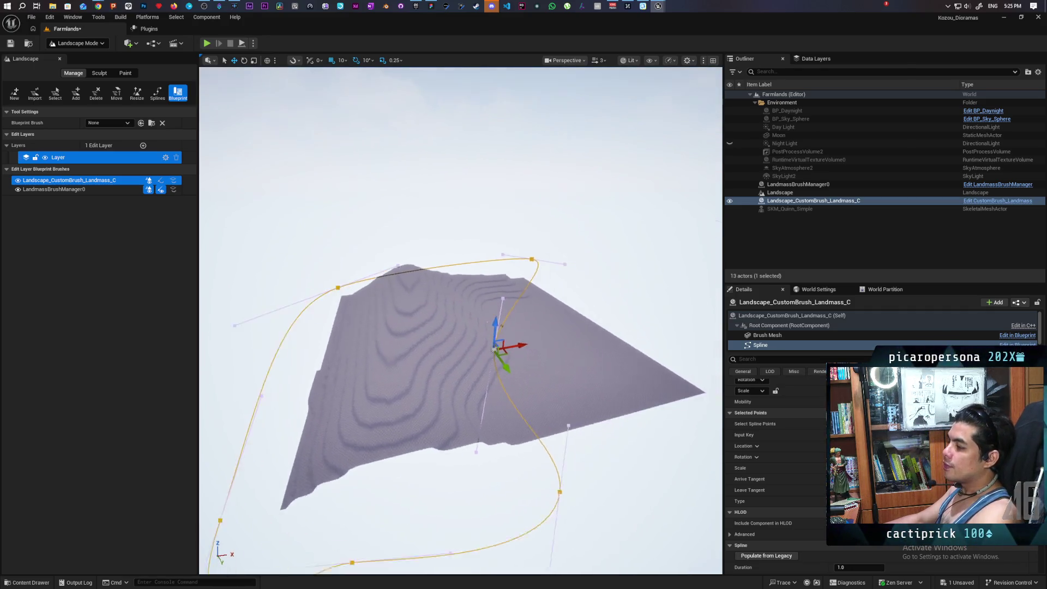
scroll(460, 320, "up", 5)
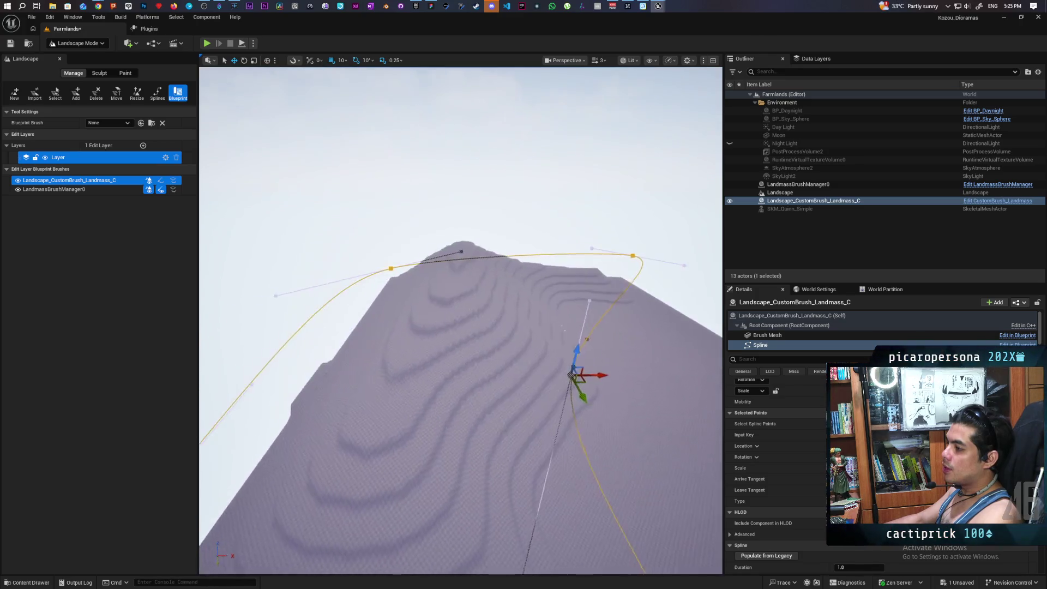
scroll(461, 320, "up", 5)
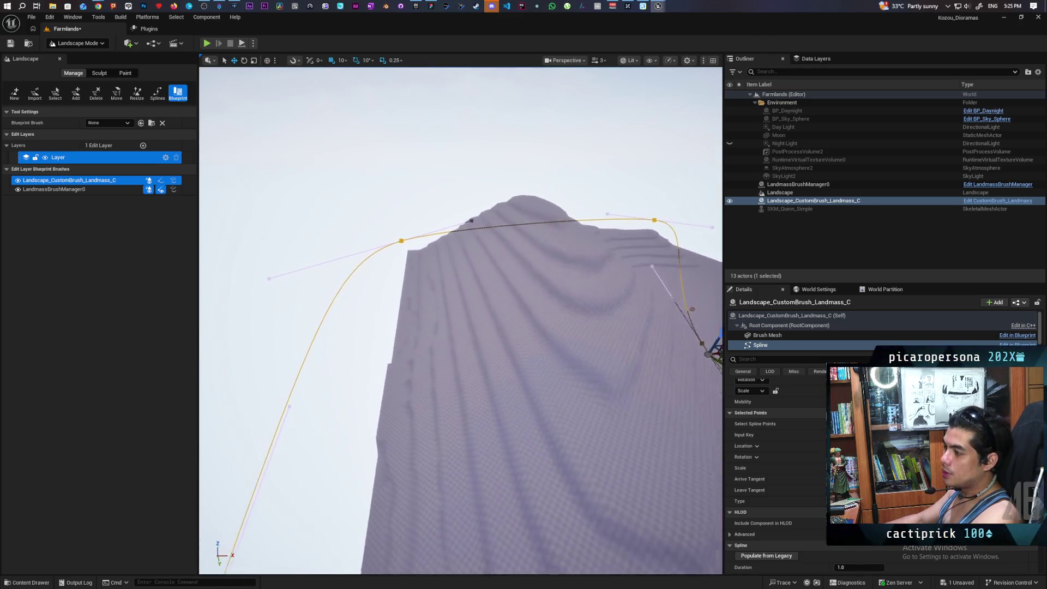
scroll(461, 320, "up", 5)
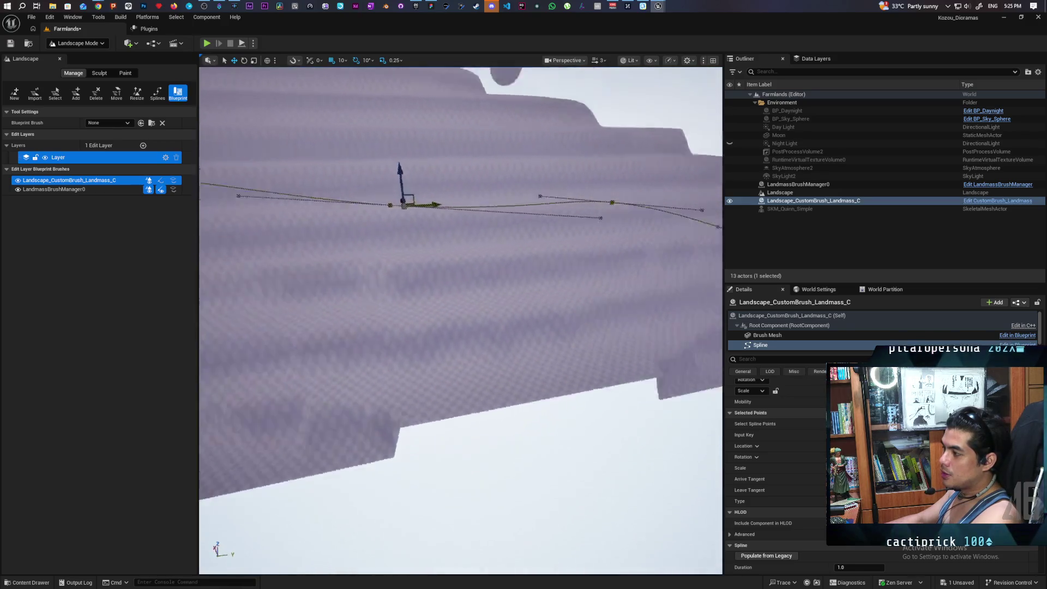
scroll(461, 321, "up", 5)
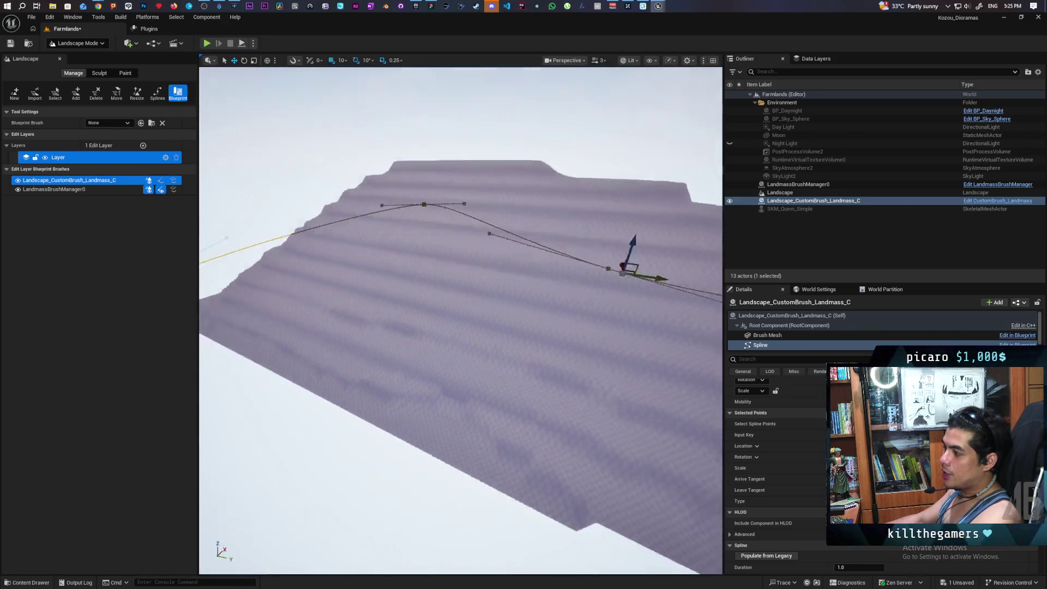
scroll(461, 320, "up", 5)
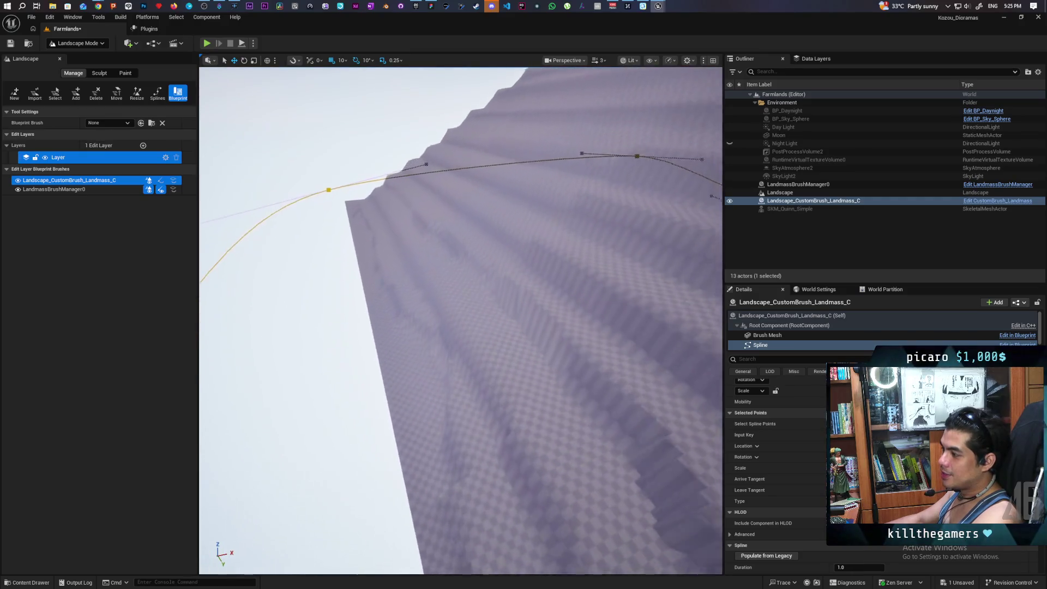
scroll(461, 320, "up", 5)
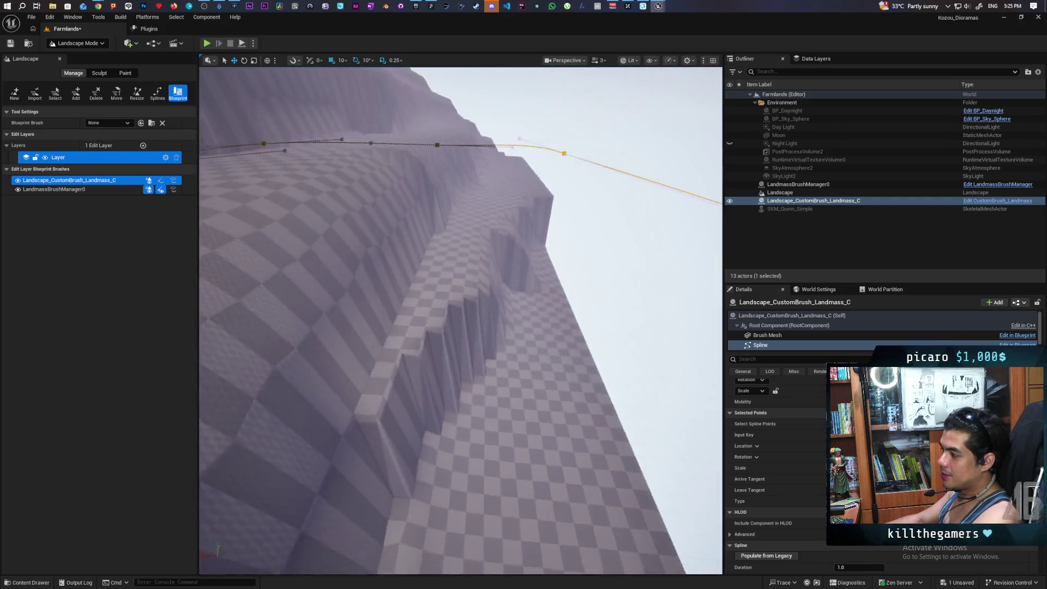
scroll(460, 320, "up", 5)
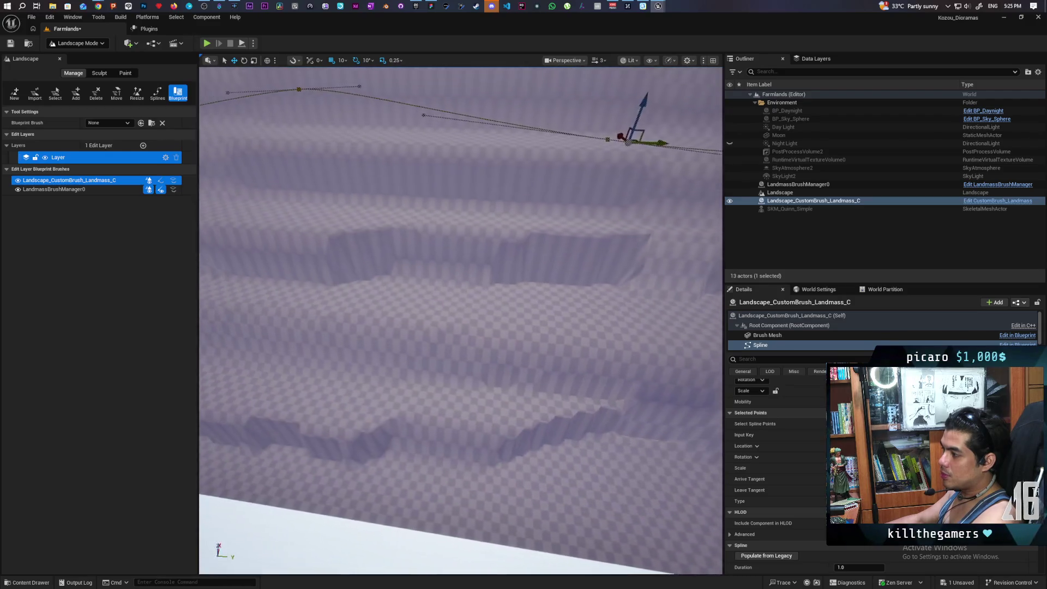
scroll(461, 320, "up", 5)
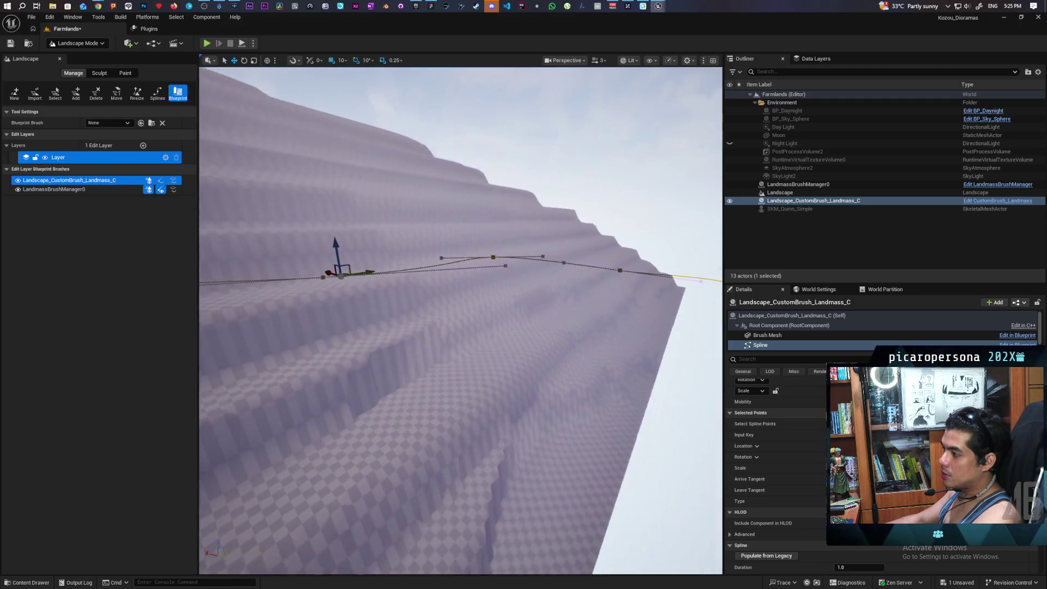
scroll(461, 320, "up", 2)
scroll(461, 321, "up", 5)
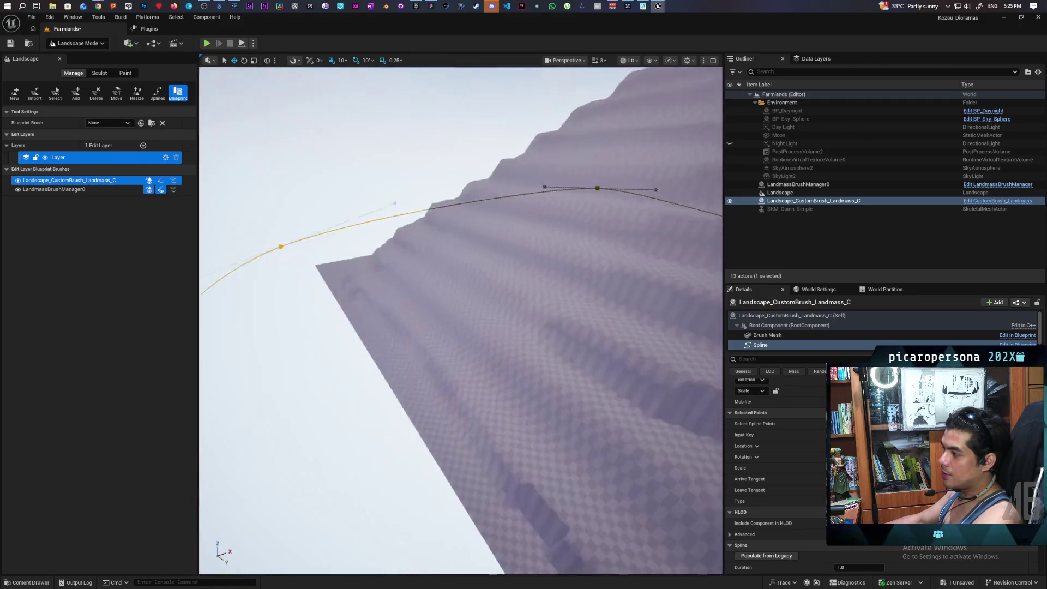
scroll(461, 321, "up", 5)
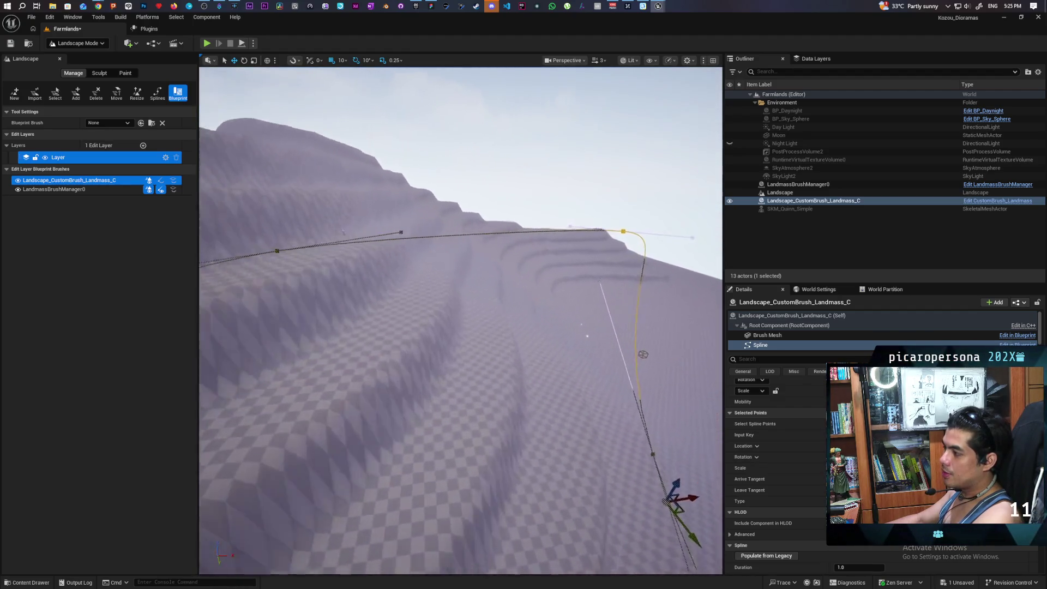
scroll(460, 321, "up", 5)
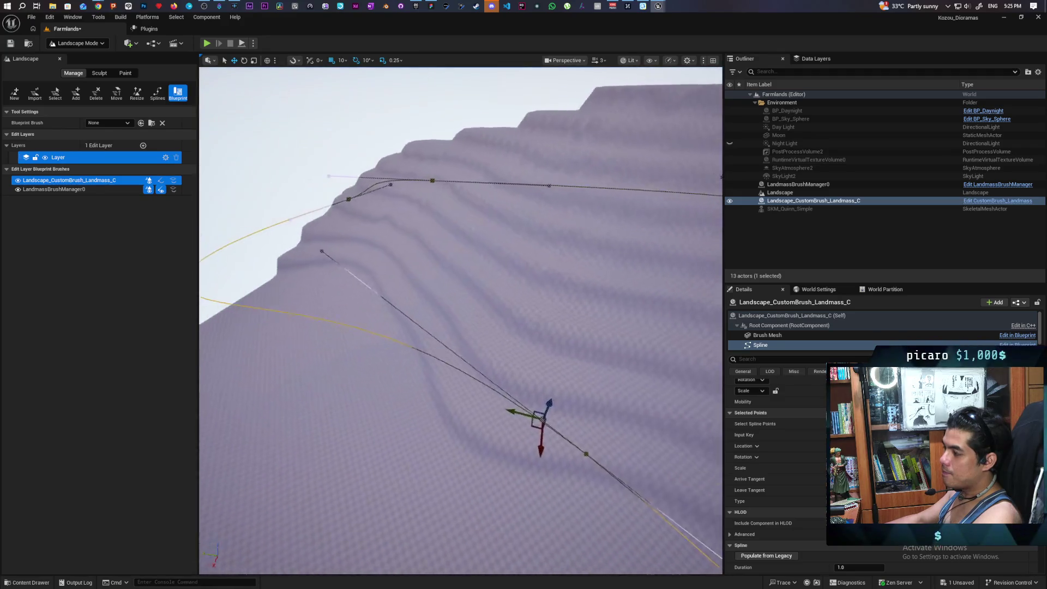
scroll(461, 321, "up", 5)
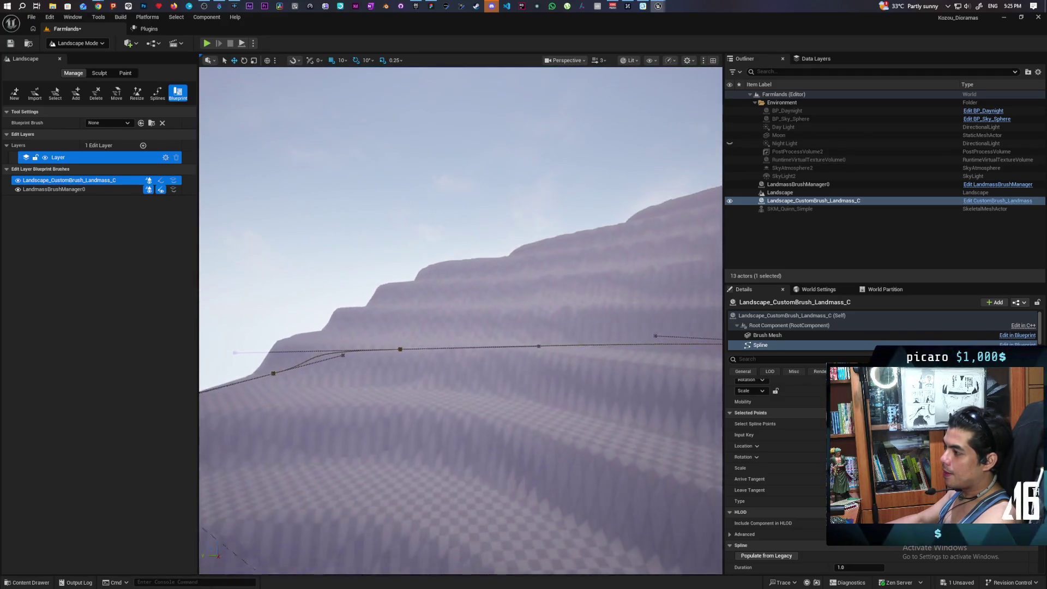
scroll(460, 321, "up", 5)
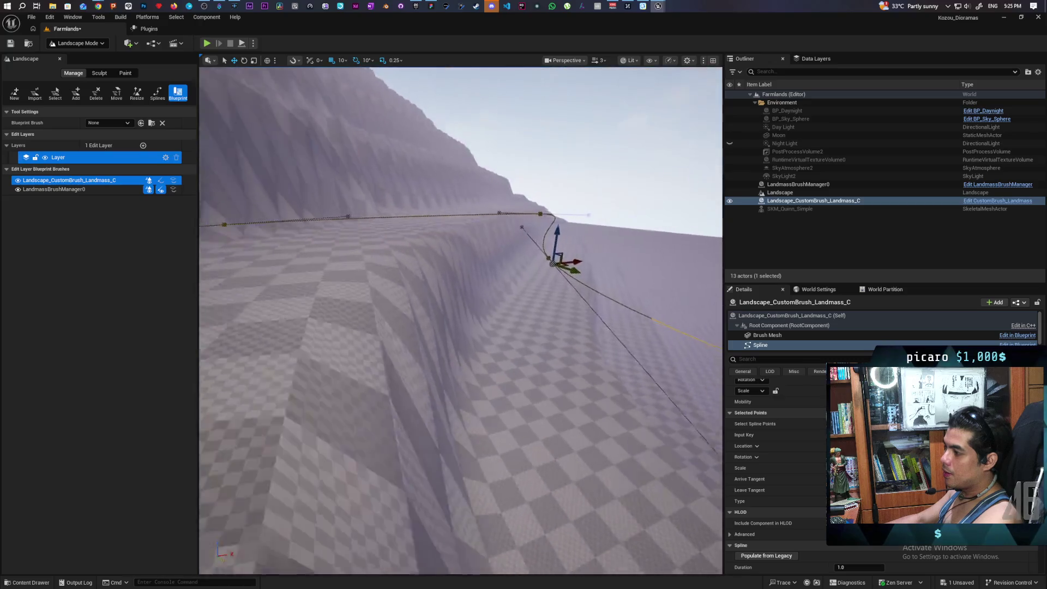
scroll(461, 321, "up", 5)
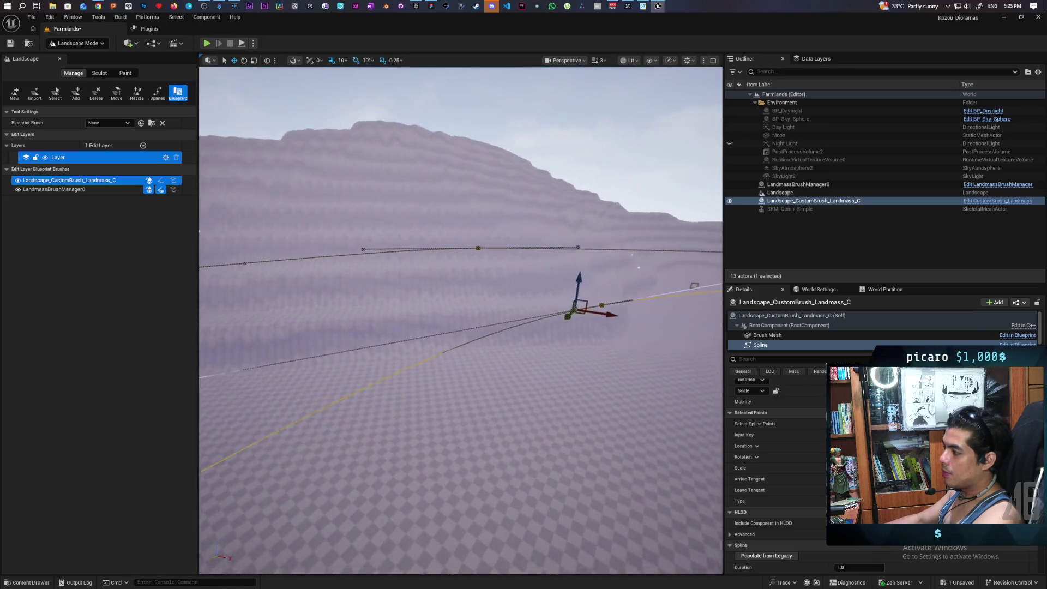
scroll(461, 321, "up", 3)
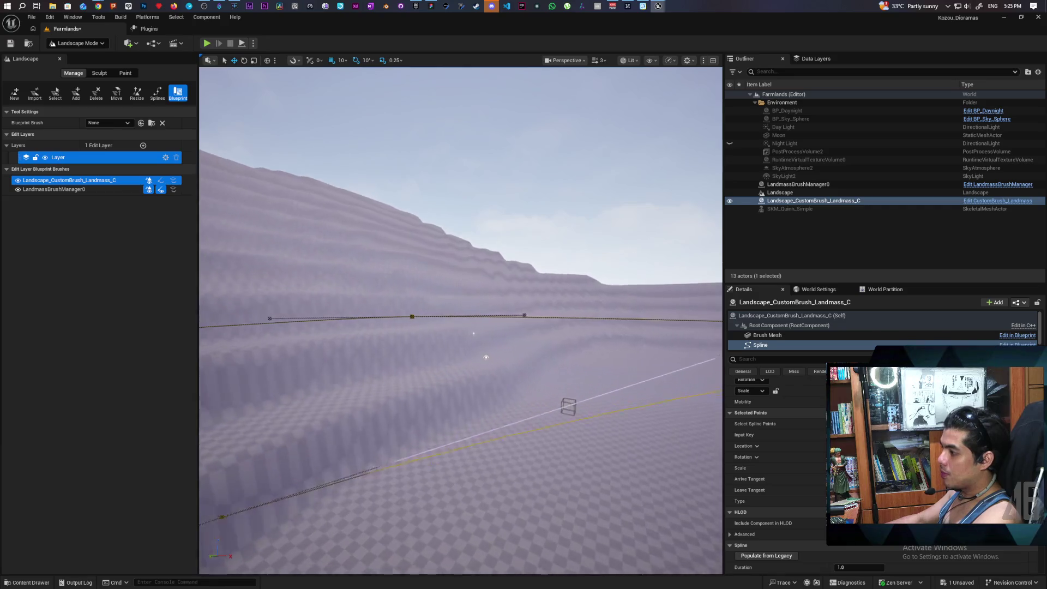
scroll(478, 349, "up", 5)
scroll(692, 301, "down", 10)
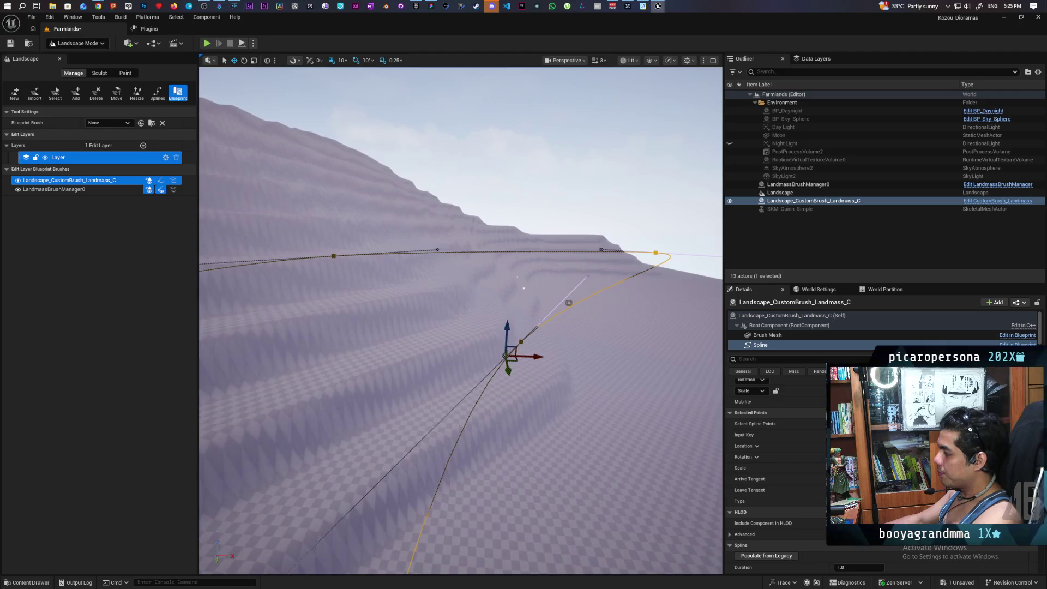
Step: Browse the spline component's settings, then show the Landscape_CustomBrush_Landmass_C (Self) properties
scroll(797, 455, "down", 2)
scroll(799, 462, "down", 1)
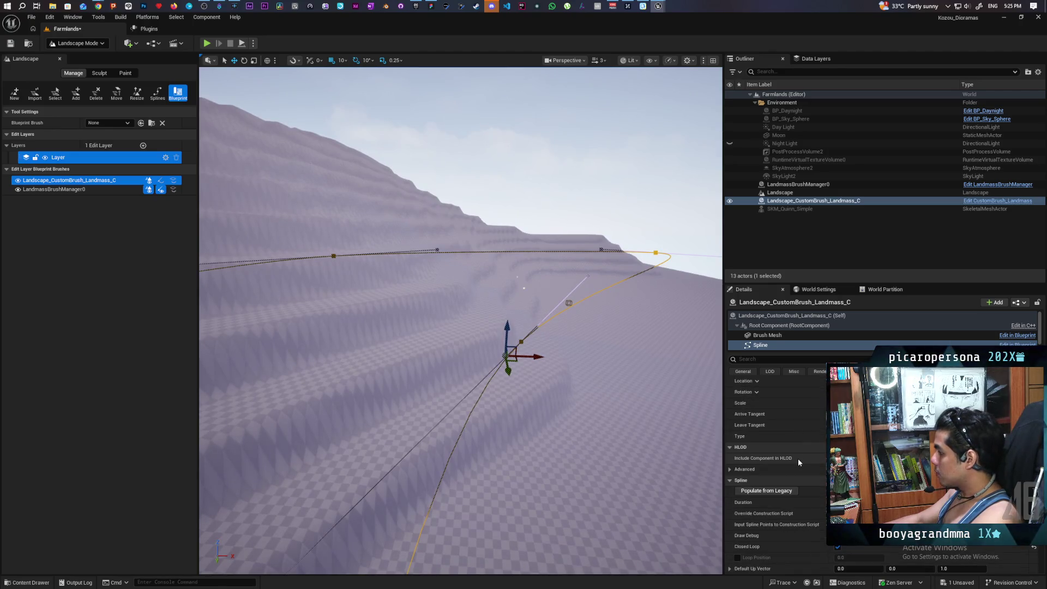
scroll(798, 461, "down", 2)
scroll(797, 458, "down", 2)
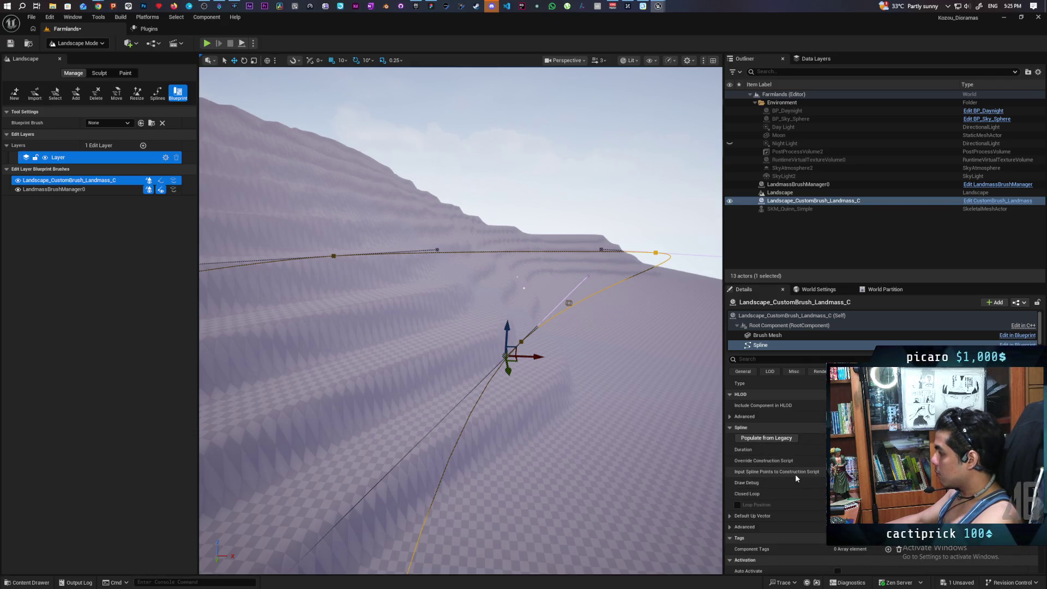
scroll(796, 475, "down", 2)
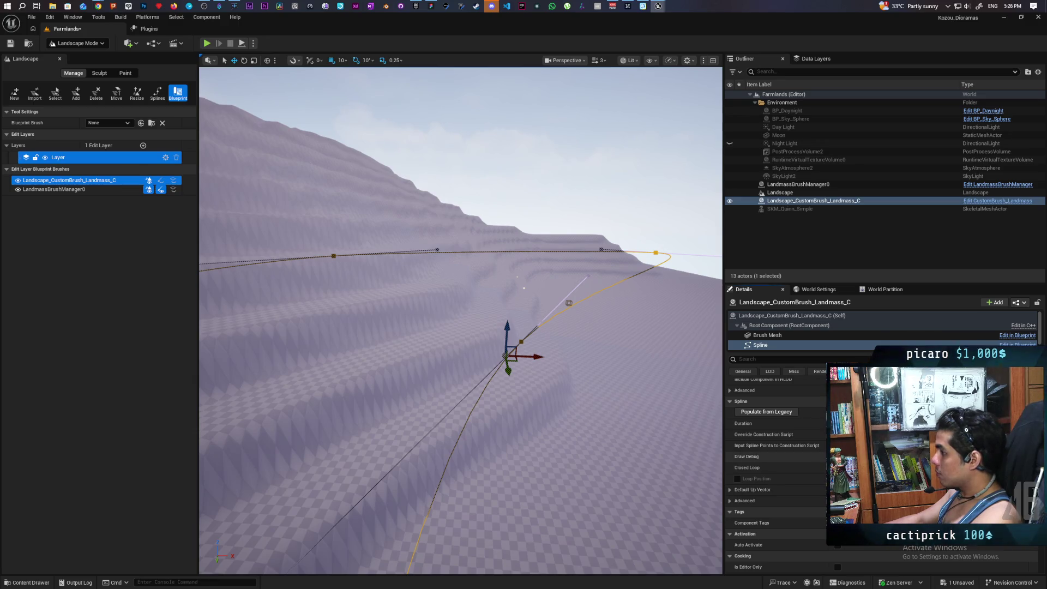
scroll(770, 494, "down", 3)
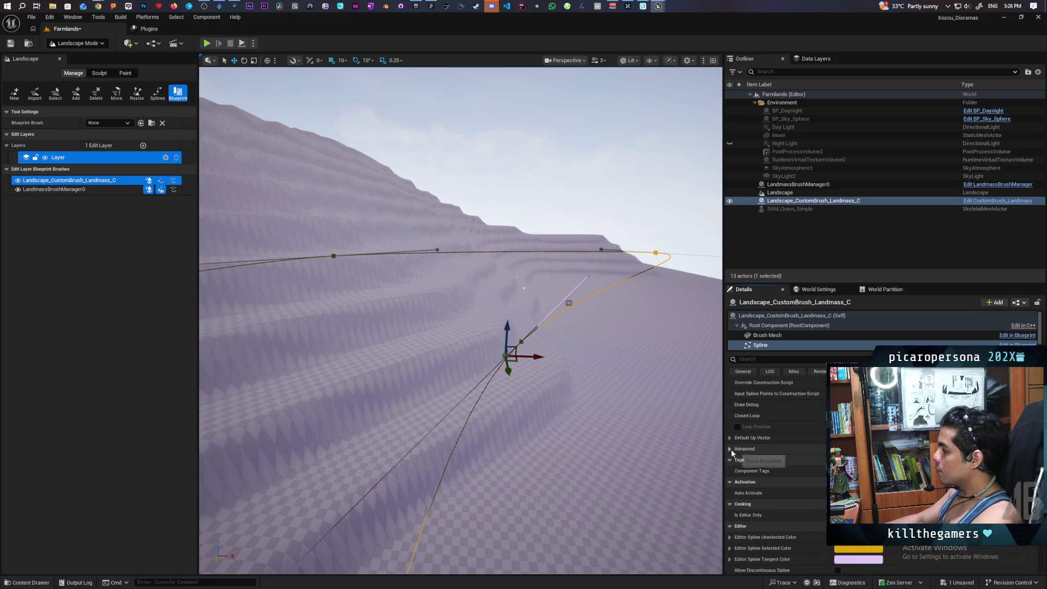
left_click(743, 449)
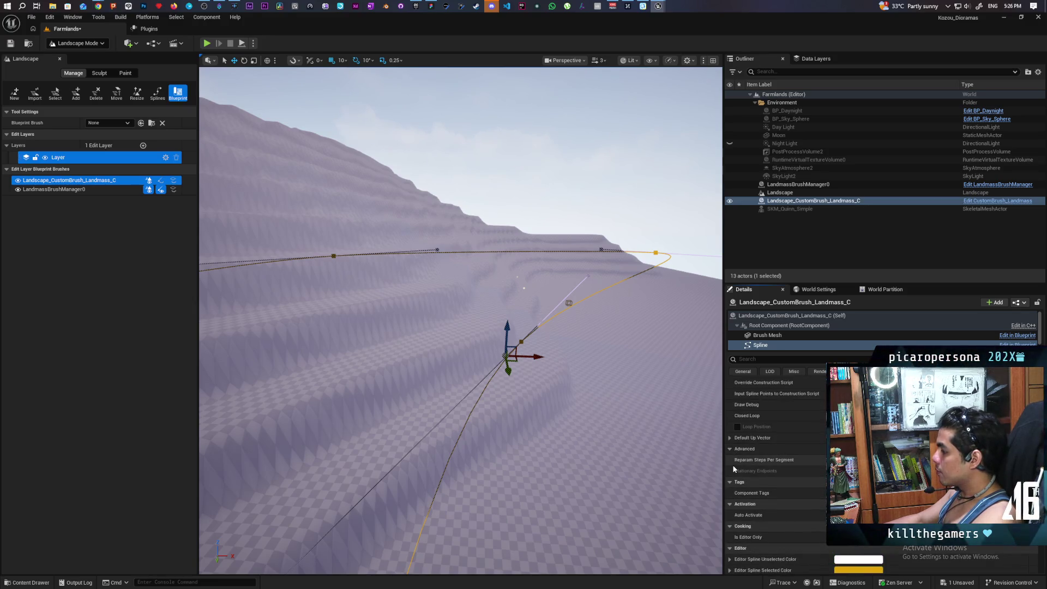
left_click(742, 449)
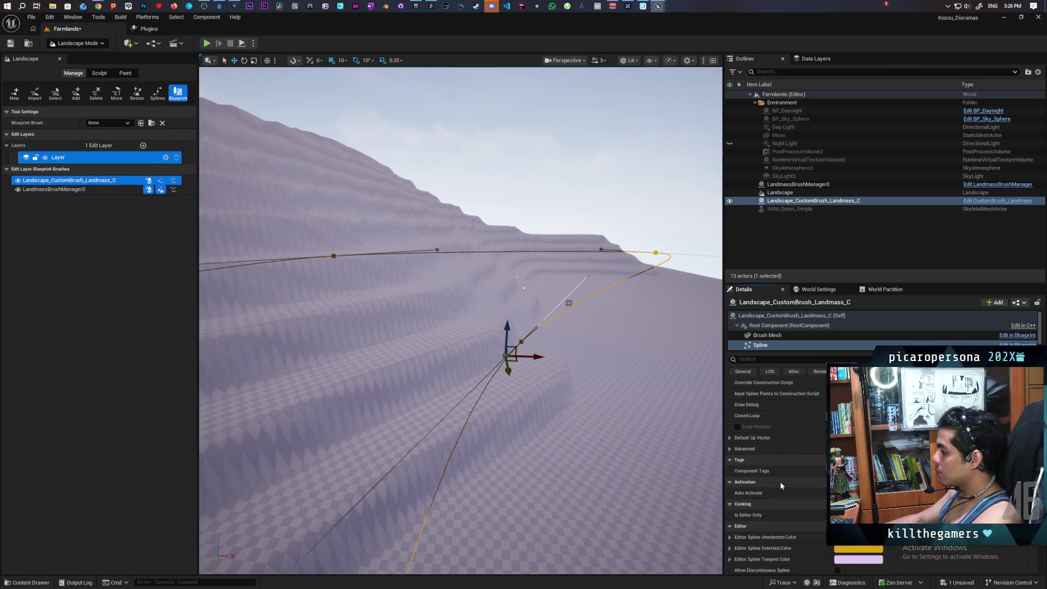
left_click(774, 315)
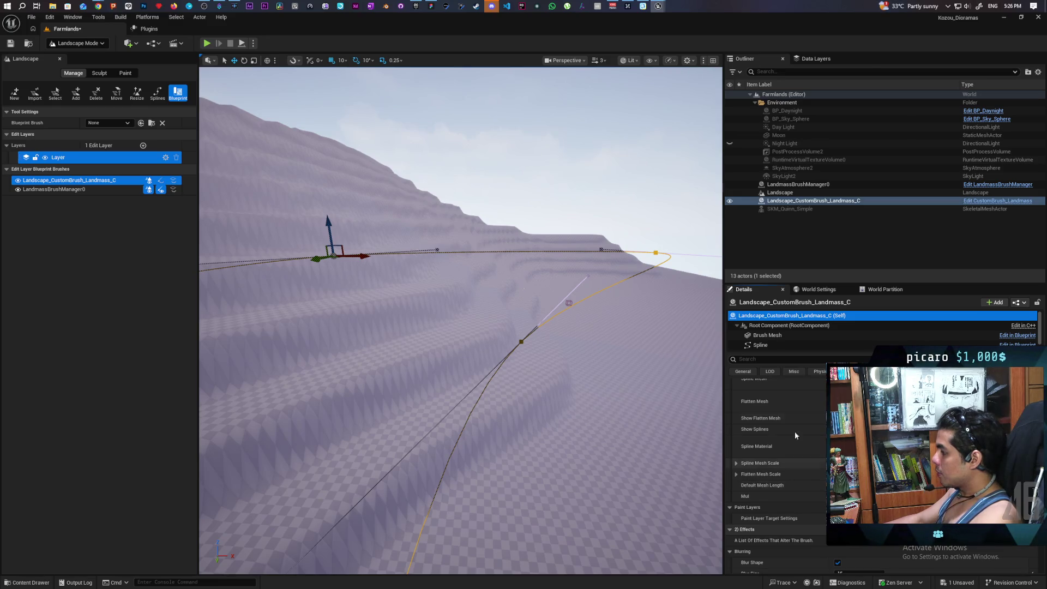
left_click(761, 417)
scroll(809, 447, "down", 3)
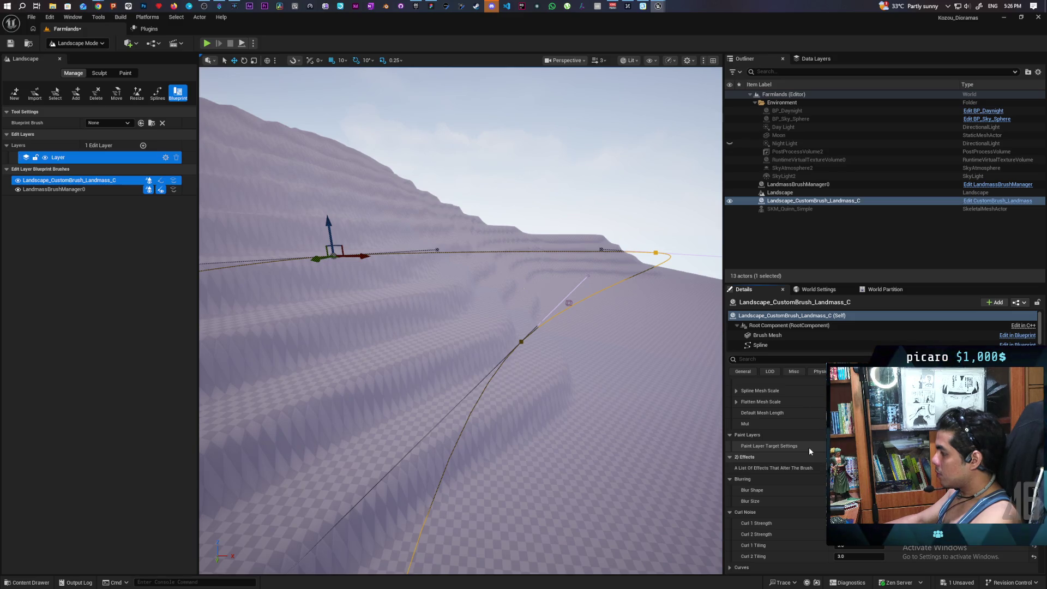
scroll(794, 454, "down", 1)
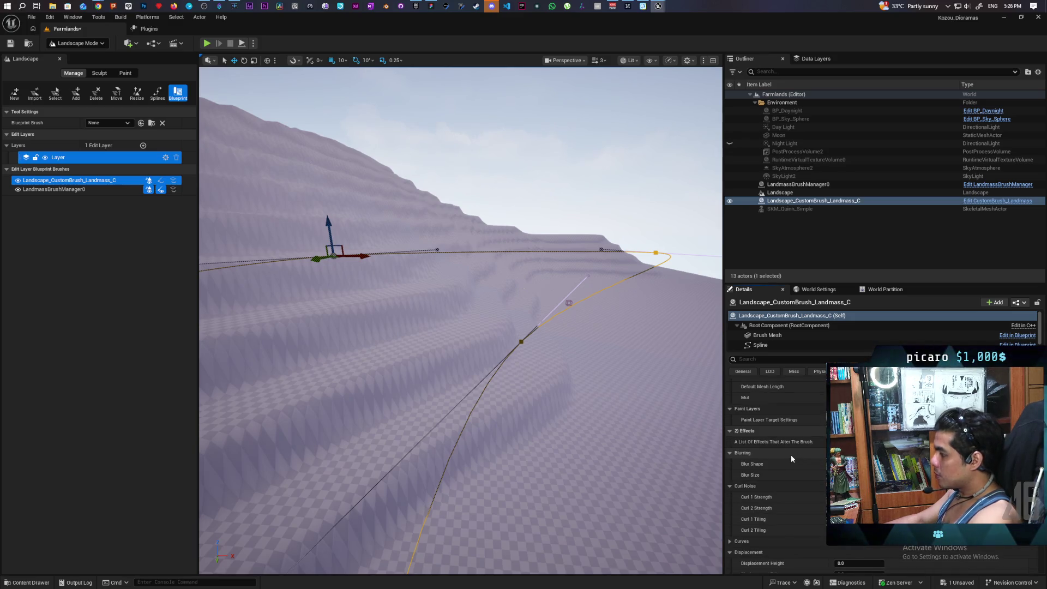
scroll(792, 457, "down", 1)
scroll(791, 454, "down", 1)
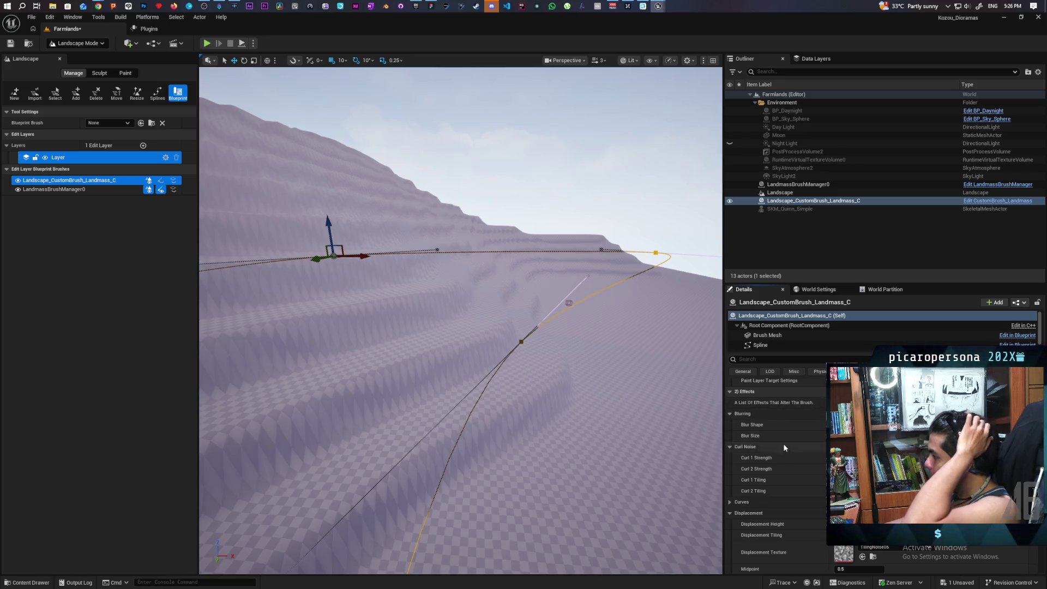
scroll(790, 456, "down", 3)
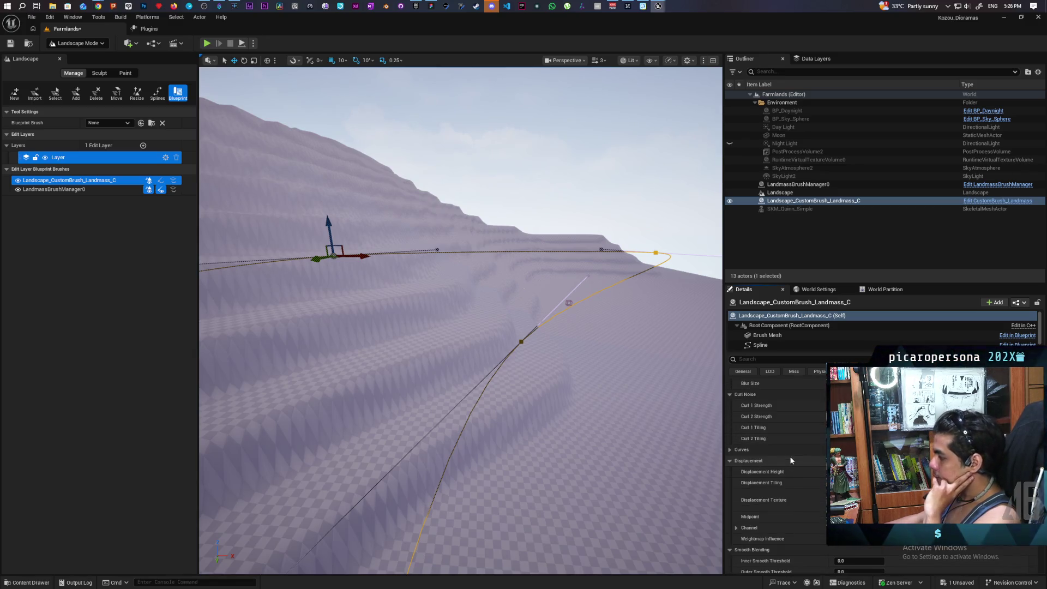
scroll(790, 457, "down", 1)
scroll(790, 457, "down", 1)
scroll(790, 455, "down", 3)
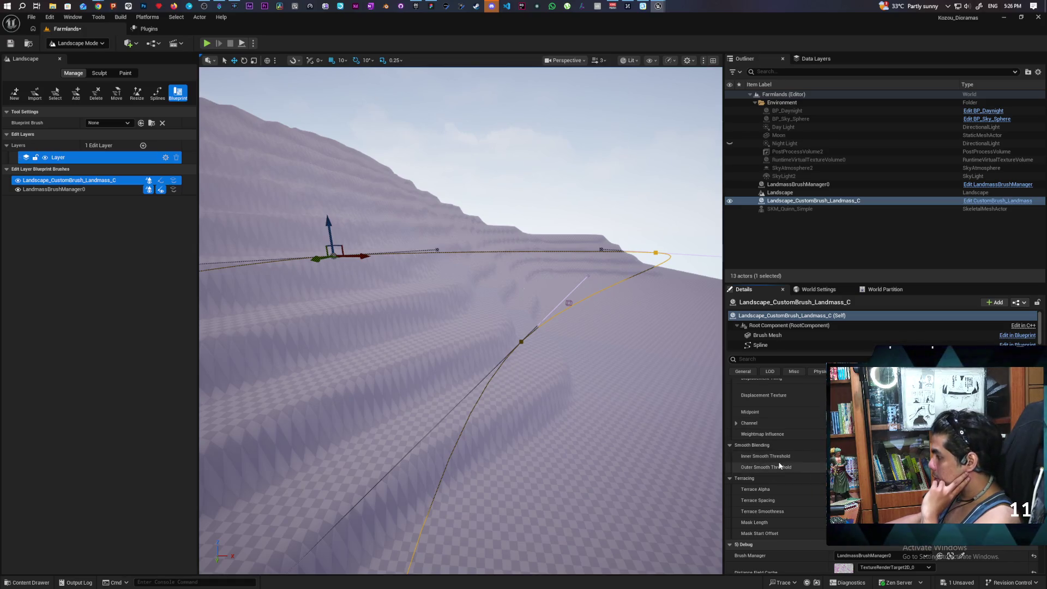
scroll(779, 465, "down", 2)
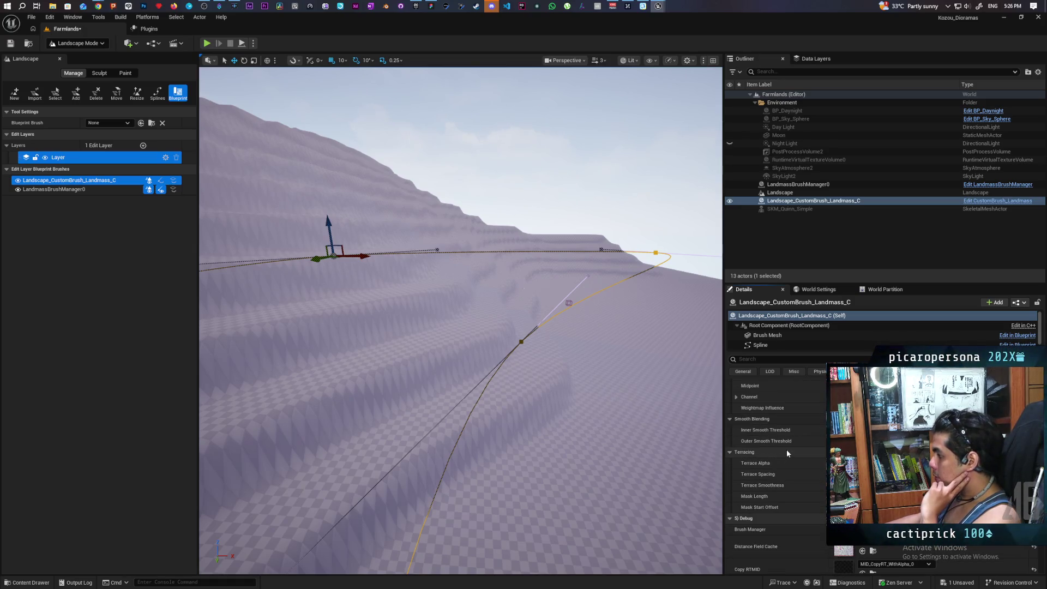
scroll(786, 452, "down", 2)
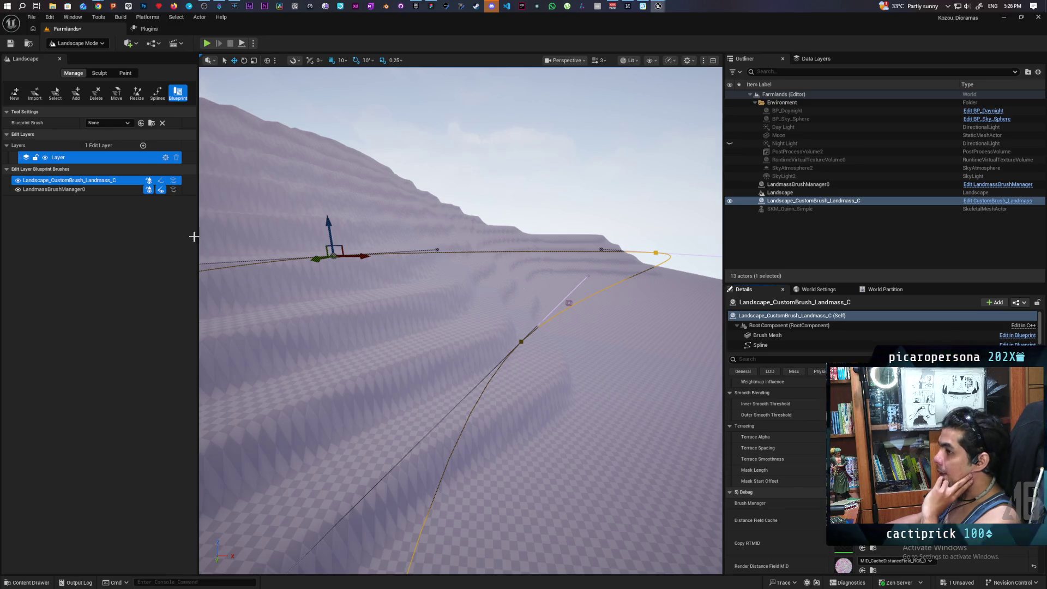
mouse_move(102, 6)
left_click(480, 43)
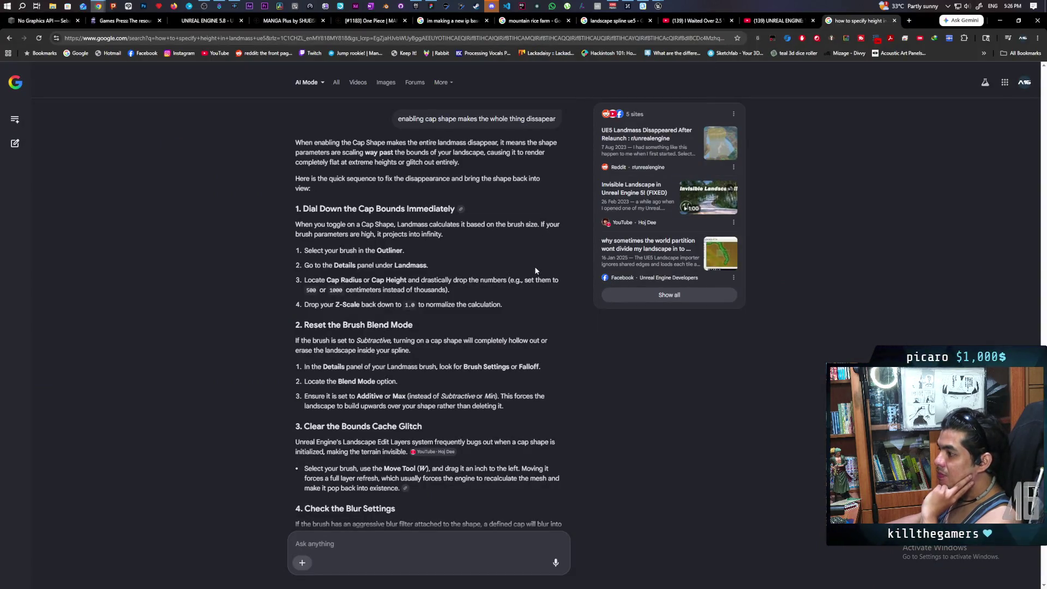
scroll(535, 270, "down", 2)
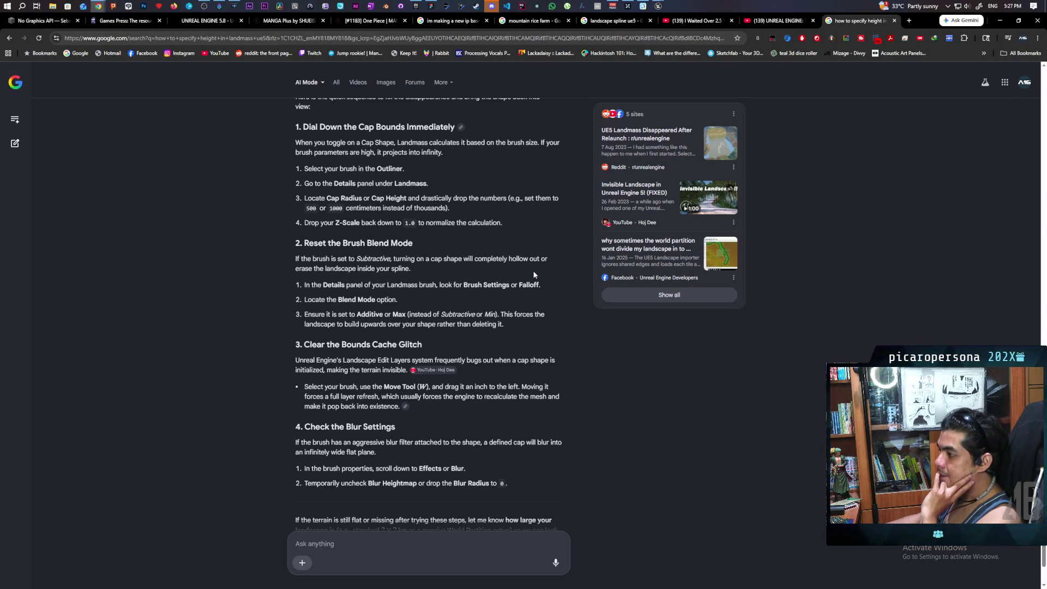
scroll(534, 274, "down", 1)
left_click(658, 4)
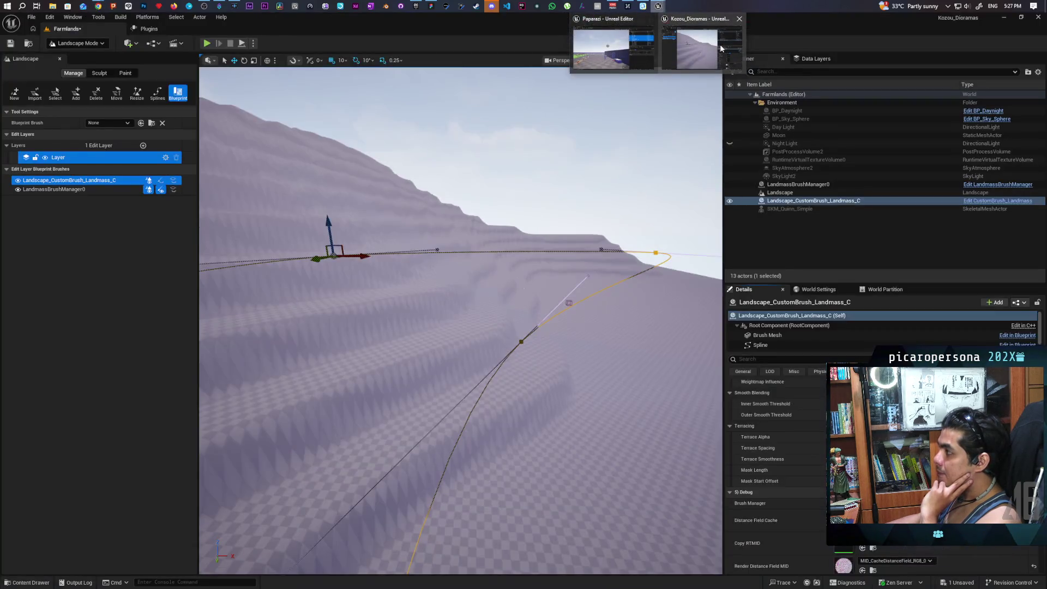
left_click(702, 43)
scroll(799, 434, "up", 10)
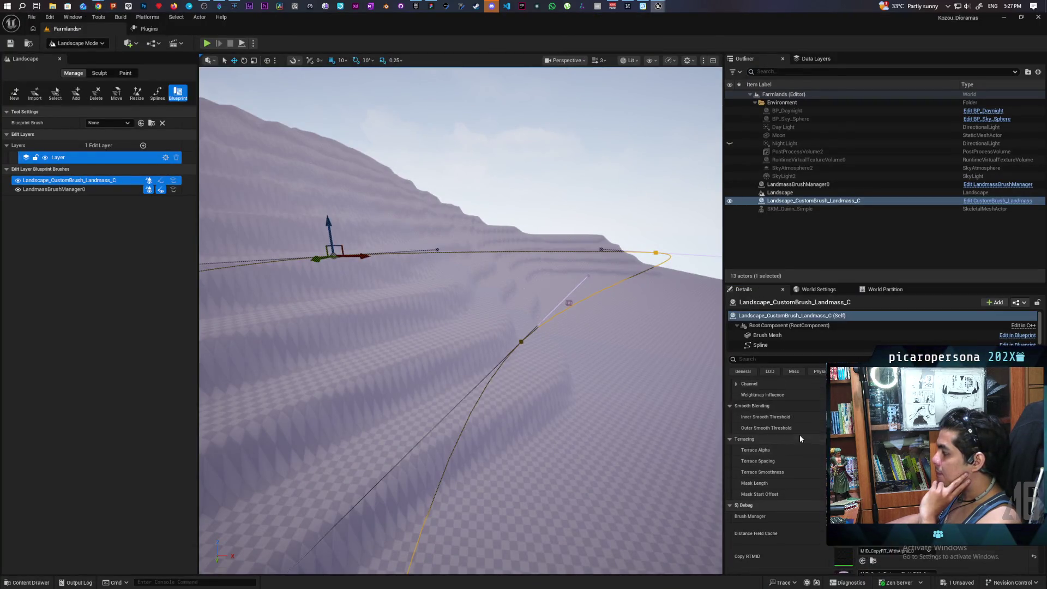
Step: Bring the Chrome AI troubleshooting answer back in front of Unreal
scroll(805, 419, "up", 8)
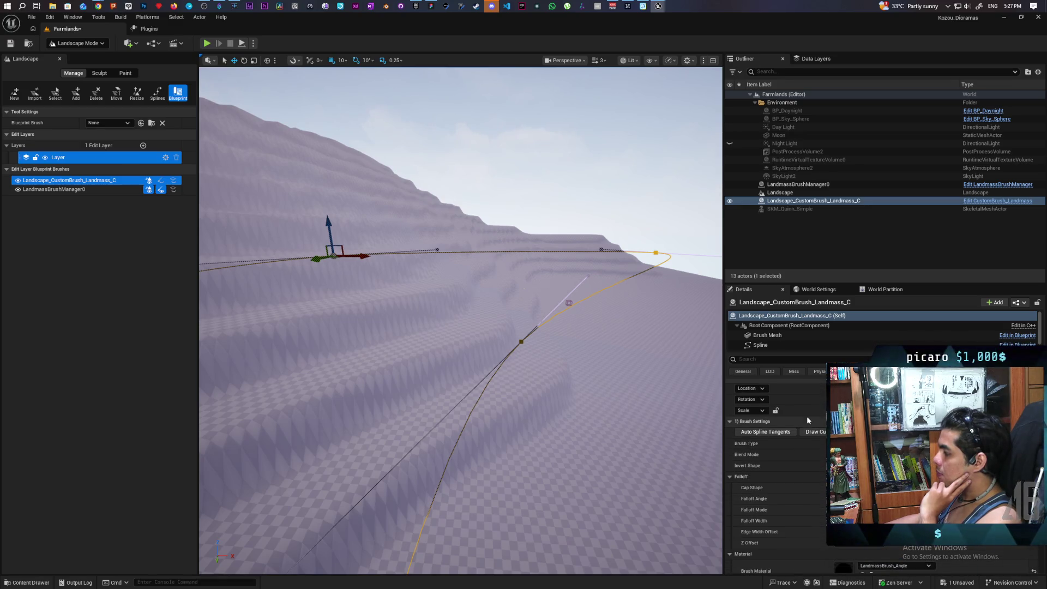
scroll(806, 417, "up", 2)
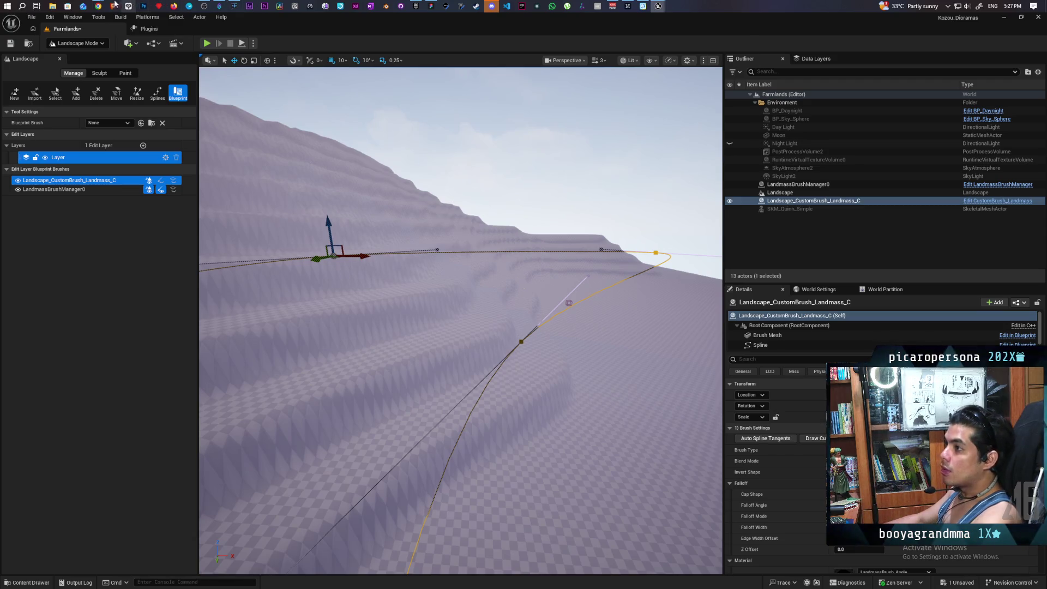
mouse_move(98, 6)
left_click(725, 56)
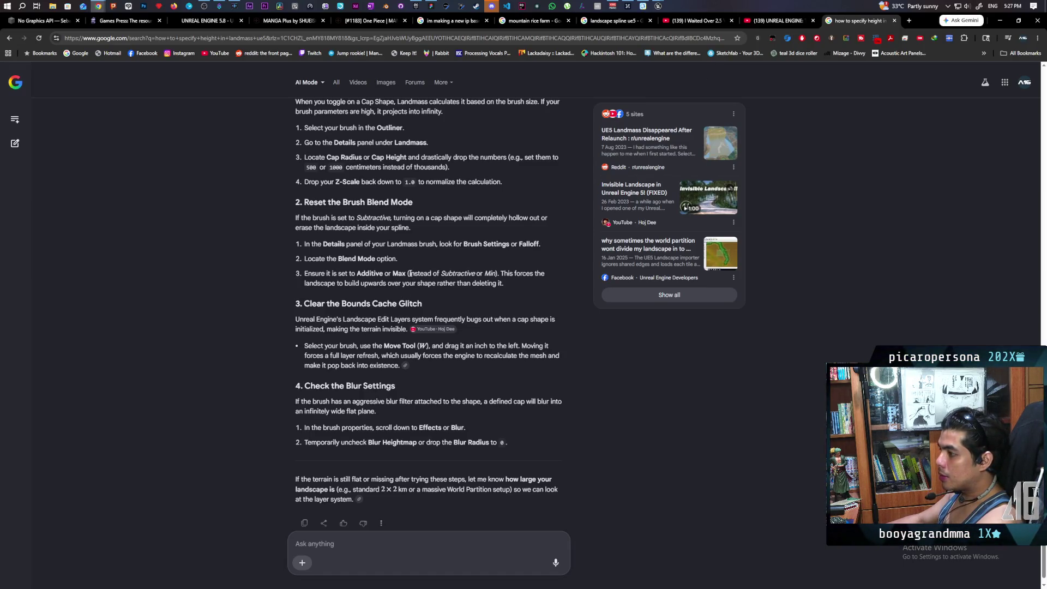
Step: Scroll the AI answer down to its blur settings check, then return to the Unreal Editor
scroll(407, 272, "down", 1)
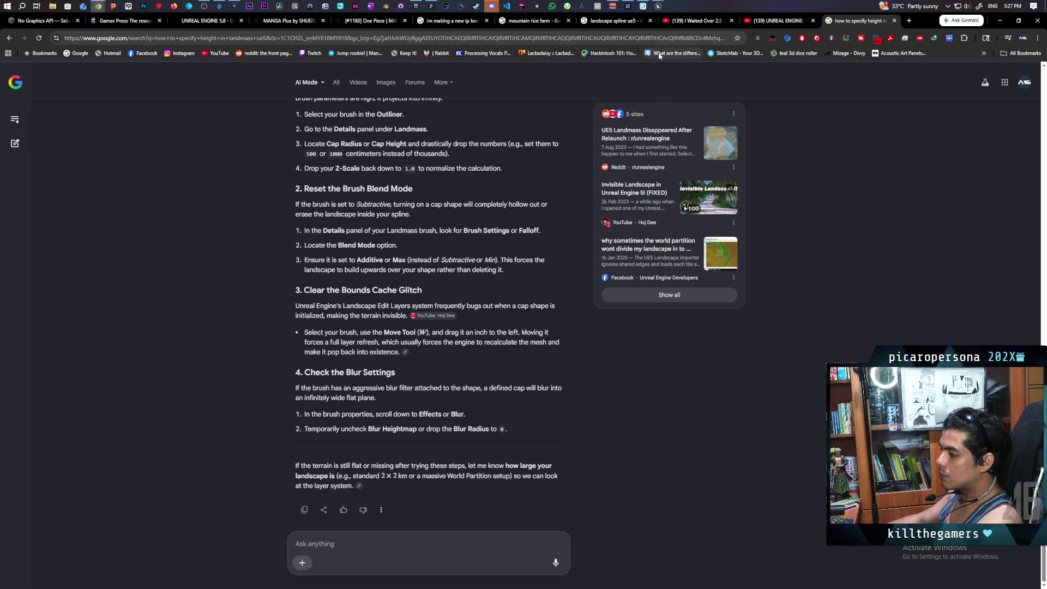
mouse_move(659, 6)
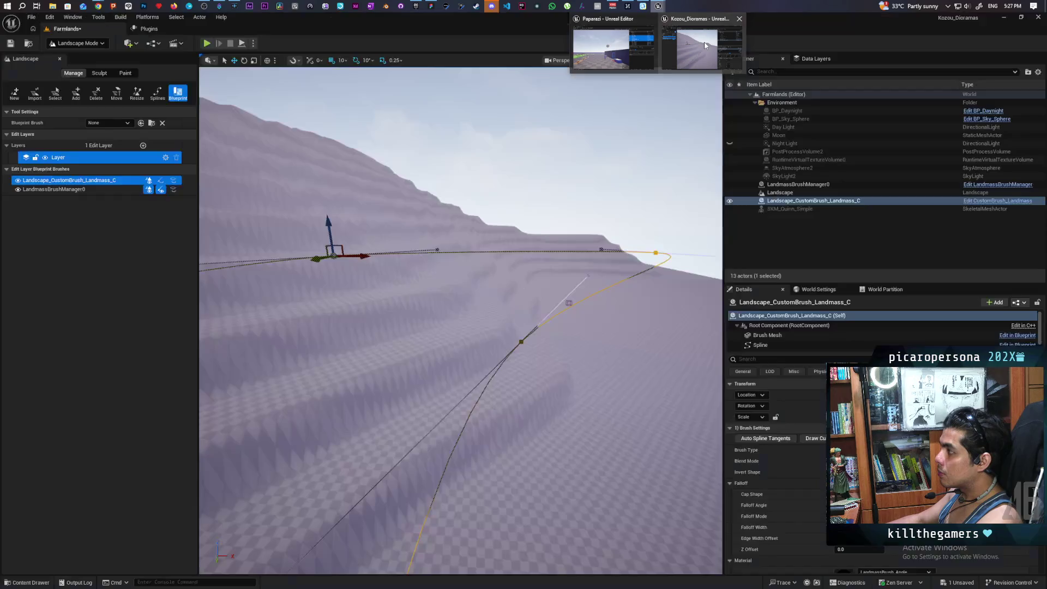
left_click(704, 46)
type("h")
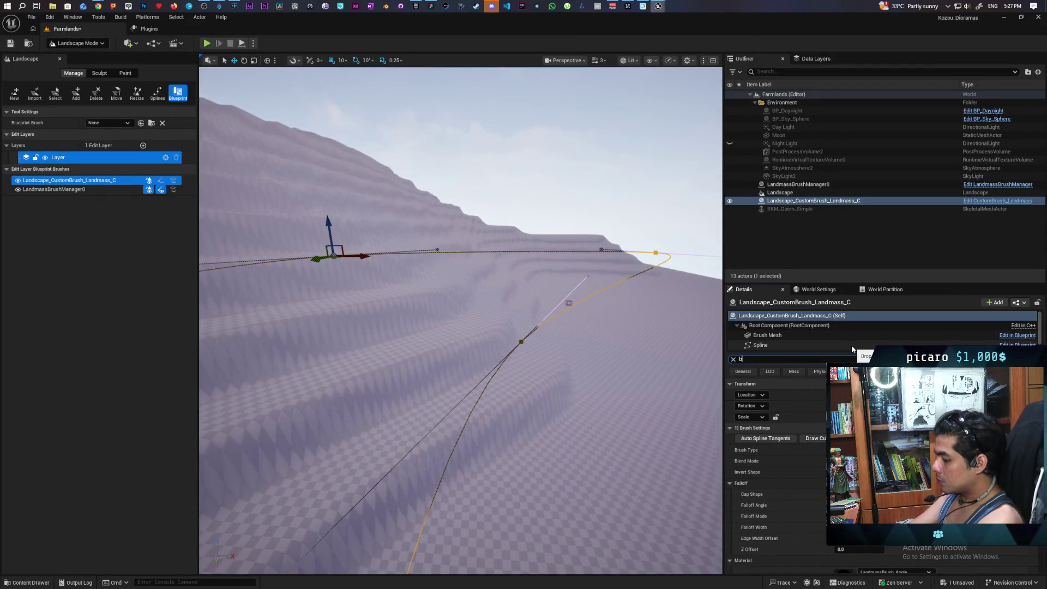
Step: Filter the brush Details with 'lf', then replace the search with 'cap'
type("lur")
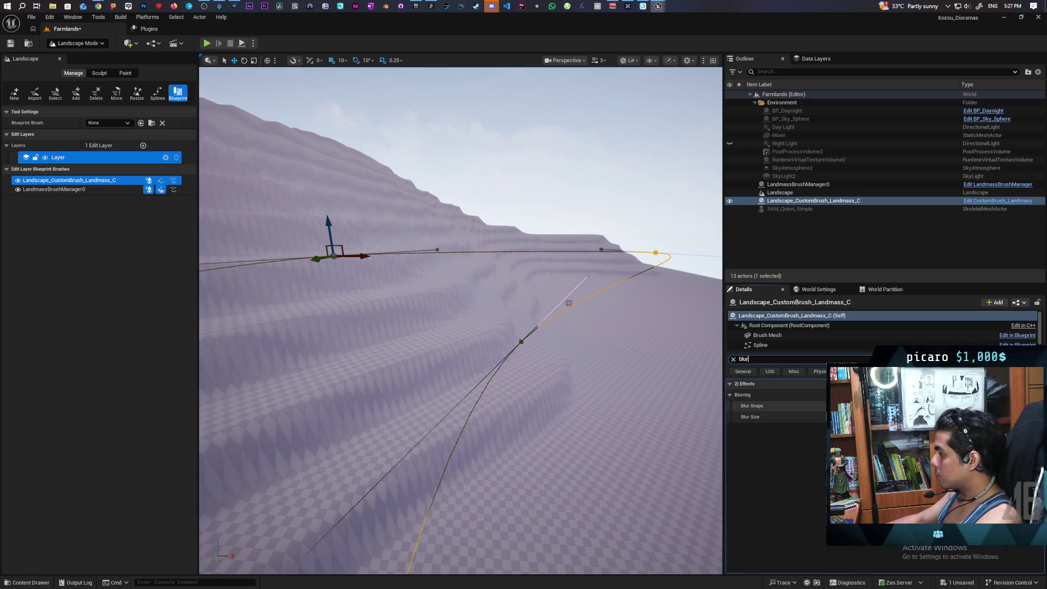
type("f")
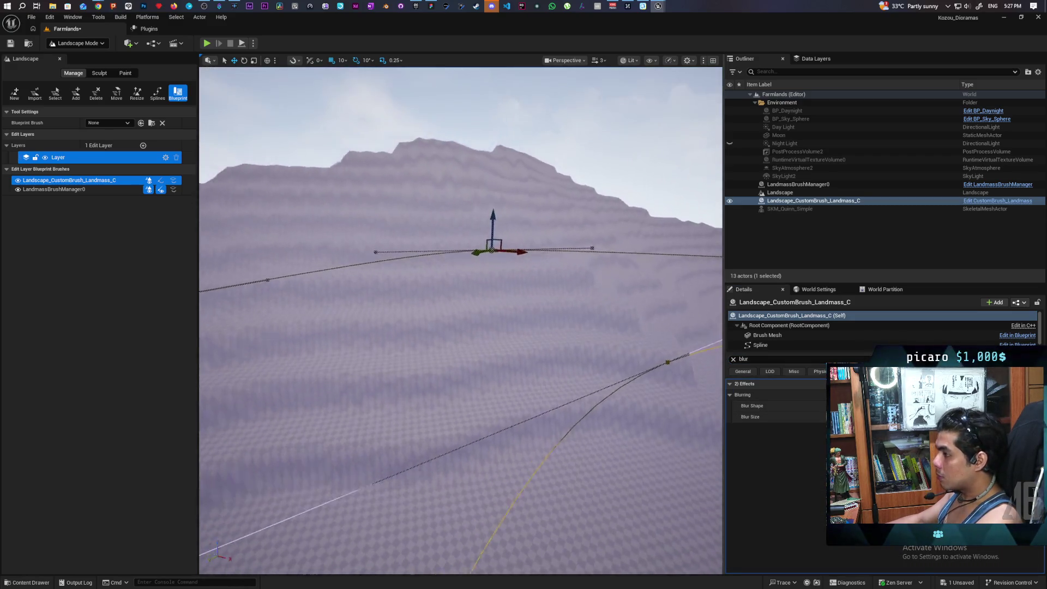
left_click(744, 359)
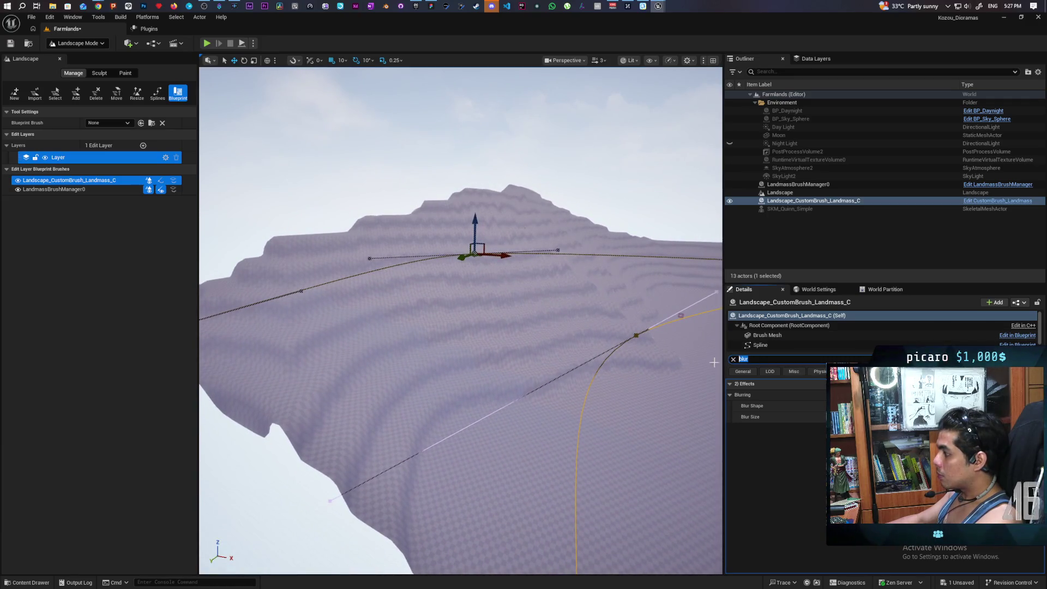
type("dcap")
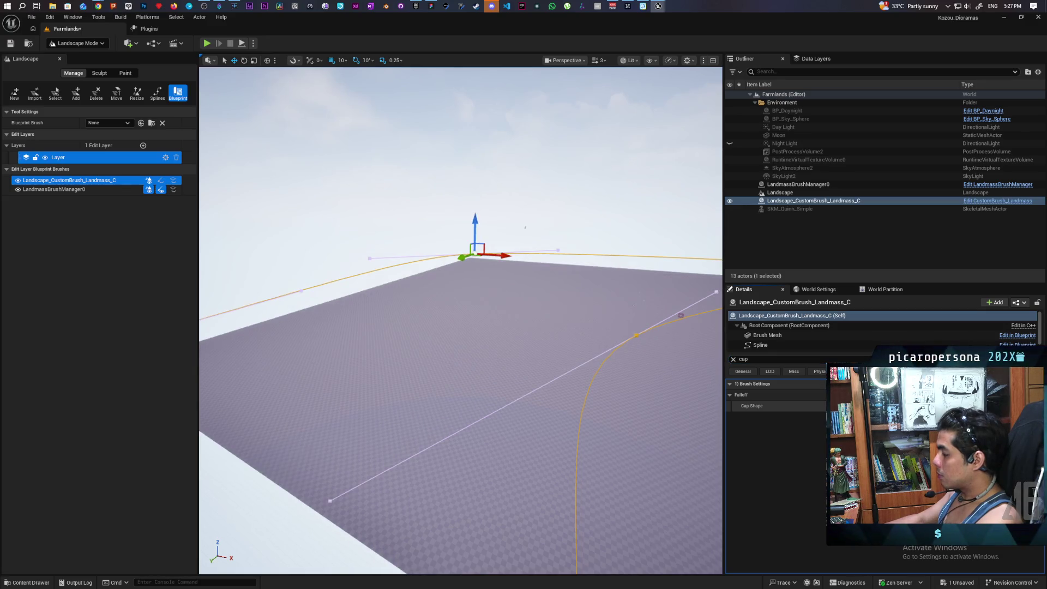
Step: Undo the Cap Shape and blend mode edits and auto-set the brush spline tangents
left_click(733, 359)
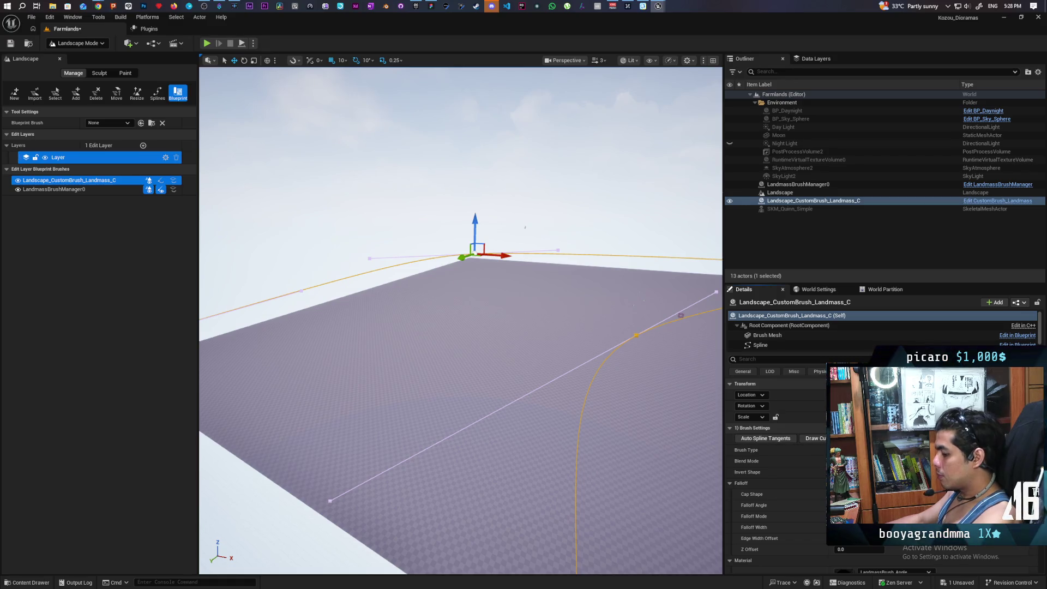
key("ctrl+z")
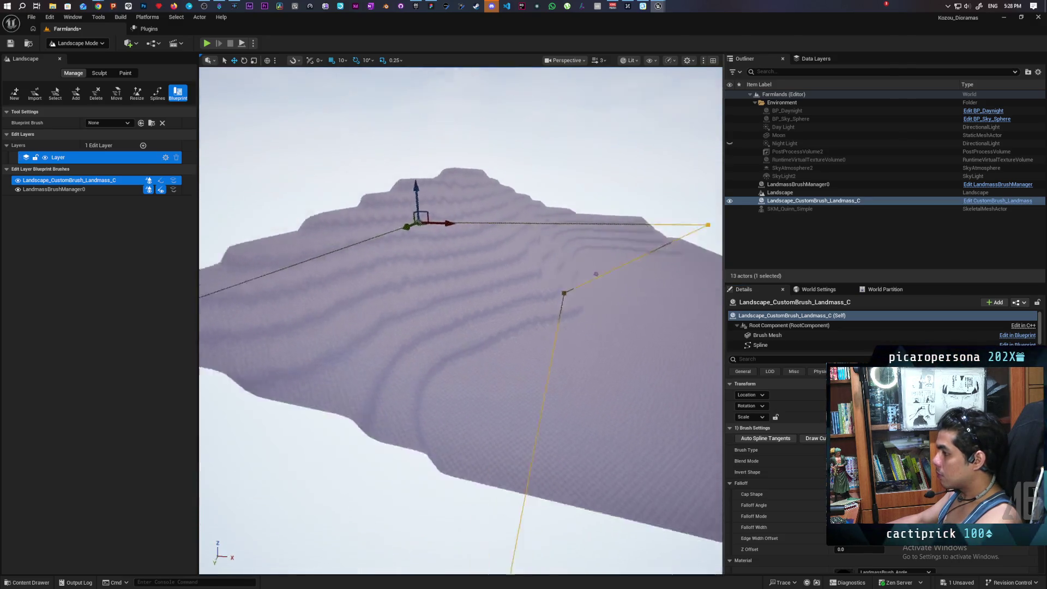
key("ctrl+z")
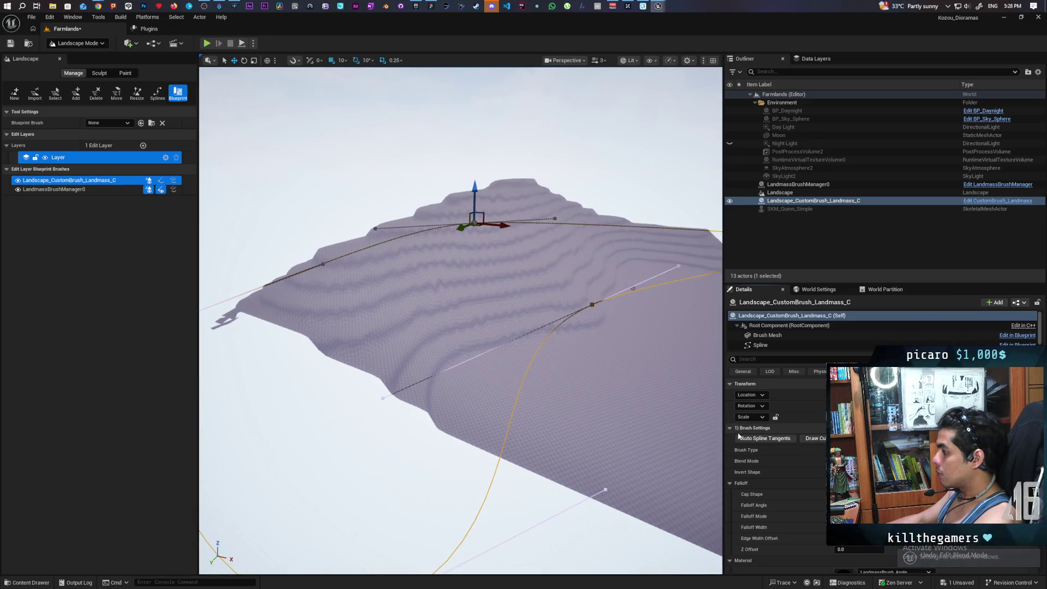
left_click(753, 442)
mouse_move(682, 403)
left_mouse_down()
mouse_move(626, 402)
mouse_move(557, 382)
mouse_move(490, 338)
mouse_move(599, 390)
left_mouse_up()
key("ctrl+z")
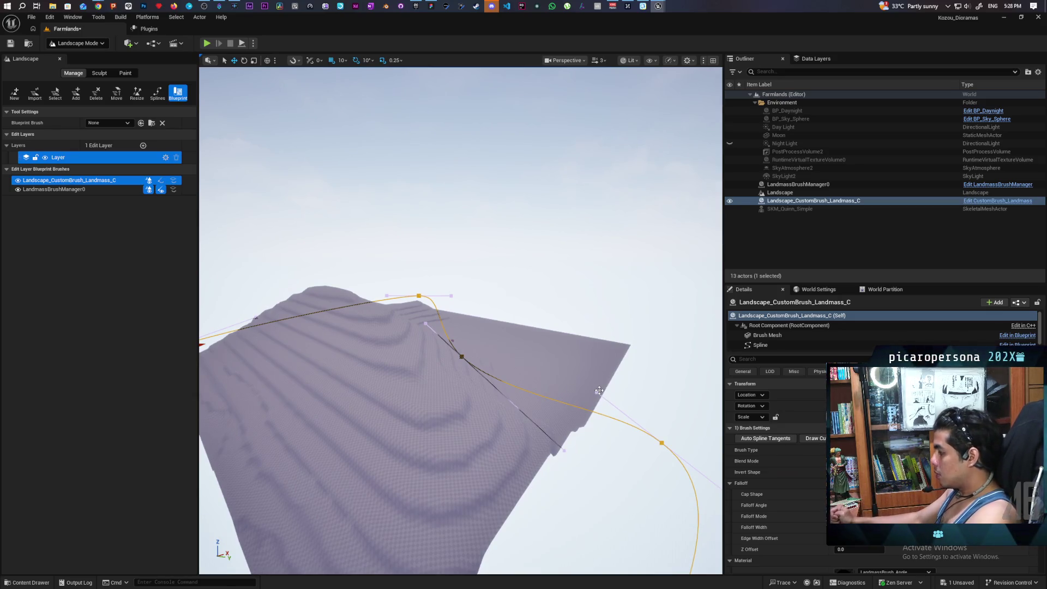
mouse_move(567, 362)
left_mouse_down()
mouse_move(494, 366)
mouse_move(472, 333)
left_mouse_up()
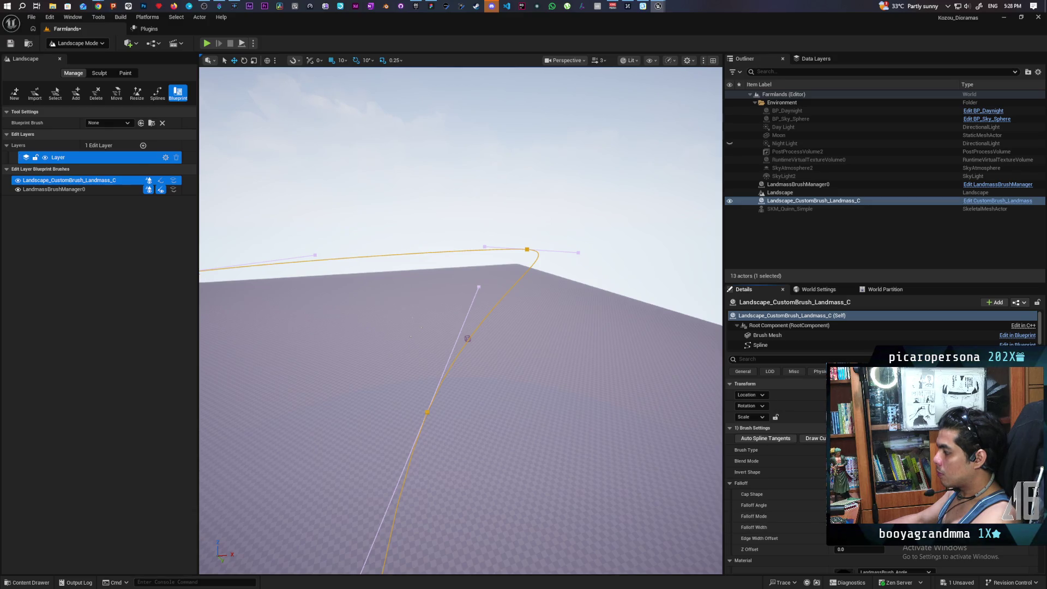
Step: Undo the falloff mode change, frame the Landmass brush, then switch to the Chrome AI answer
left_click(597, 464)
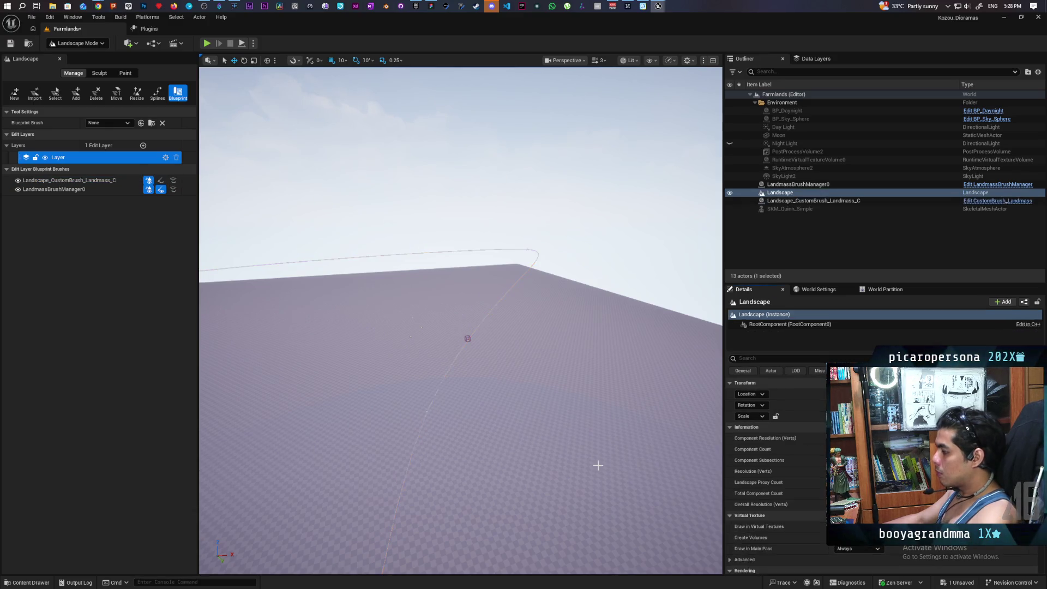
key("ctrl+z")
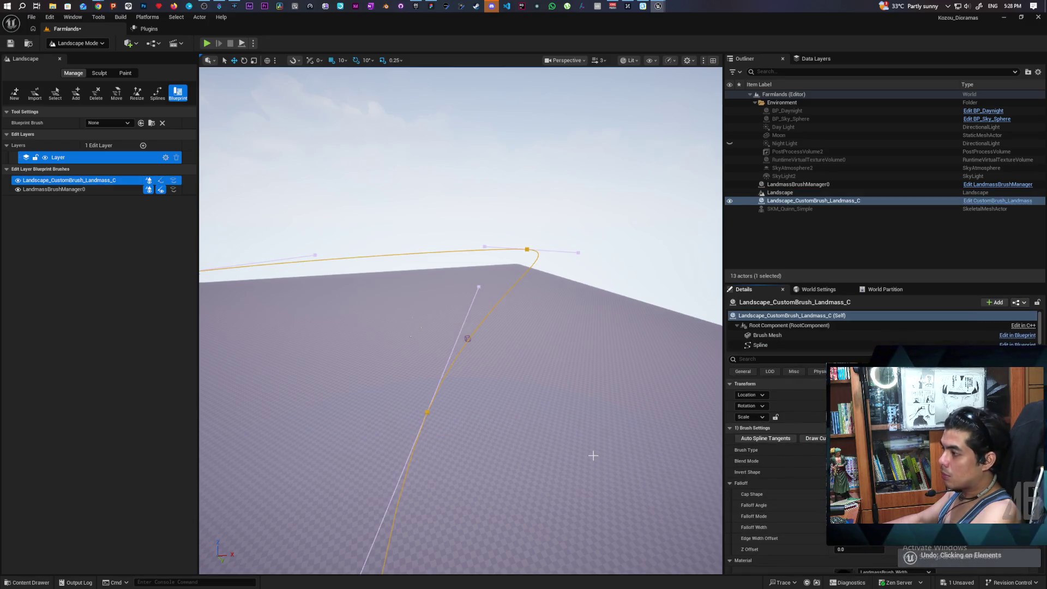
left_click_drag(593, 456, 551, 439)
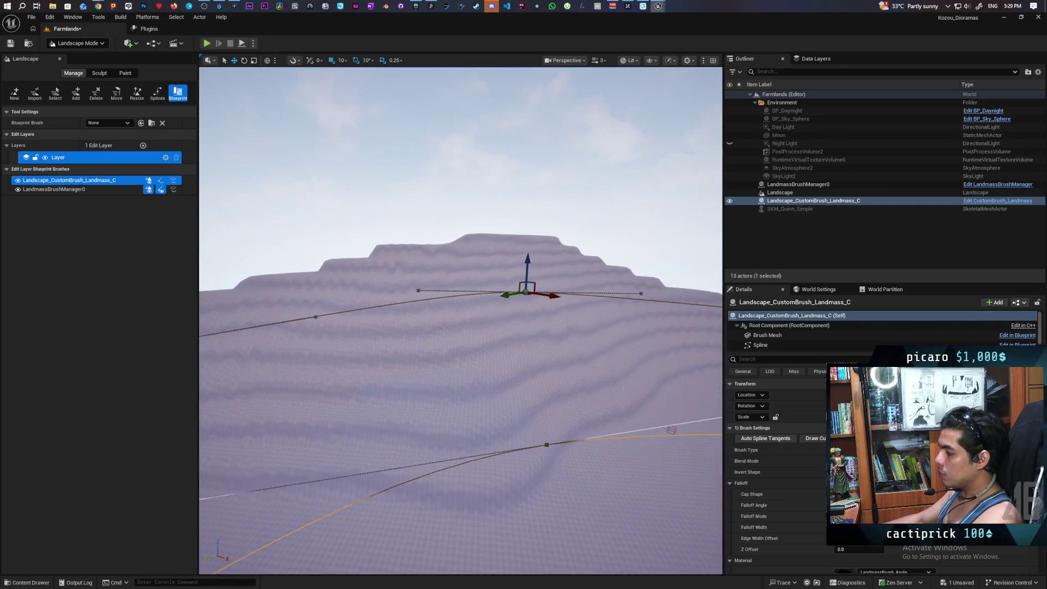
scroll(767, 522, "down", 2)
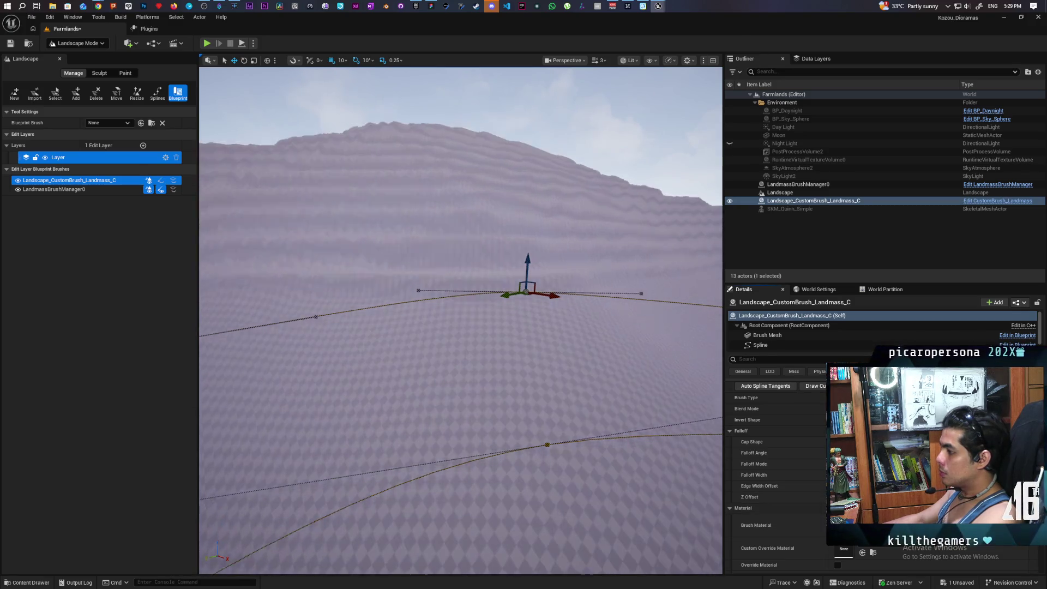
mouse_move(518, 458)
left_mouse_down()
mouse_move(510, 456)
mouse_move(568, 451)
left_mouse_up()
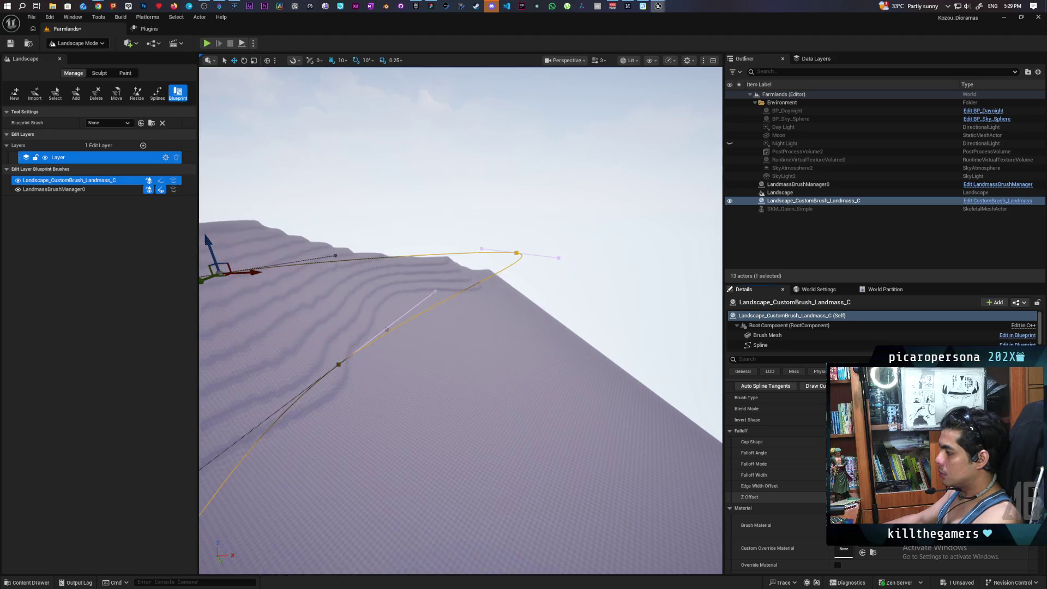
key("f")
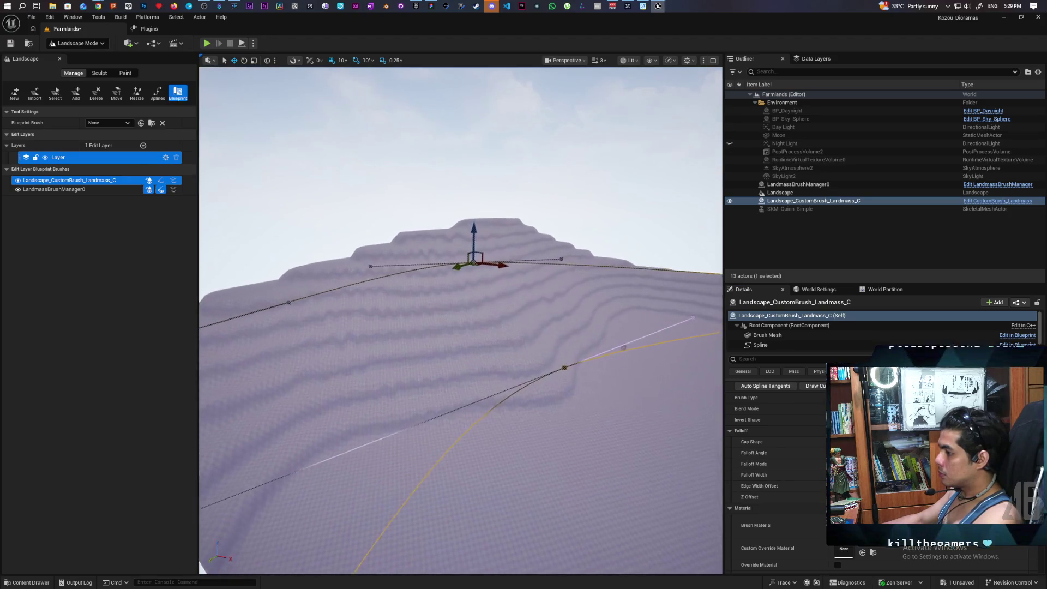
scroll(810, 465, "down", 3)
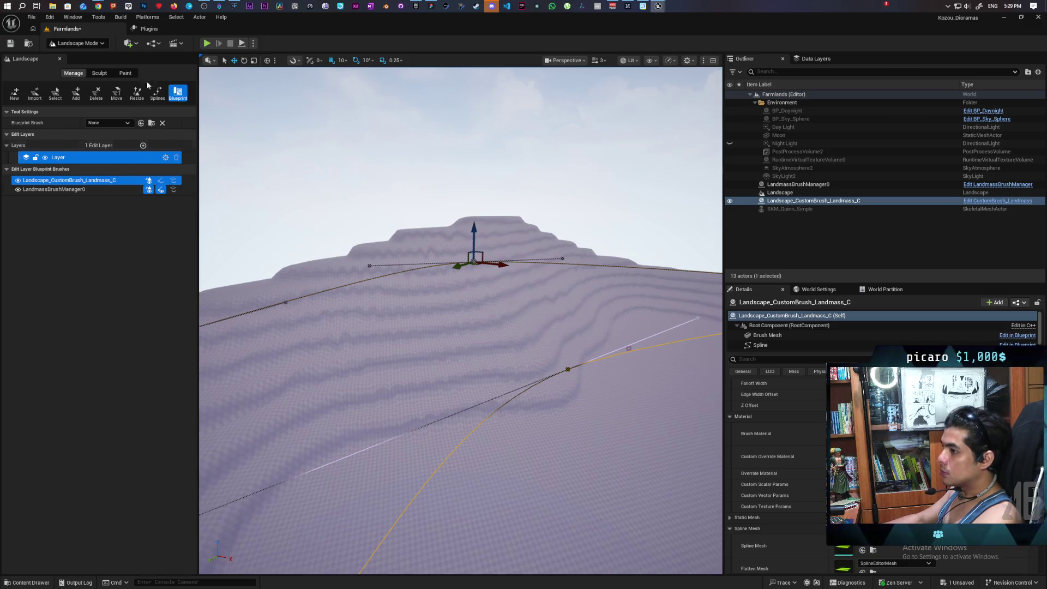
mouse_move(96, 4)
left_click(733, 41)
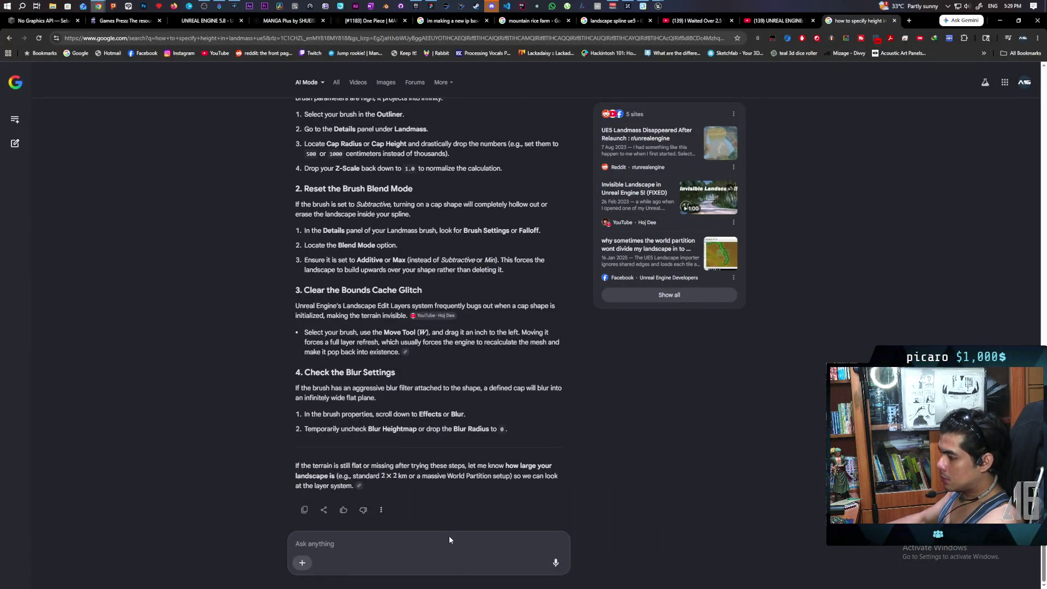
Step: Ask Google AI Mode 'how does landmass brush determine the height' and read the answer
type("how do")
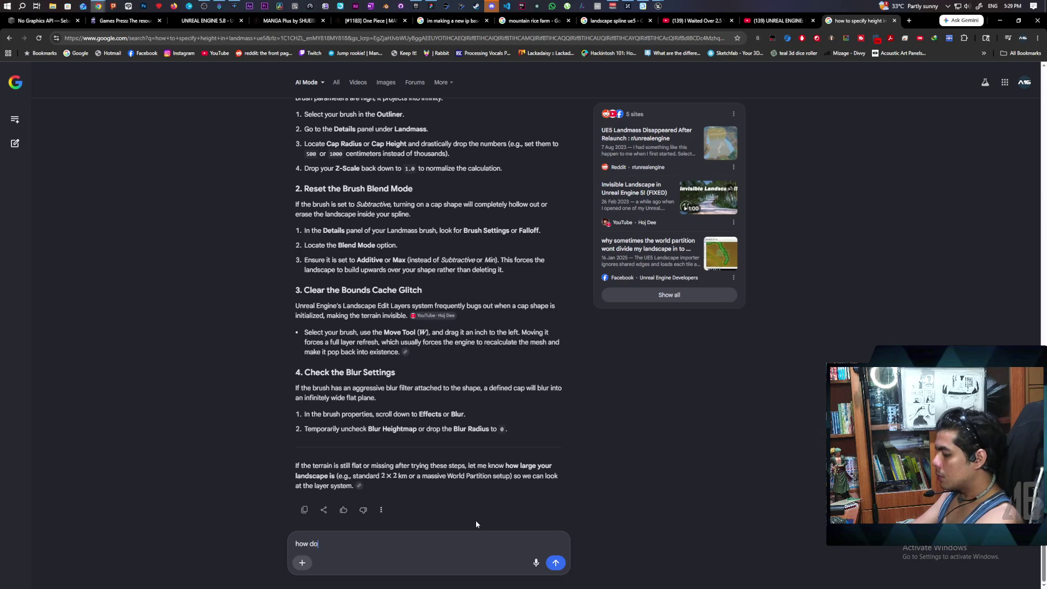
type("es land")
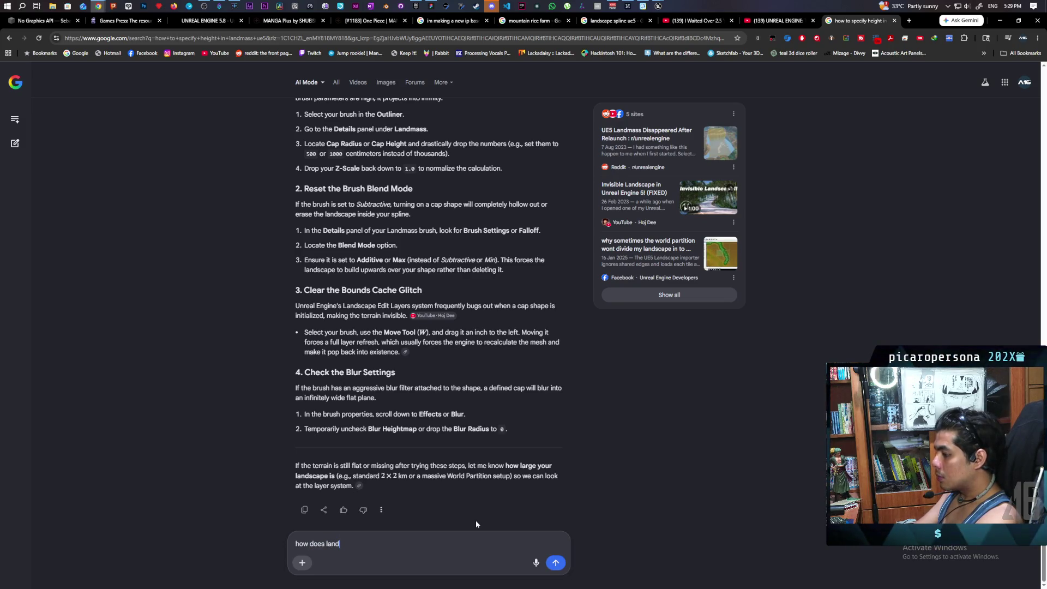
type("mass ")
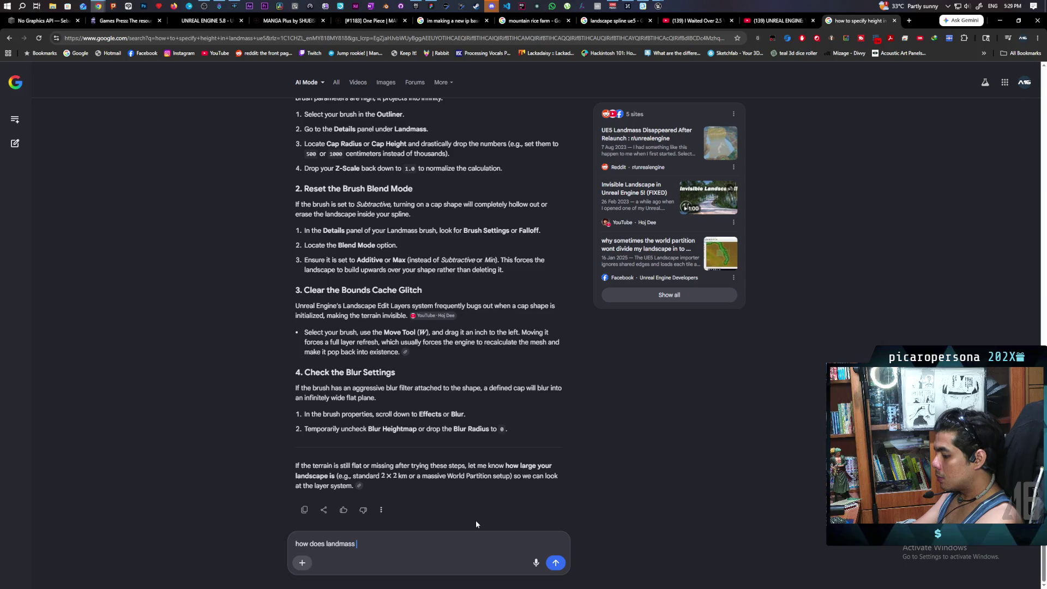
type("brush ")
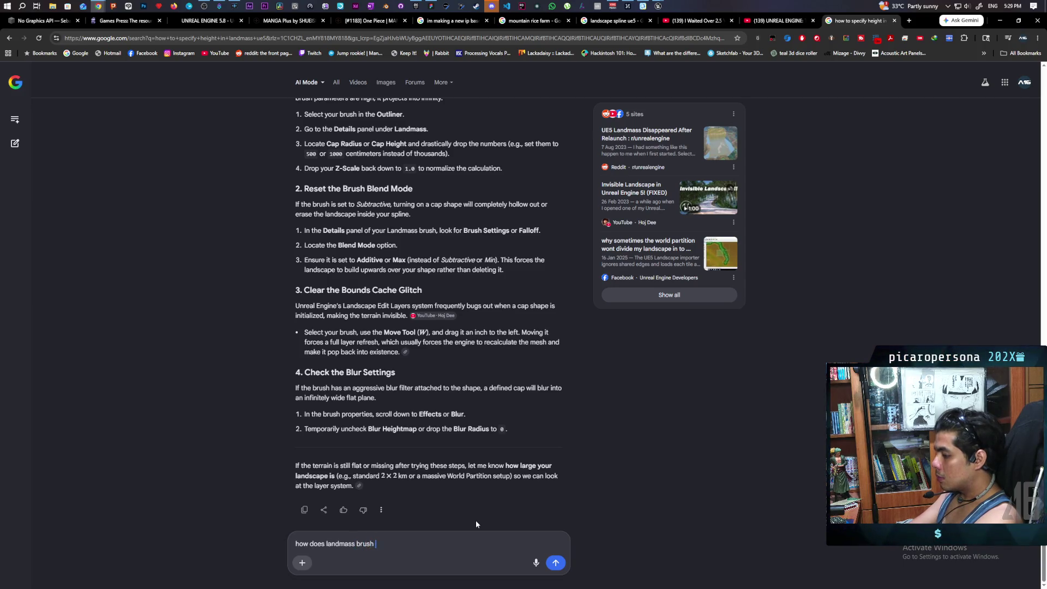
type("determine t")
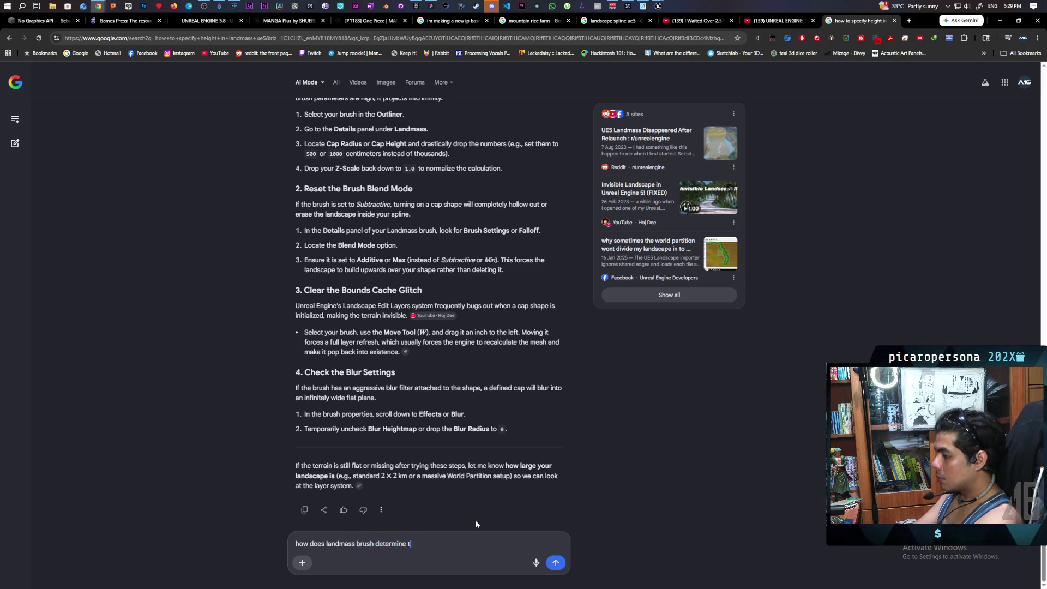
type("he height")
key("Return")
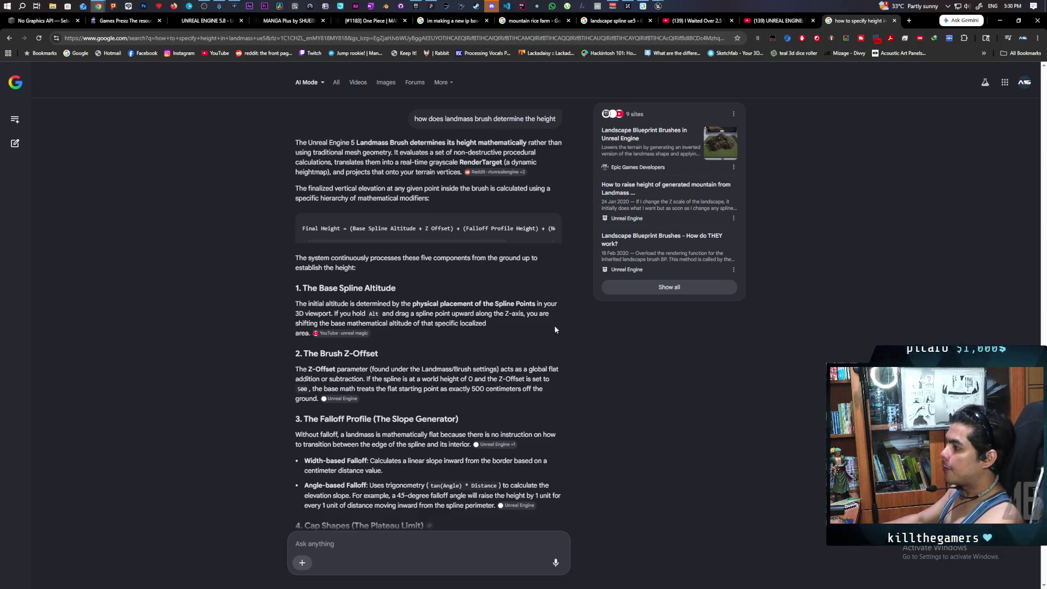
left_click_drag(490, 240, 549, 244)
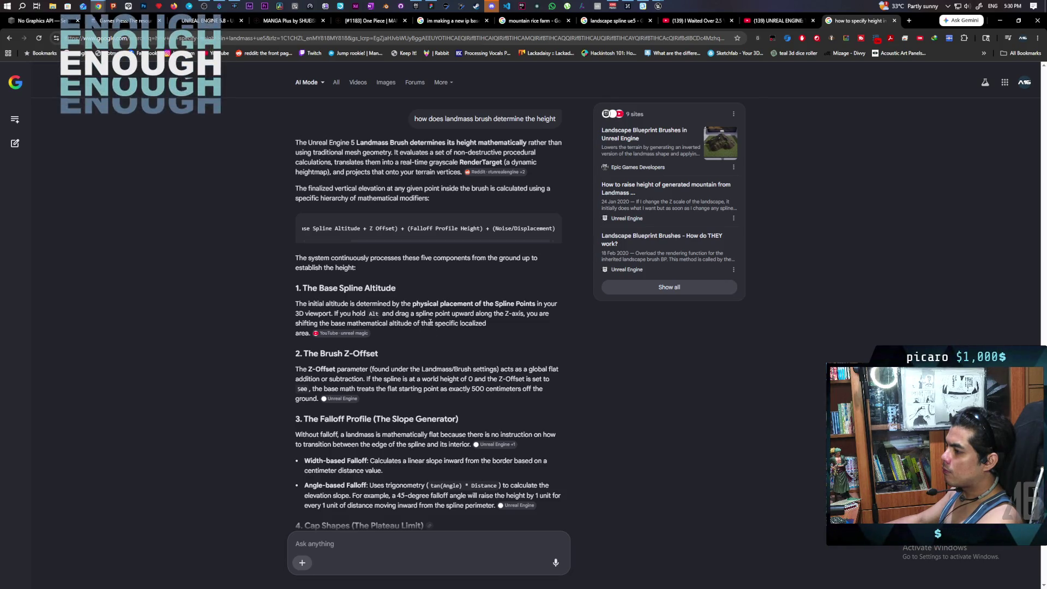
scroll(439, 295, "down", 2)
scroll(438, 294, "down", 2)
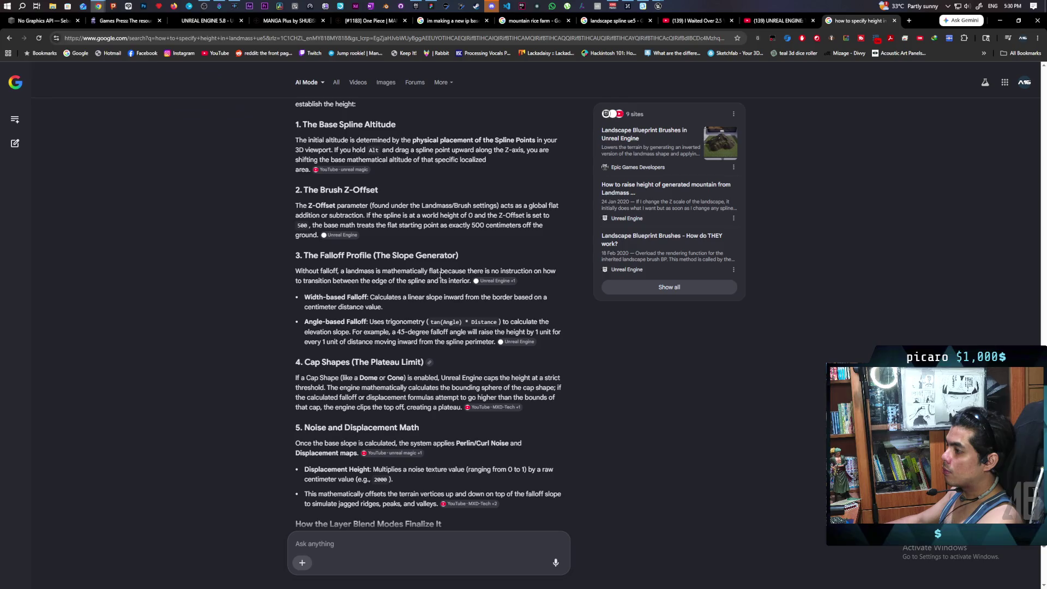
left_click(657, 5)
left_click(704, 44)
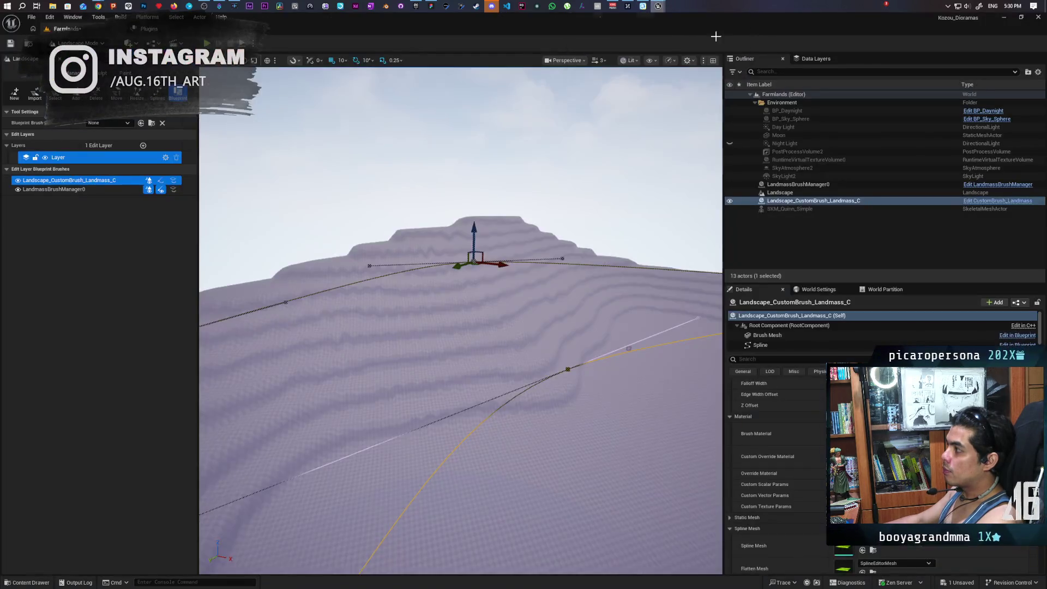
Step: Filter the brush Details for 'fall', try a new Falloff Mode, then undo both falloff changes
left_click(781, 357)
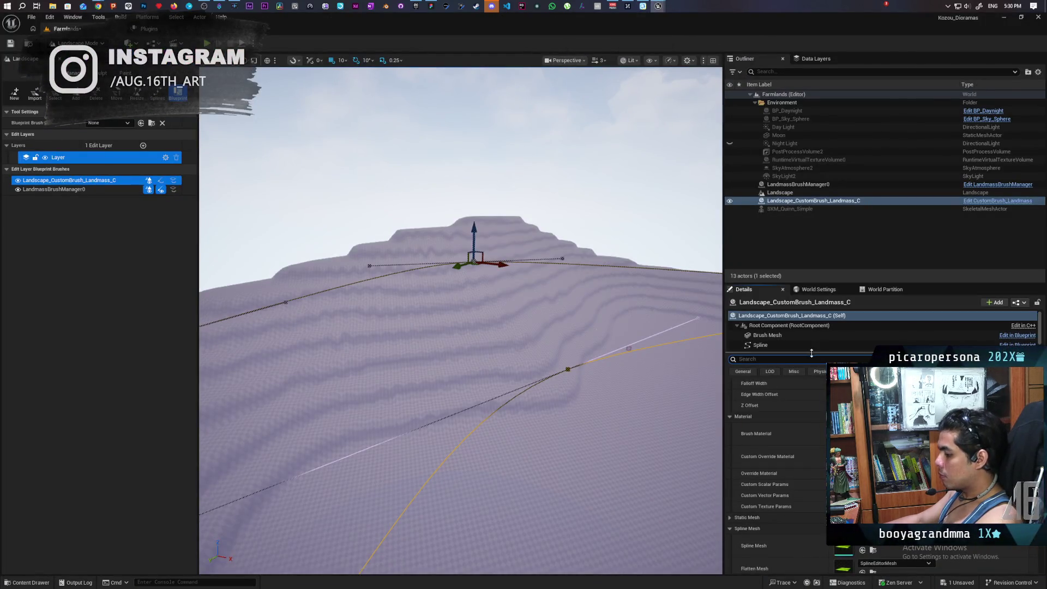
type("fall")
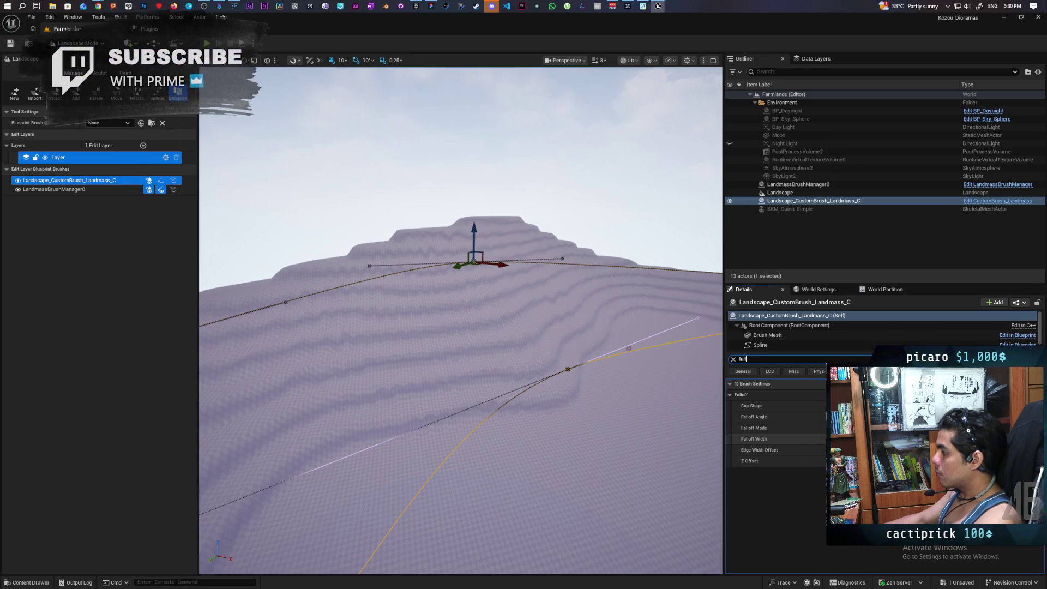
key("Return")
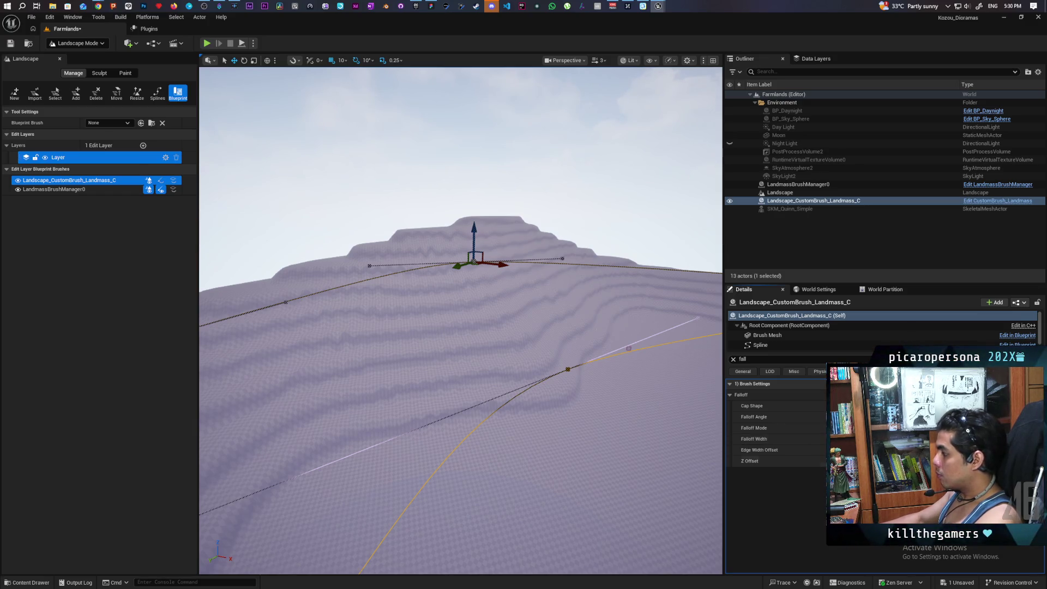
left_click(834, 406)
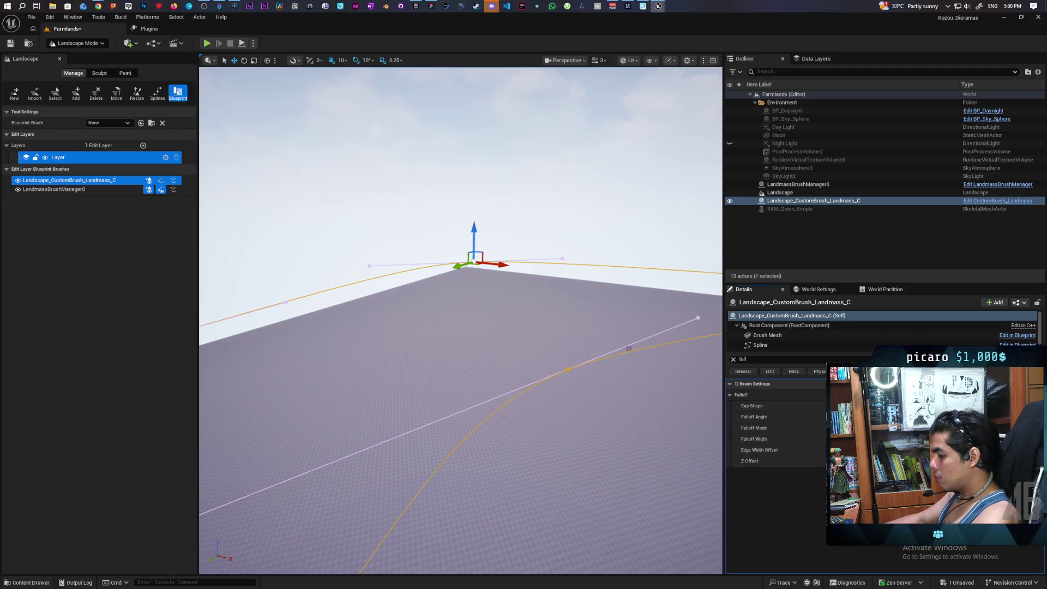
key("ctrl+z")
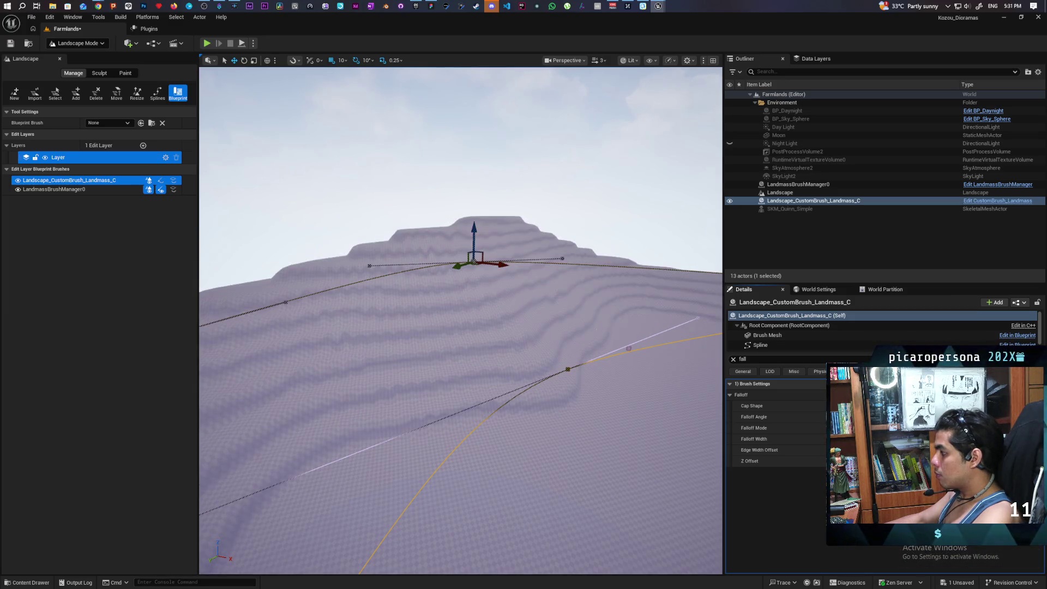
key("ctrl+z")
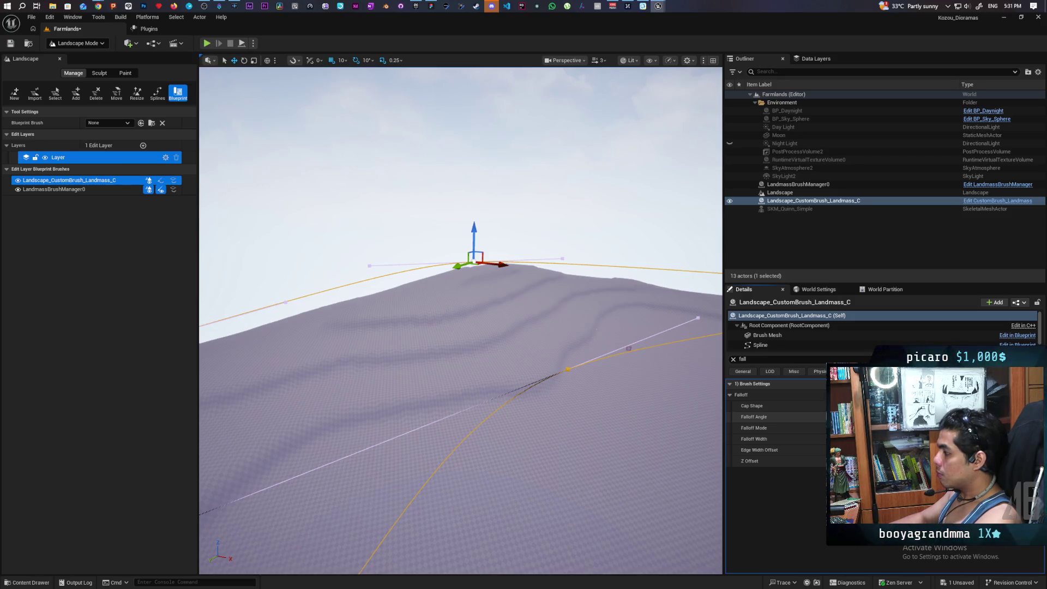
Step: Frame the landmass brush on the hill crest and switch from Landscape Mode to Selection Mode
mouse_move(461, 305)
left_mouse_down()
mouse_move(453, 104)
mouse_move(461, 393)
left_mouse_up()
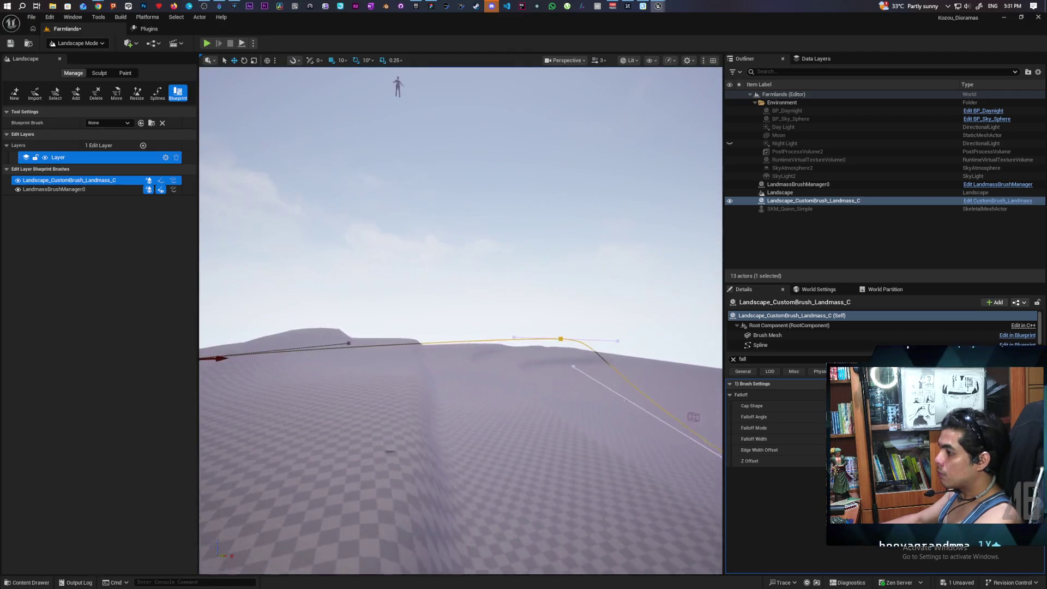
key("f")
left_click_drag(461, 305, 460, 355)
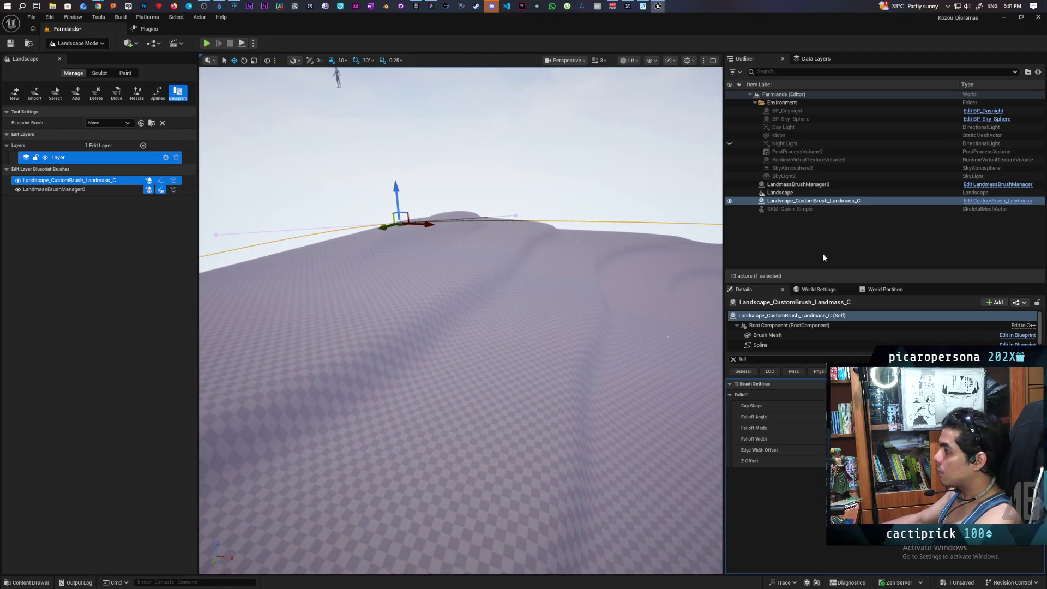
left_click(791, 201)
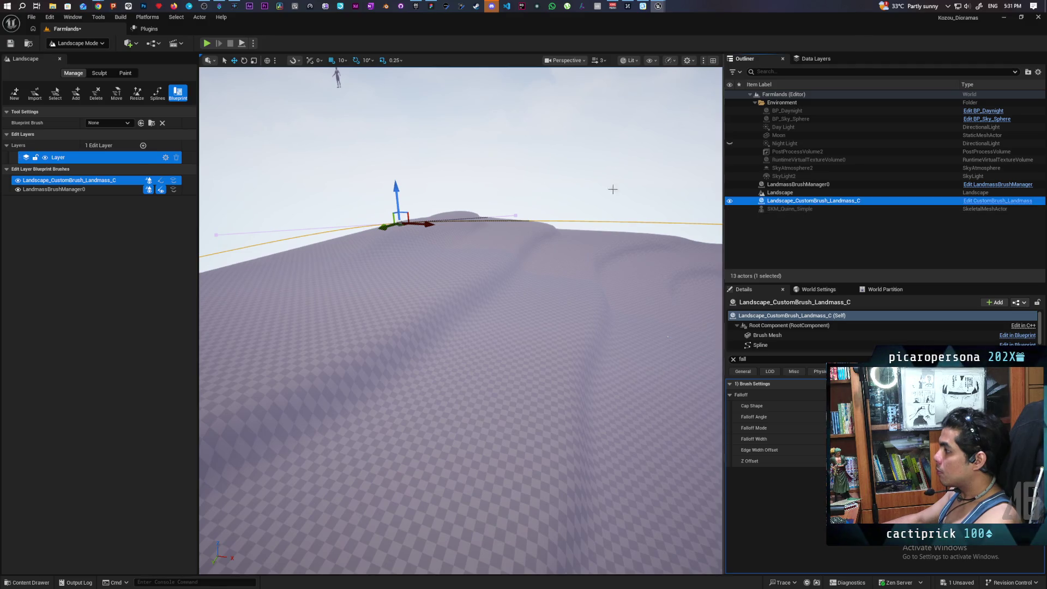
left_click(76, 43)
left_click(74, 56)
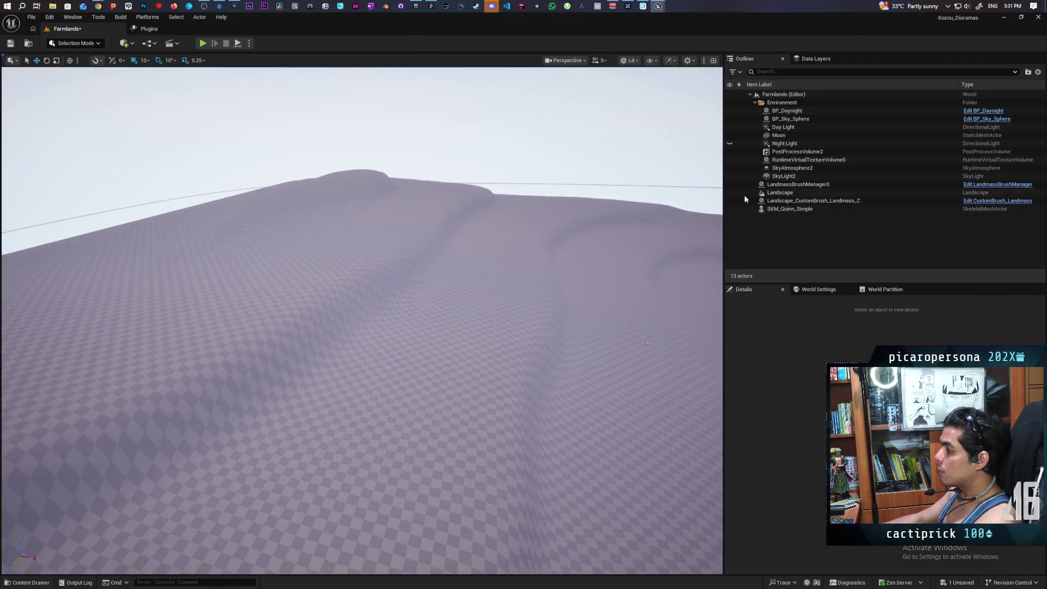
Step: Slide the SKM_Quinn_Simple mannequin left across the slope, then select the Landmass brush and clear the falloff filter
left_click(779, 209)
key("f")
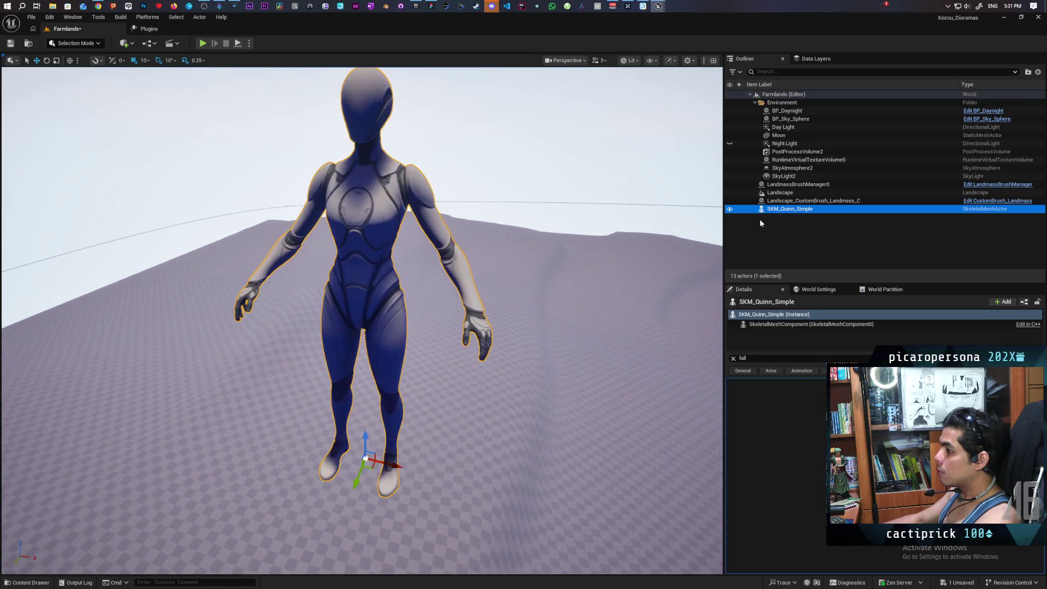
scroll(362, 305, "down", 5)
mouse_move(454, 335)
left_mouse_down()
mouse_move(486, 331)
mouse_move(499, 207)
left_mouse_up()
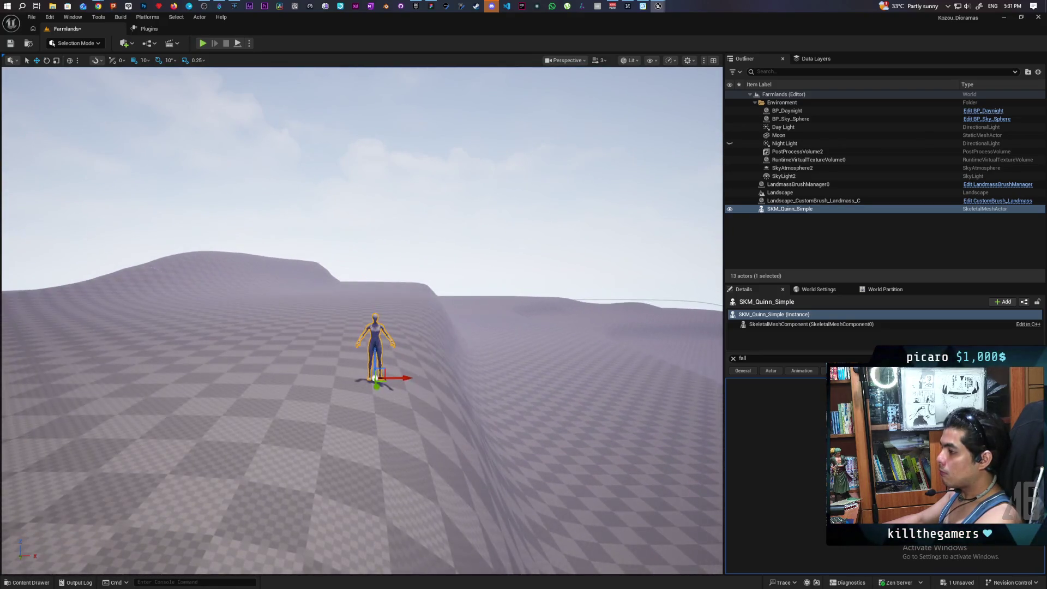
left_click_drag(398, 377, 303, 377)
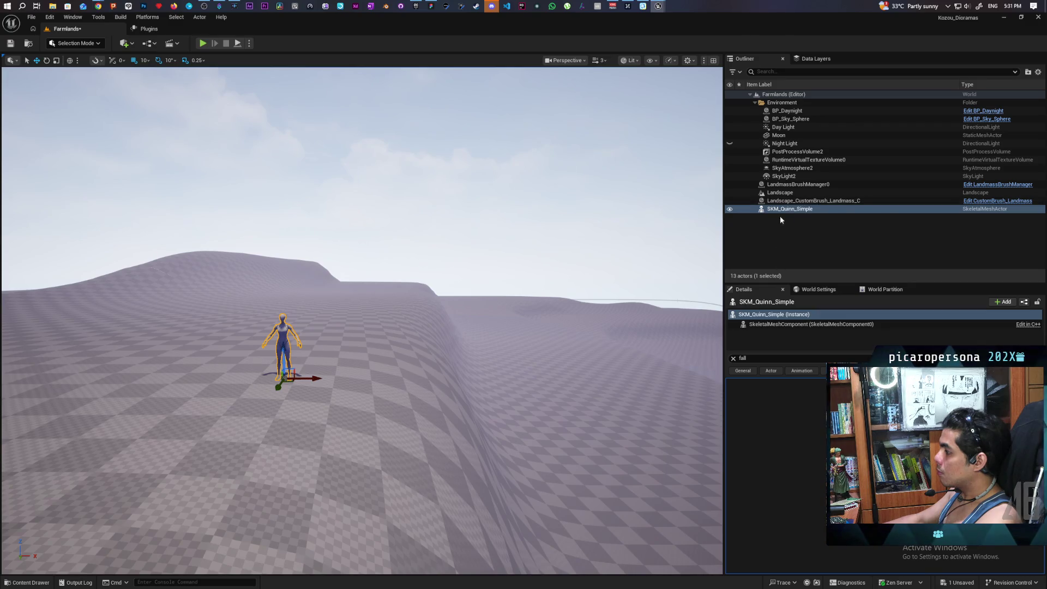
left_click(788, 200)
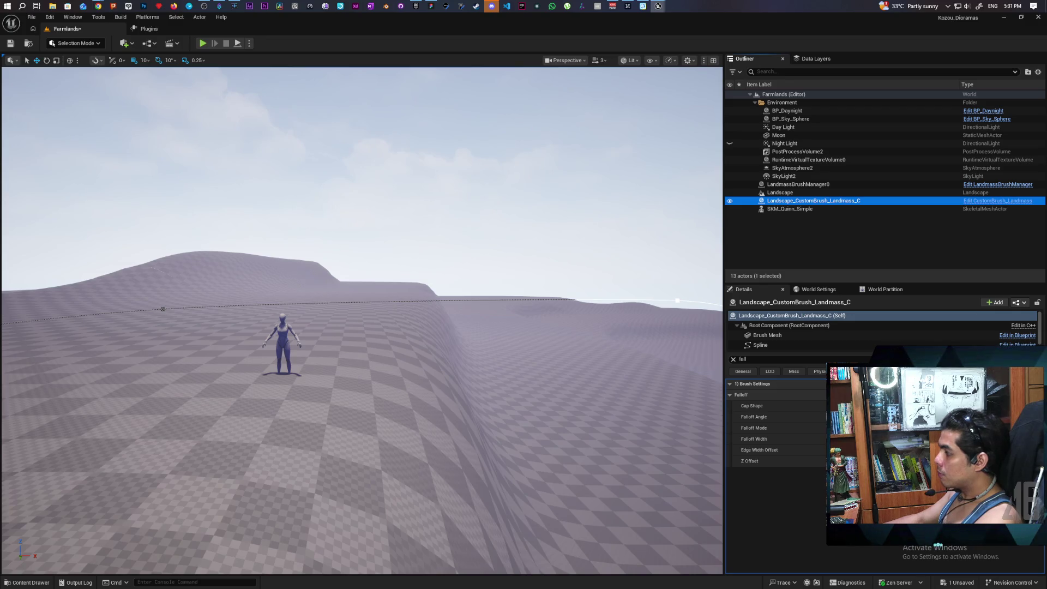
left_click(733, 358)
type("terr")
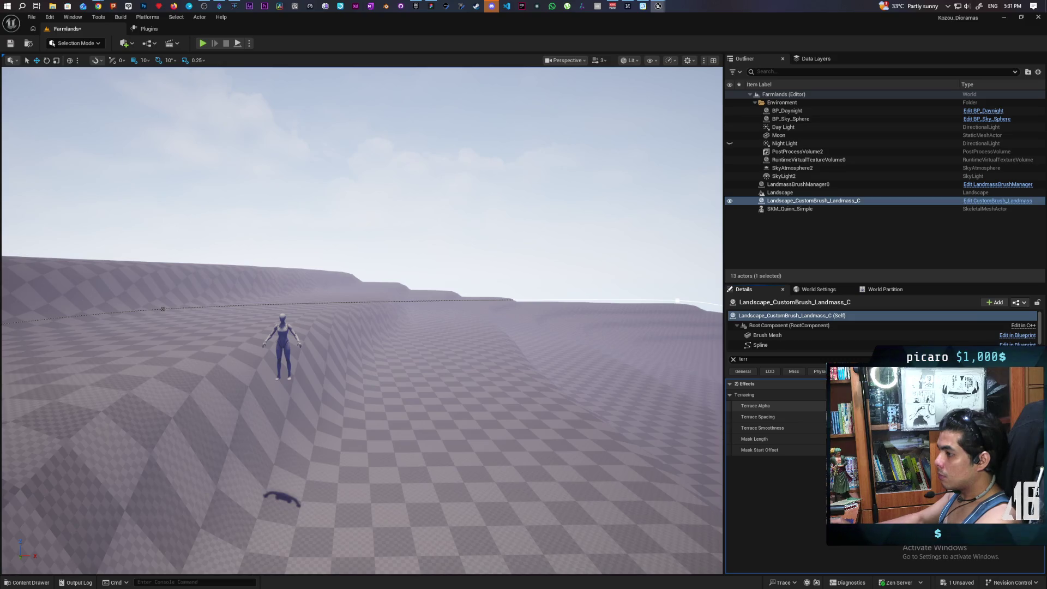
Step: Move the Quinn mannequin right along X onto the valley floor below the terraced wall
scroll(362, 321, "down", 10)
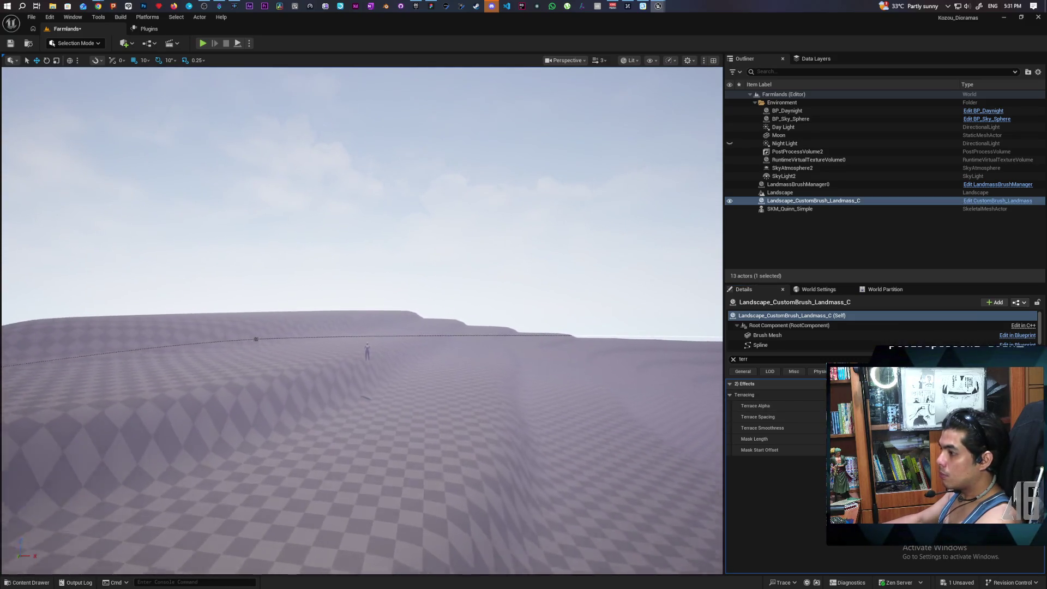
scroll(362, 320, "up", 5)
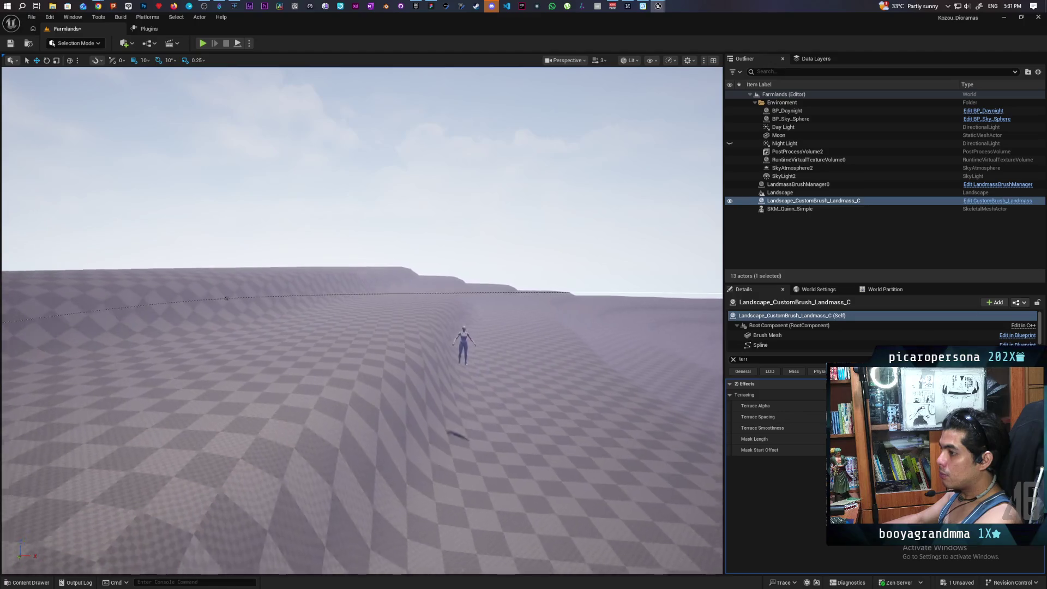
scroll(362, 321, "up", 5)
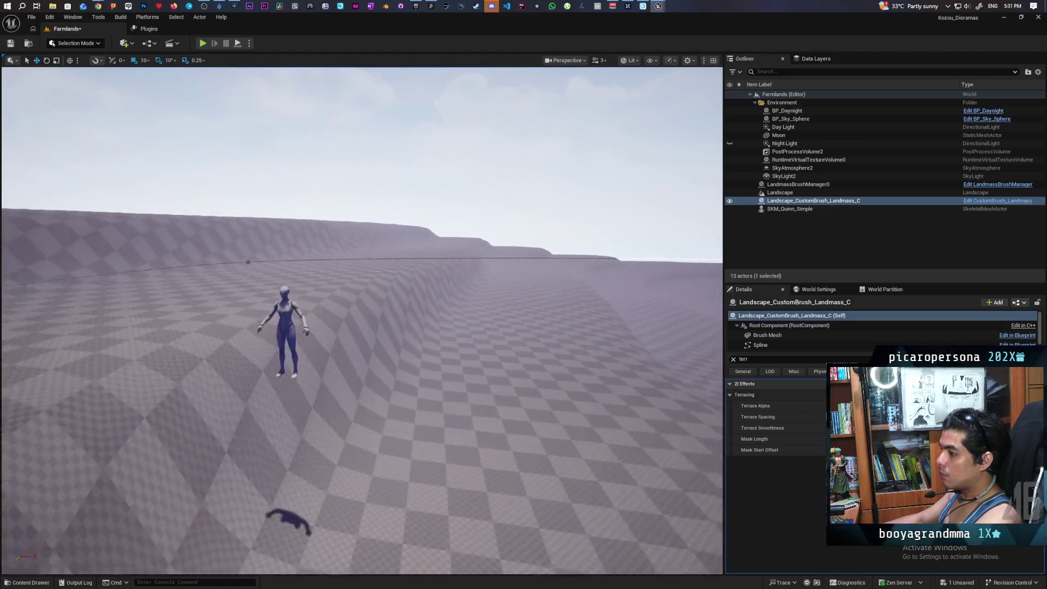
scroll(362, 321, "down", 10)
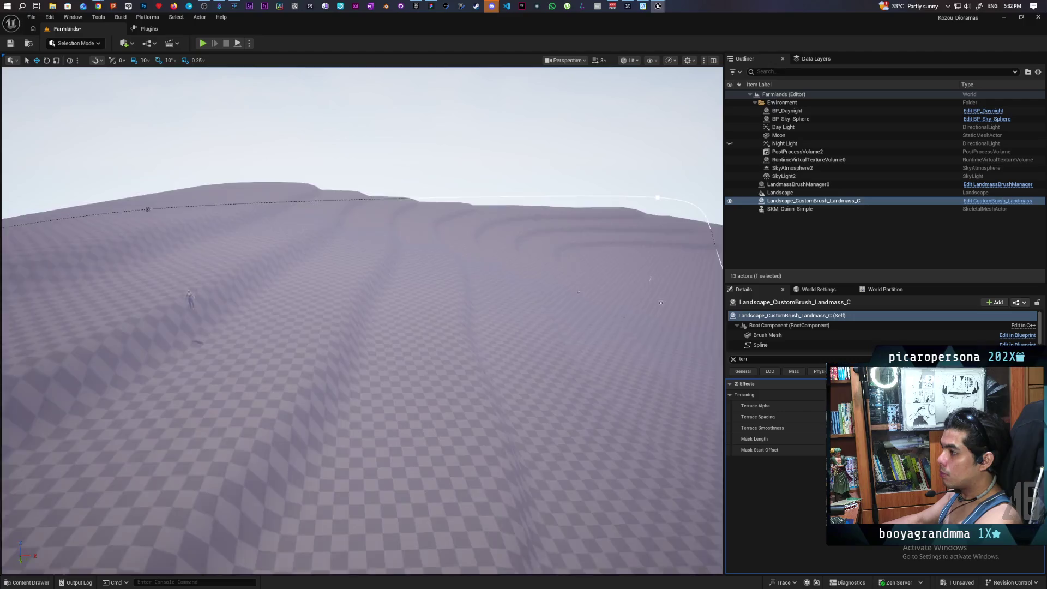
scroll(362, 321, "up", 5)
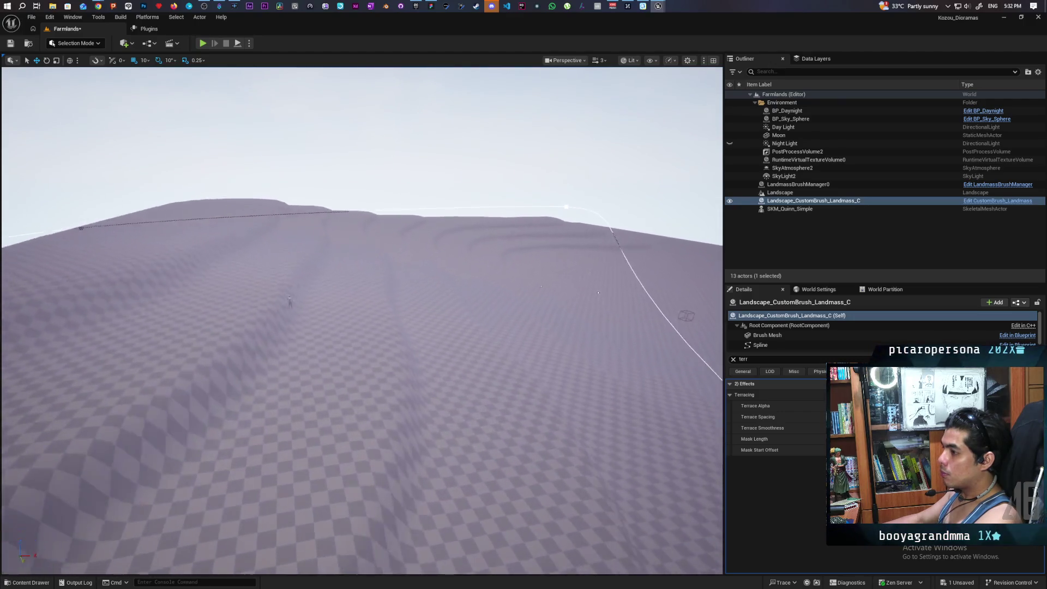
scroll(362, 321, "up", 8)
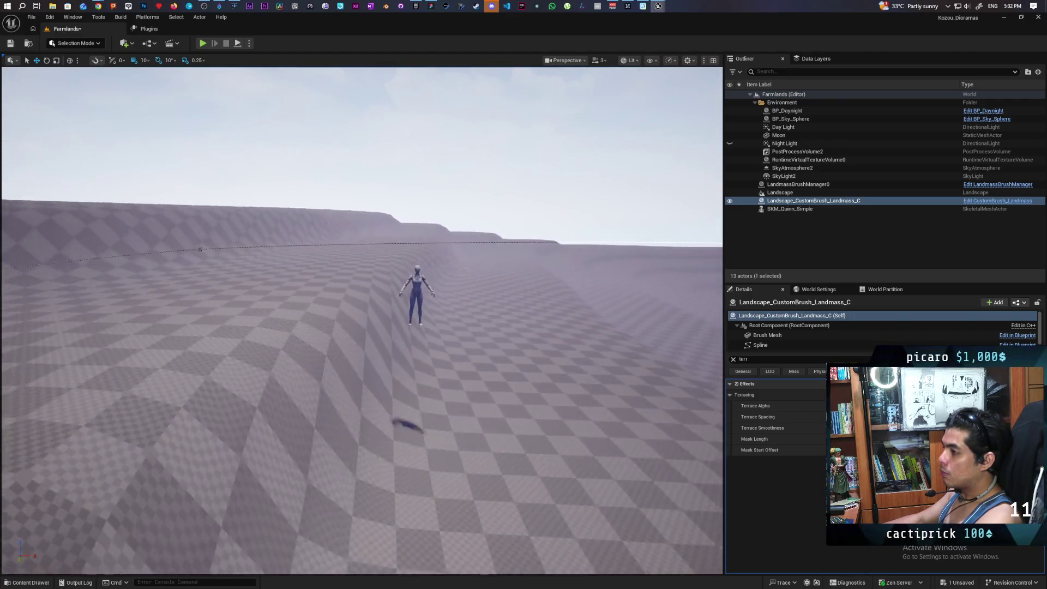
scroll(362, 321, "down", 4)
key("a")
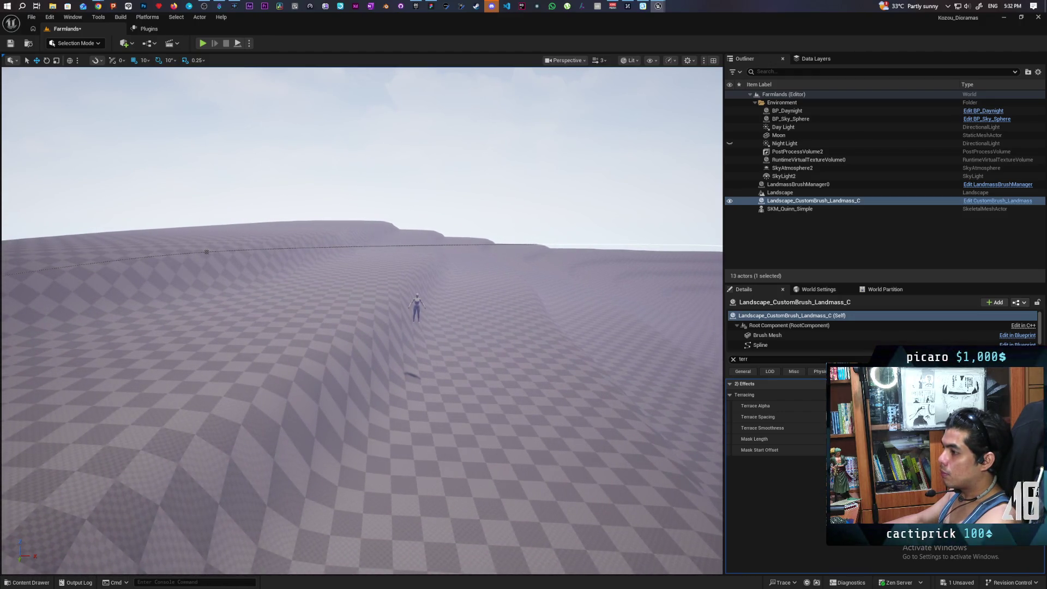
key("d")
key("d")
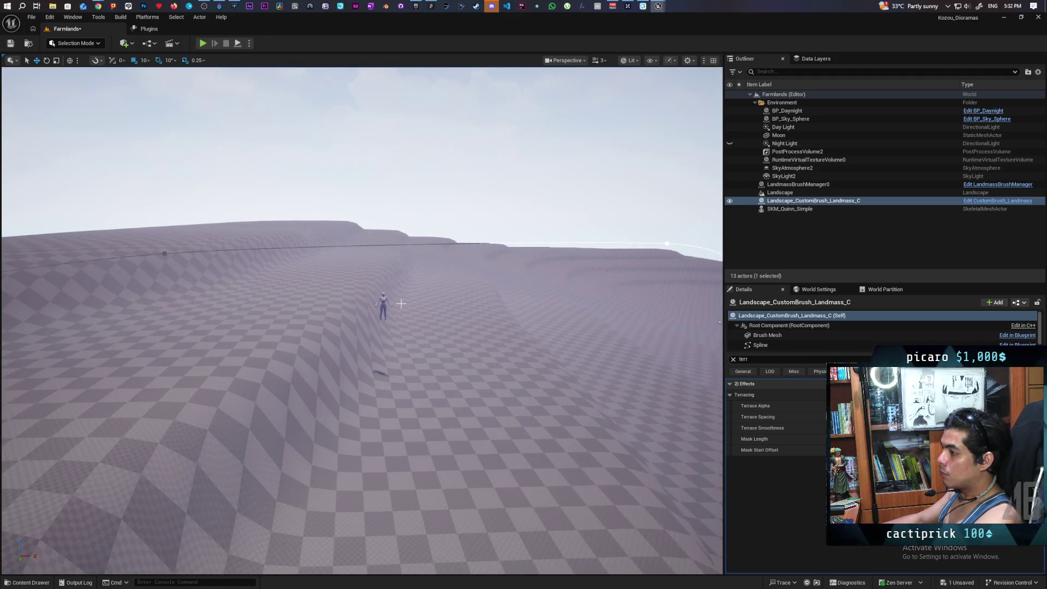
left_click(382, 303)
left_click_drag(405, 319, 428, 327)
Step: Select the Landmass brush and filter its Details for 'fall'
left_click_drag(590, 339, 716, 332)
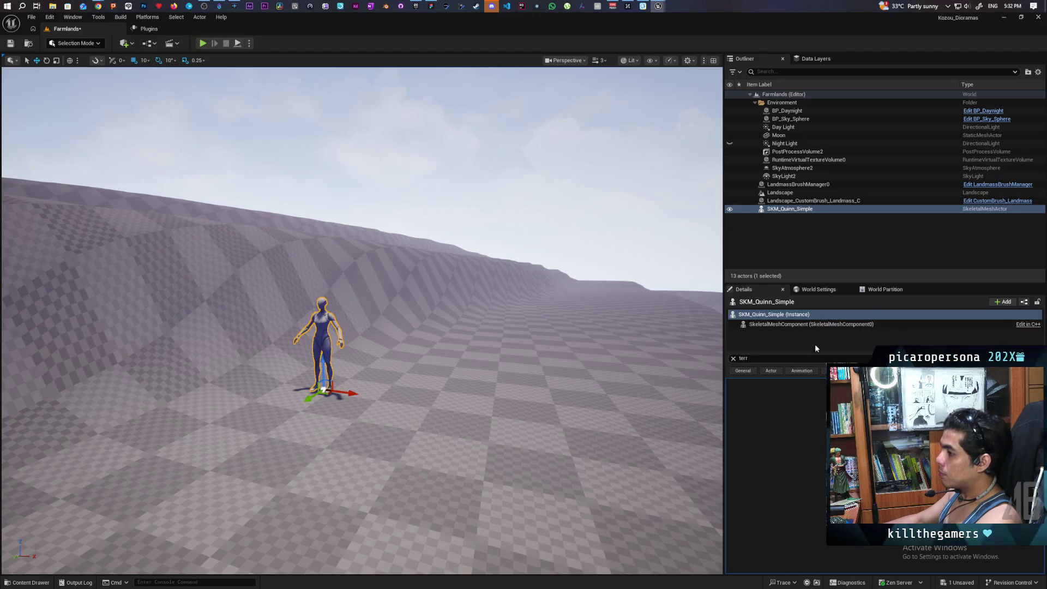
left_click(782, 202)
left_click(766, 359)
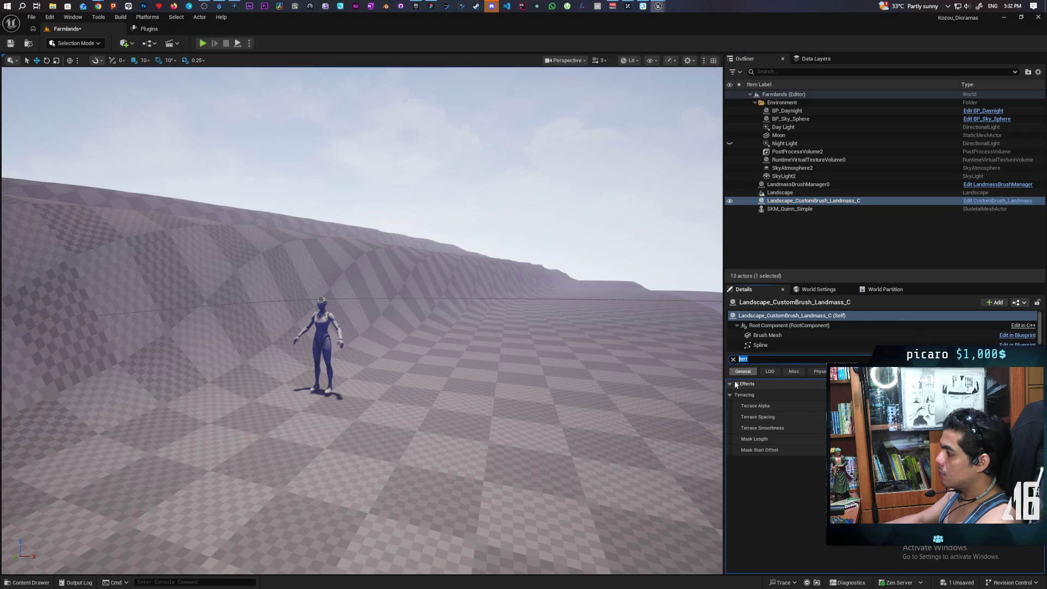
type("fall")
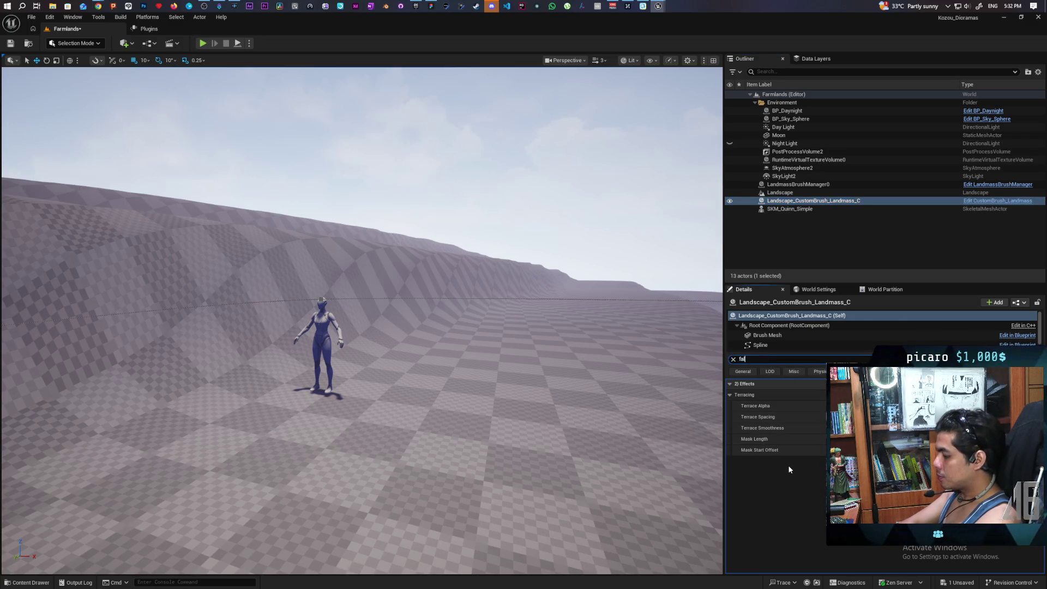
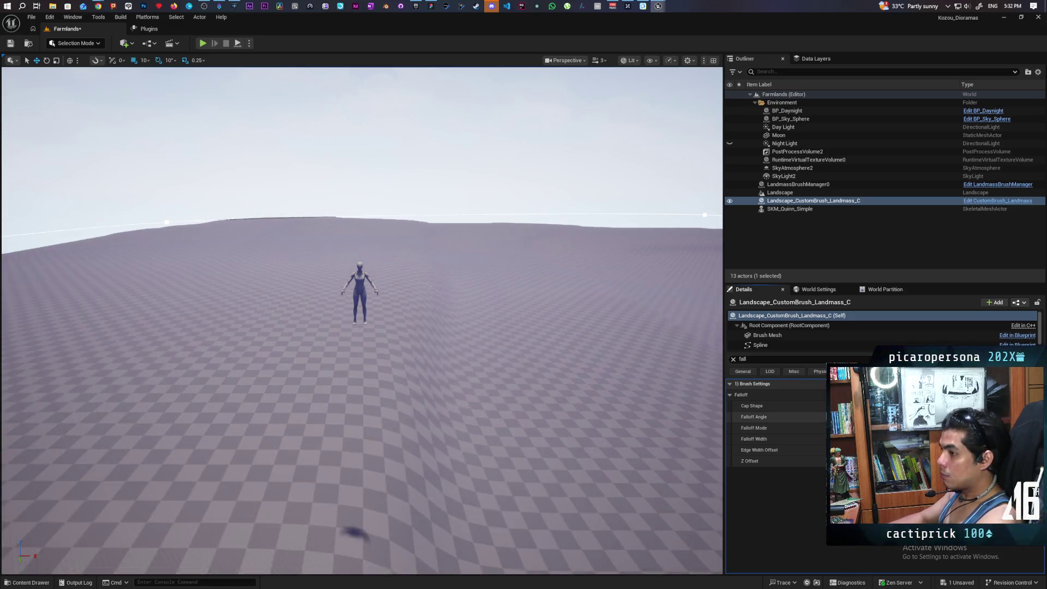
Step: Move the SKM_Quinn_Simple mannequin to the right along the slope and frame it in view
scroll(360, 327, "up", 5)
scroll(453, 277, "down", 5)
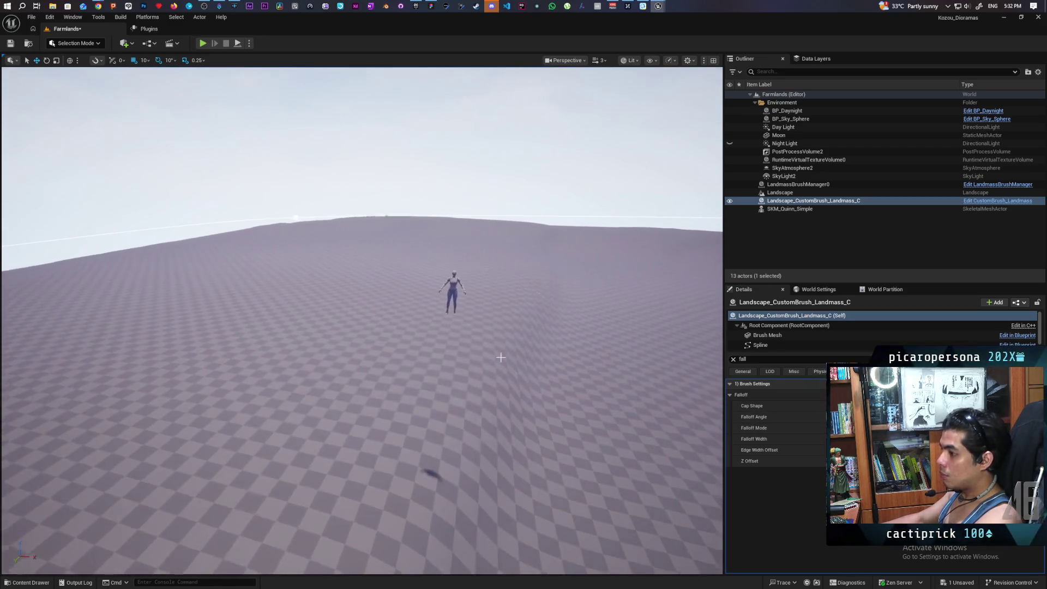
left_click(461, 294)
left_click_drag(470, 317, 620, 341)
scroll(717, 361, "up", 3)
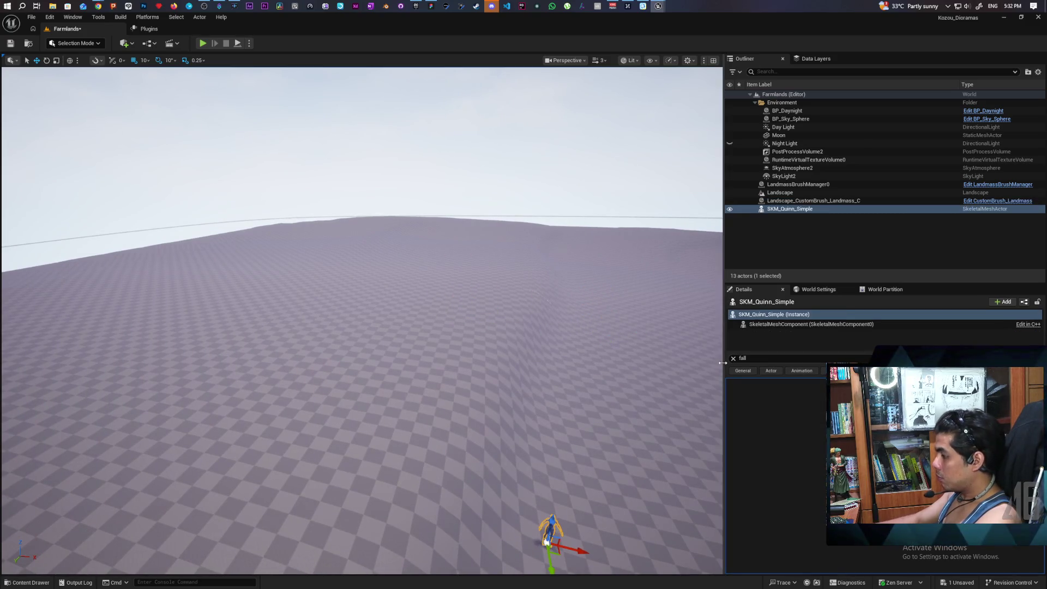
scroll(717, 361, "up", 5)
key("f")
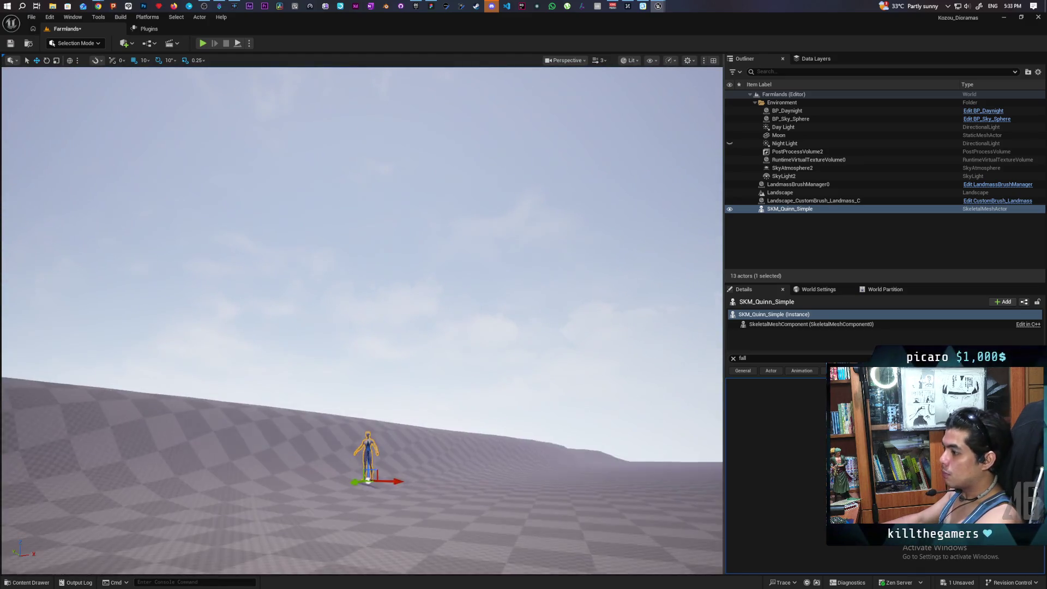
left_click_drag(557, 403, 557, 418)
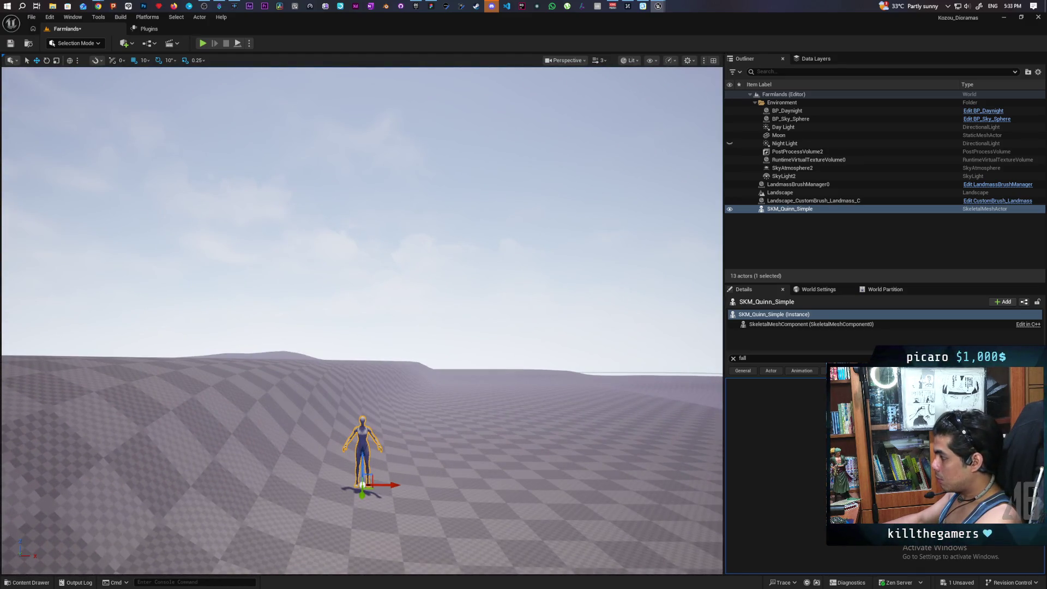
Step: Change the landmass brush's Falloff Angle to reshape the hill around the mannequin
left_click(785, 200)
left_click(763, 416)
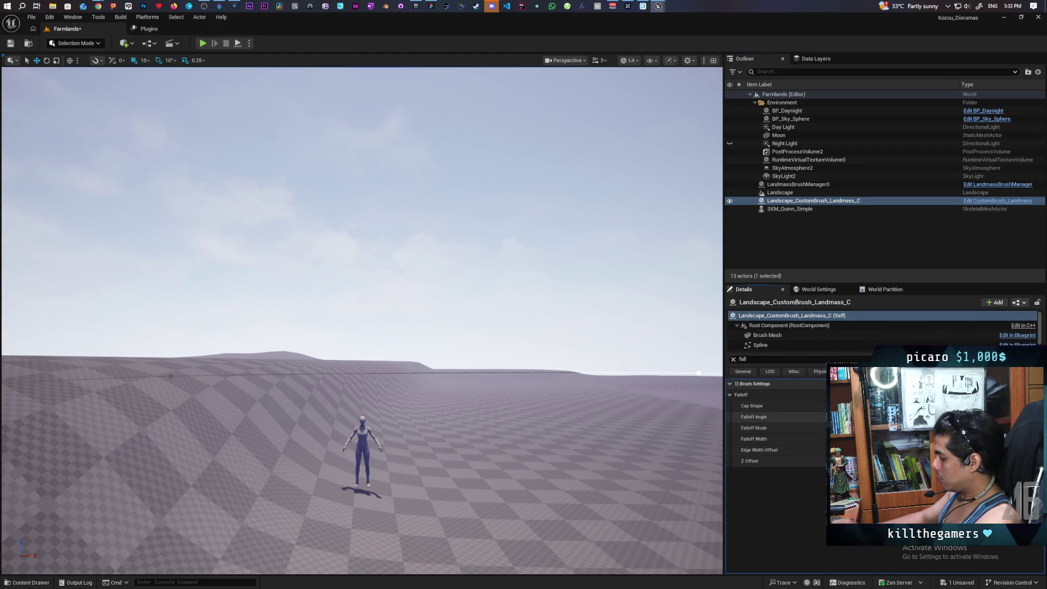
mouse_move(818, 430)
left_mouse_down()
mouse_move(894, 431)
mouse_move(818, 431)
left_mouse_up()
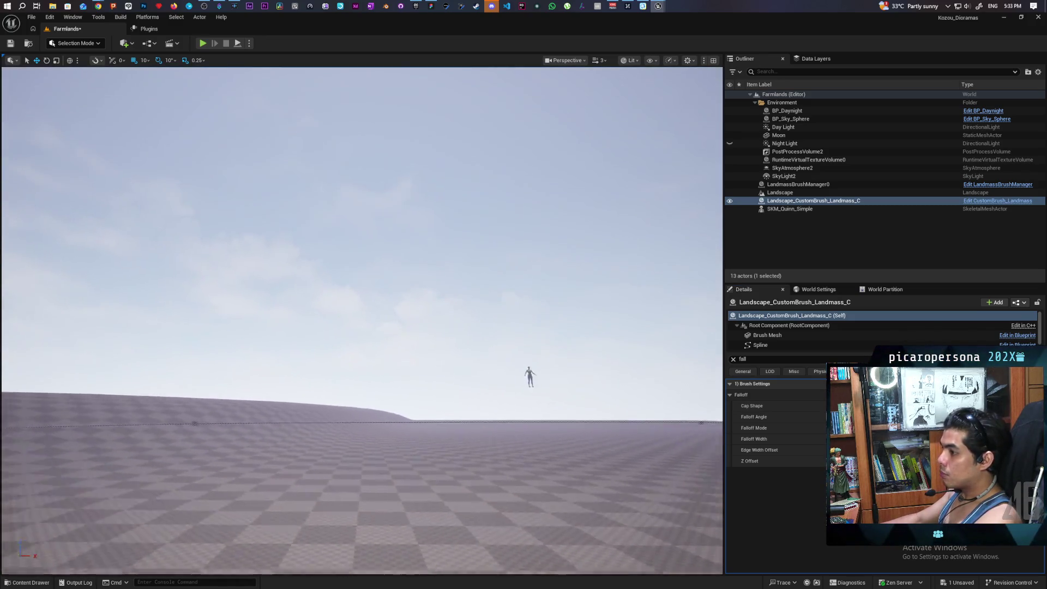
mouse_move(362, 322)
left_mouse_down()
mouse_move(338, 316)
mouse_move(371, 311)
mouse_move(321, 291)
mouse_move(341, 280)
left_mouse_up()
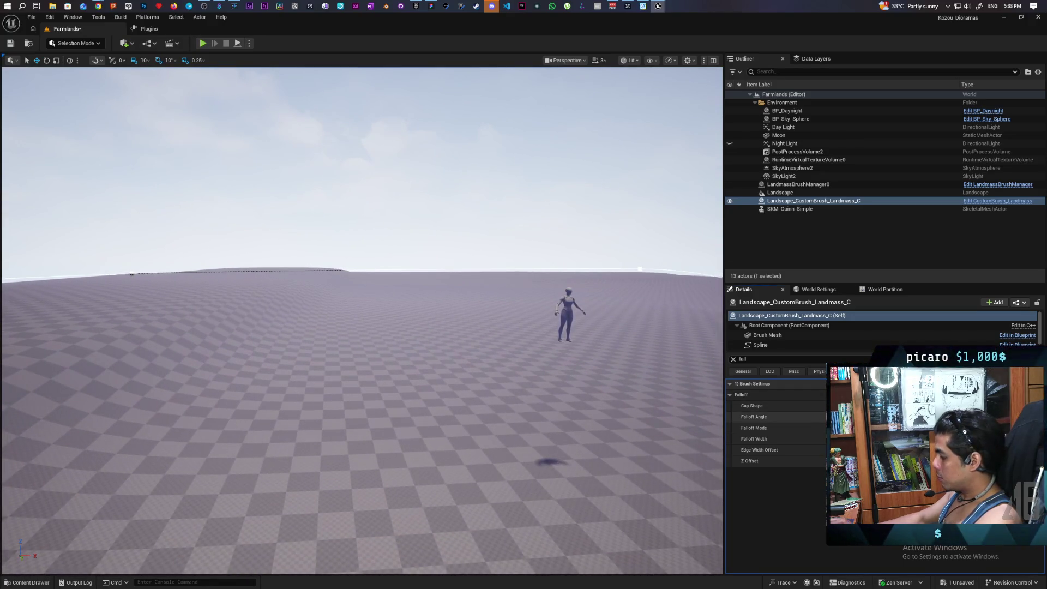
mouse_move(360, 306)
left_mouse_down()
mouse_move(507, 305)
mouse_move(431, 306)
left_mouse_up()
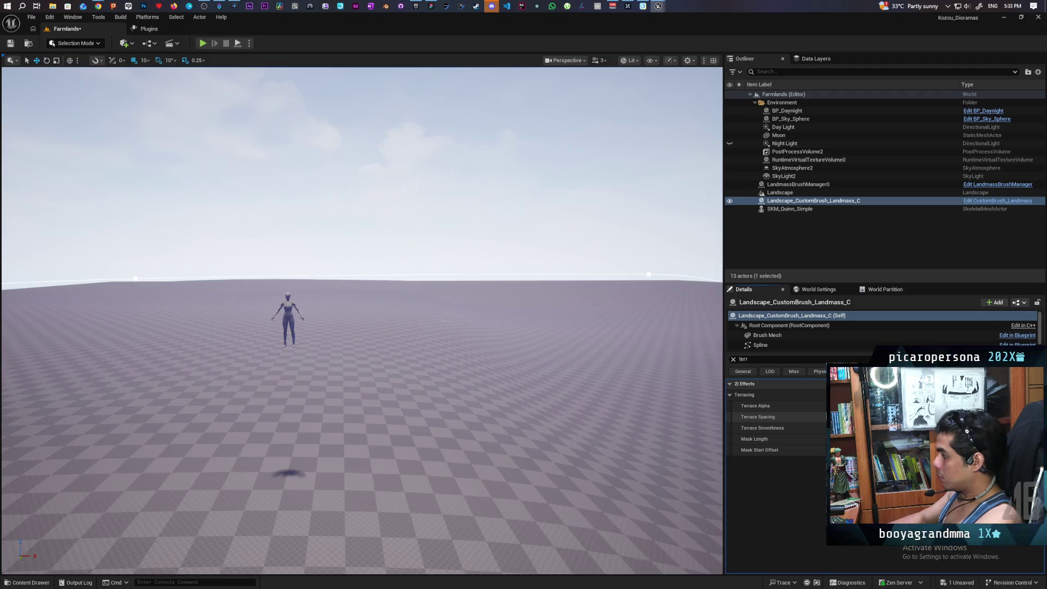
mouse_move(436, 306)
left_mouse_down()
mouse_move(436, 327)
mouse_move(420, 344)
mouse_move(309, 276)
mouse_move(349, 306)
mouse_move(322, 306)
left_mouse_up()
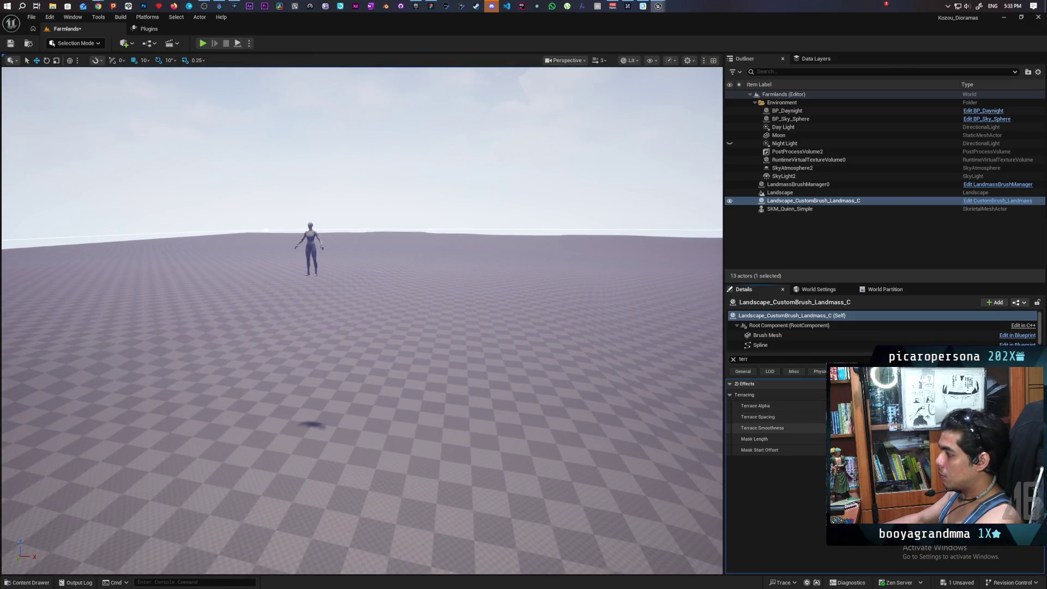
mouse_move(521, 418)
left_mouse_down()
mouse_move(422, 409)
mouse_move(476, 405)
left_mouse_up()
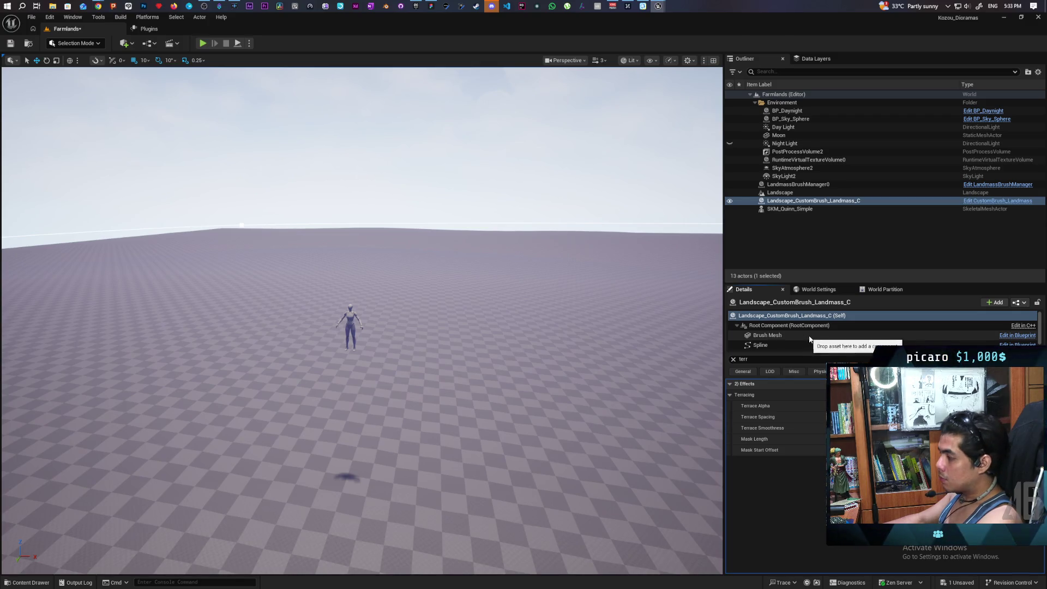
Step: Filter the landmass brush Details to its Terracing settings and frame the brush spline
left_click(732, 360)
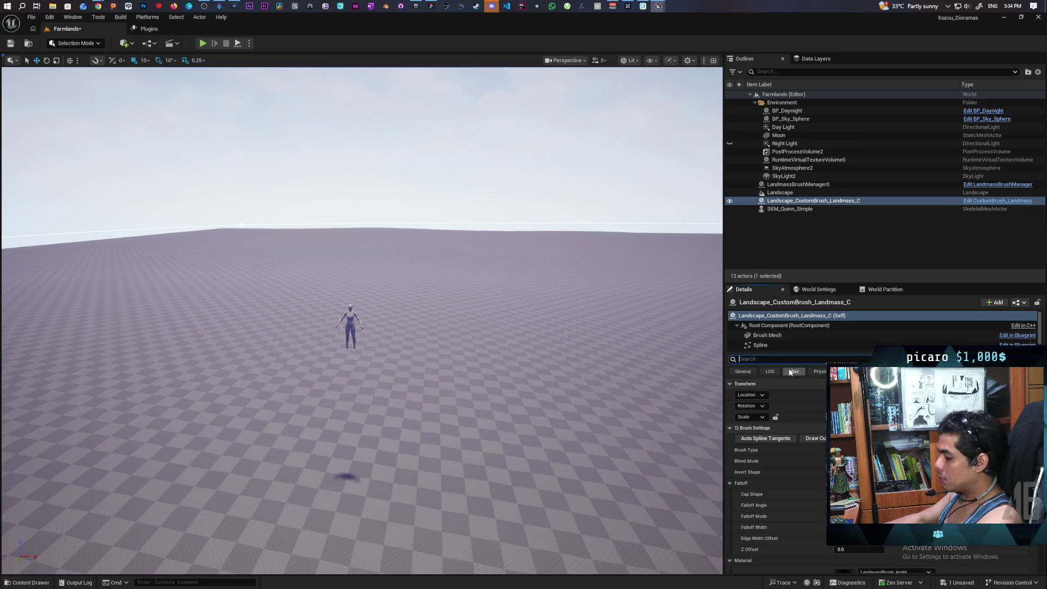
type("fall")
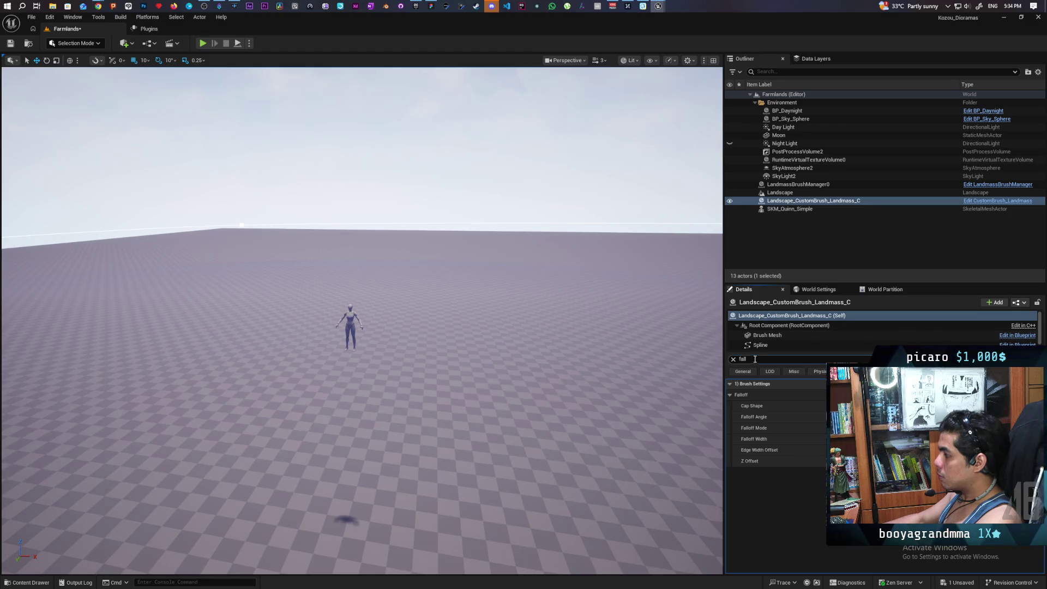
type("terr")
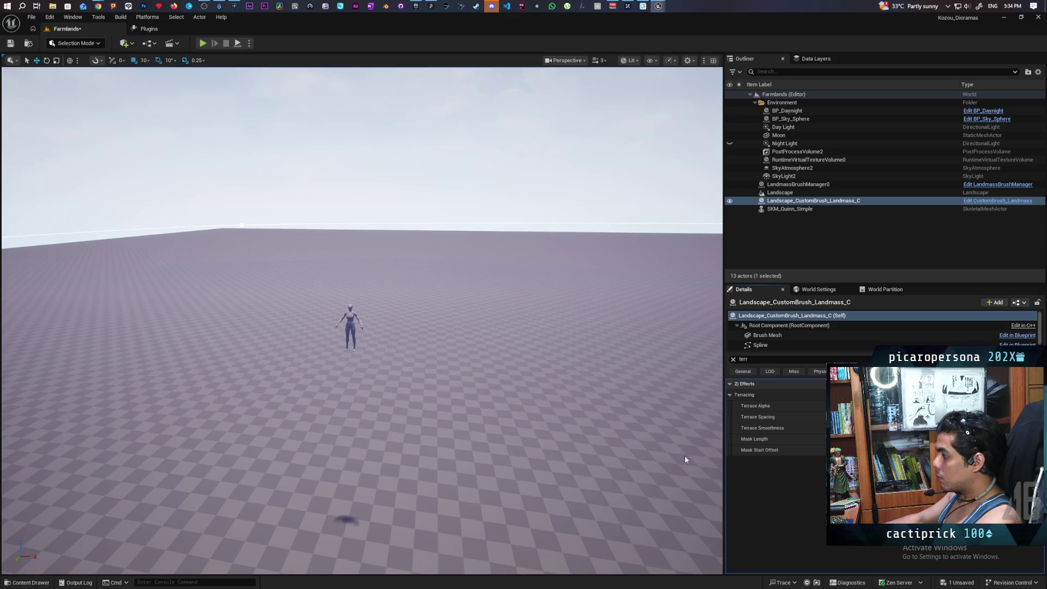
key("f")
left_click_drag(458, 408, 458, 408)
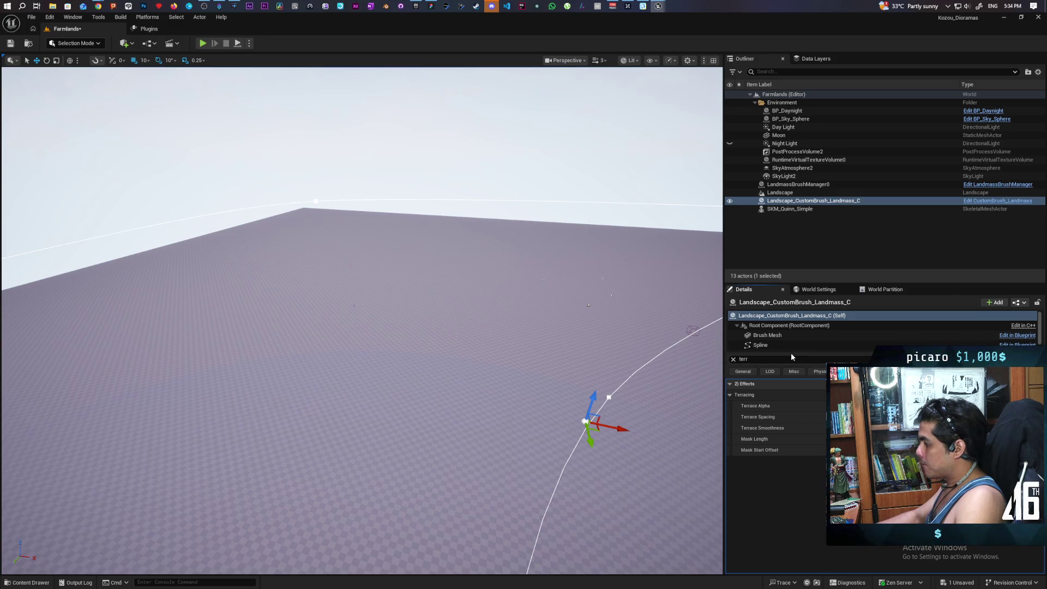
Step: Filter Details to 'fall' and fly toward the tall hill and its spline point
type("fall")
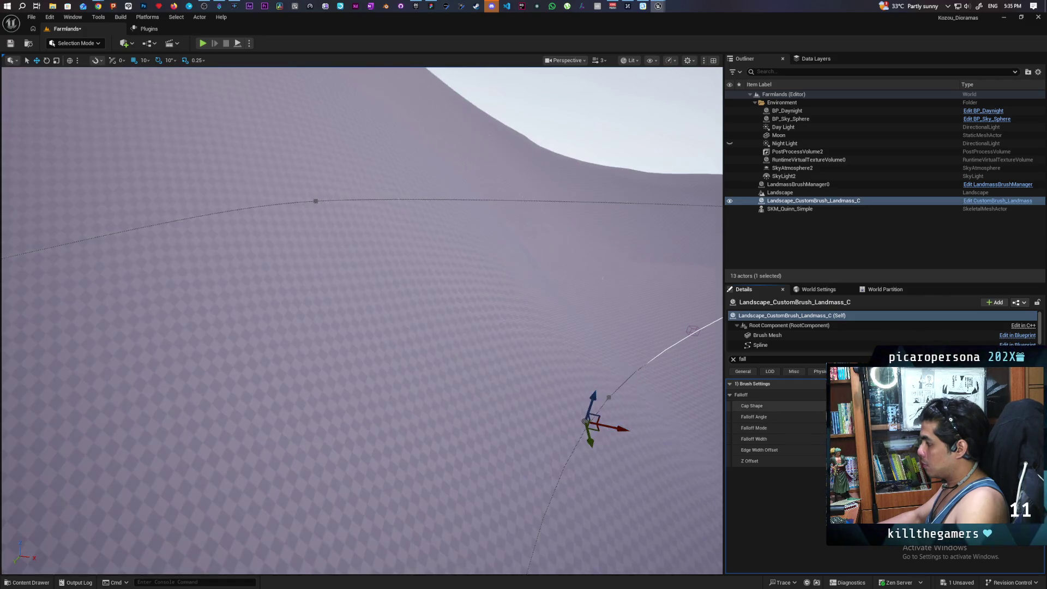
scroll(528, 379, "down", 5)
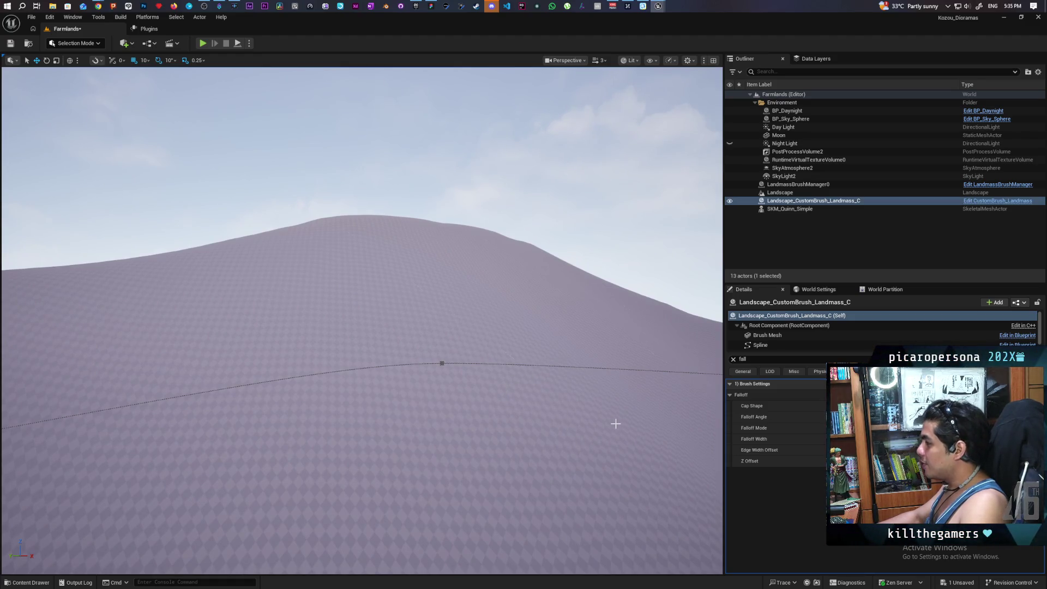
mouse_move(625, 443)
left_mouse_down()
mouse_move(624, 382)
mouse_move(611, 367)
left_mouse_up()
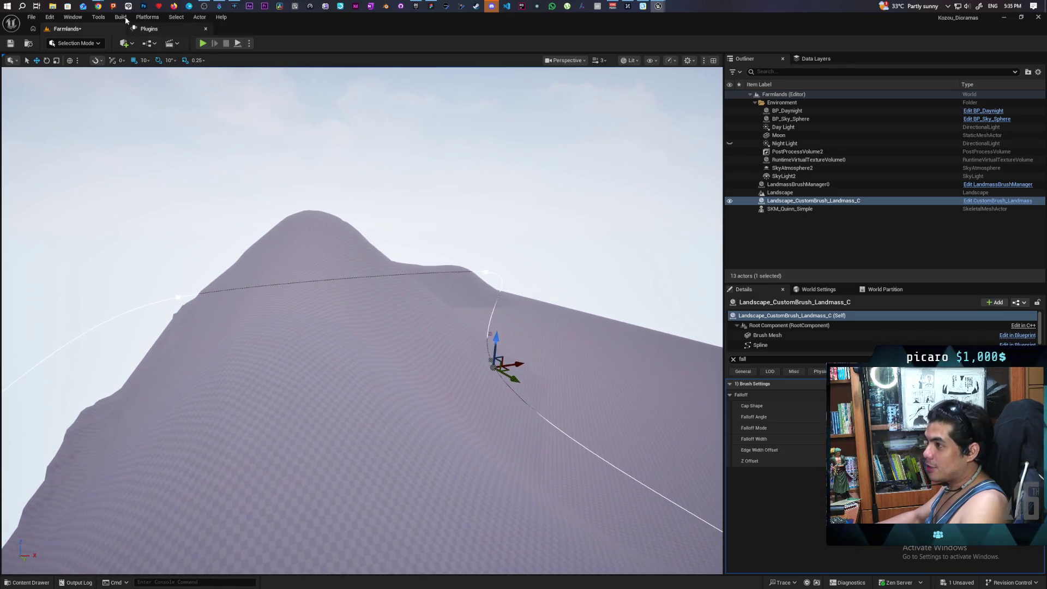
mouse_move(100, 8)
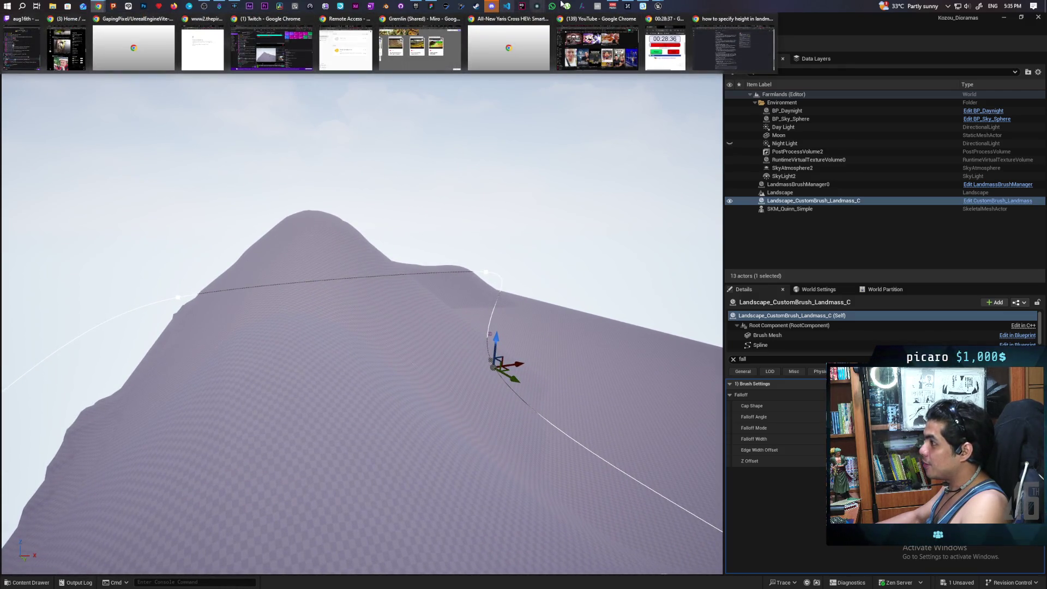
Step: Pan across the terraced farmland diorama references on the Miro board, then return to the GreyboxLevel editor
left_click(420, 48)
mouse_move(626, 186)
left_mouse_down()
mouse_move(711, 262)
mouse_move(678, 326)
left_mouse_up()
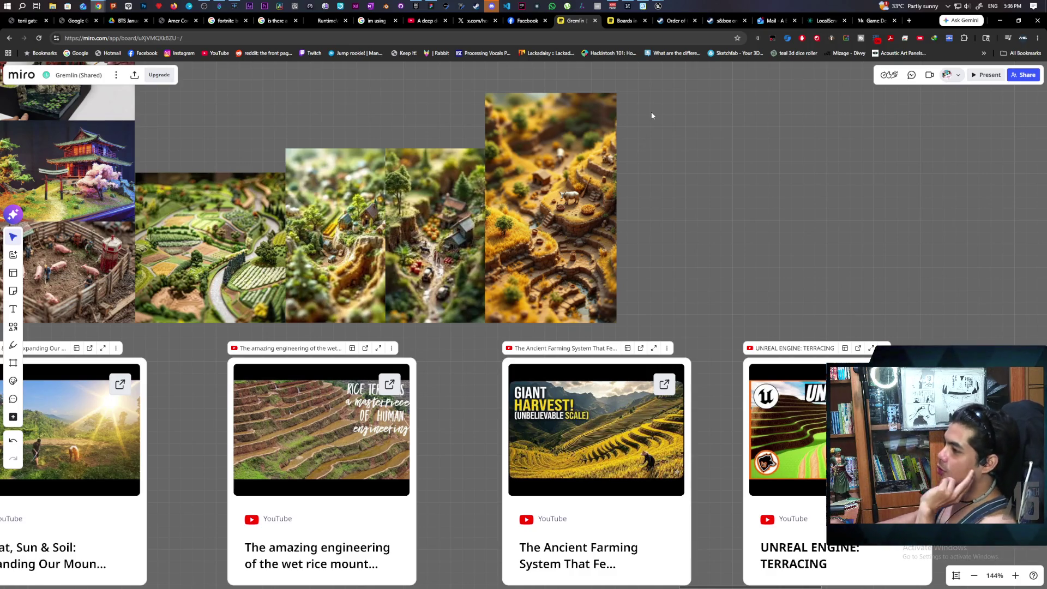
mouse_move(555, 213)
left_mouse_down()
mouse_move(684, 260)
mouse_move(706, 300)
mouse_move(672, 208)
mouse_move(712, 298)
left_mouse_up()
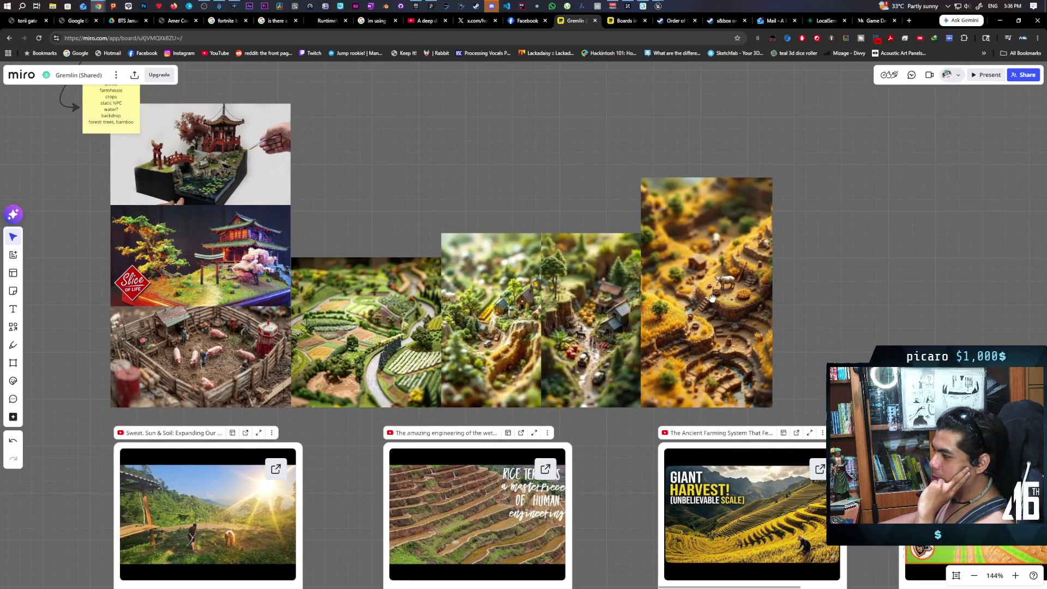
left_click_drag(712, 298, 705, 295)
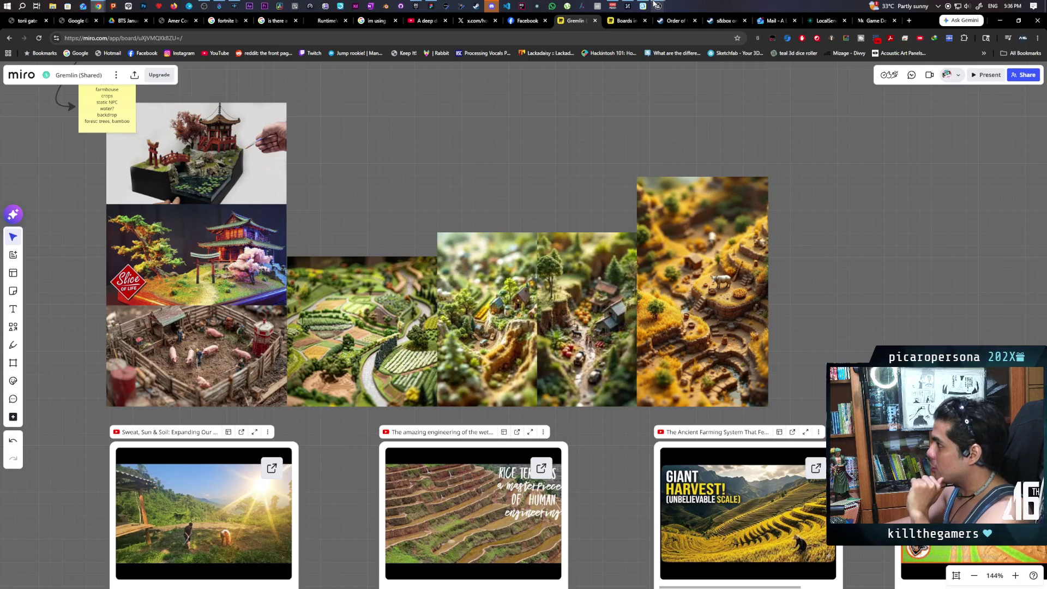
mouse_move(654, 3)
left_click(612, 46)
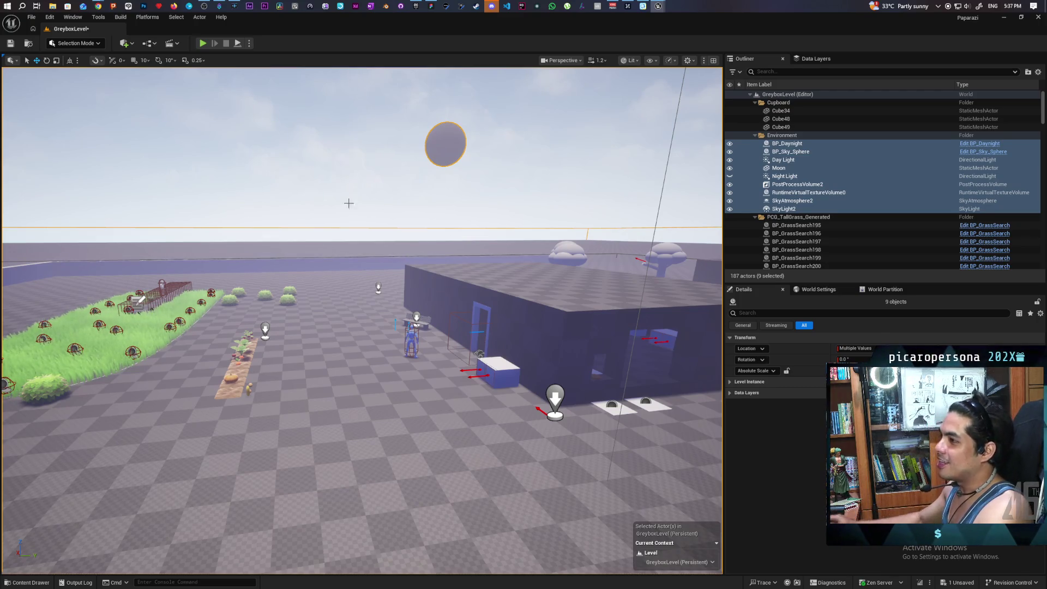
Step: Start a Play-in-Editor session of the GreyboxLevel
left_click(202, 44)
Step: Walk the purple cat through the arch and around the building over to the box
key("w")
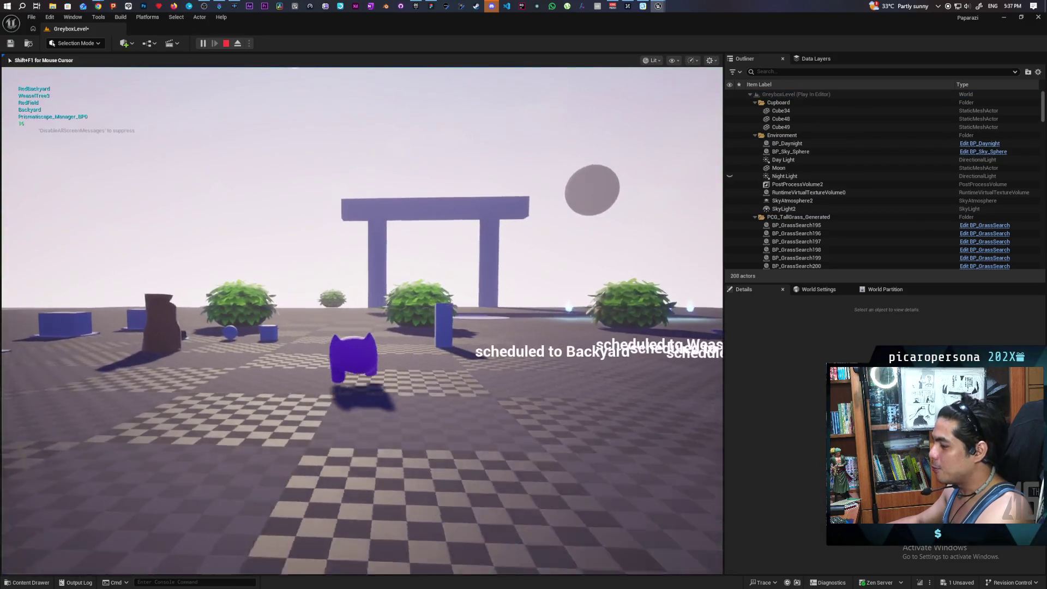
key("w")
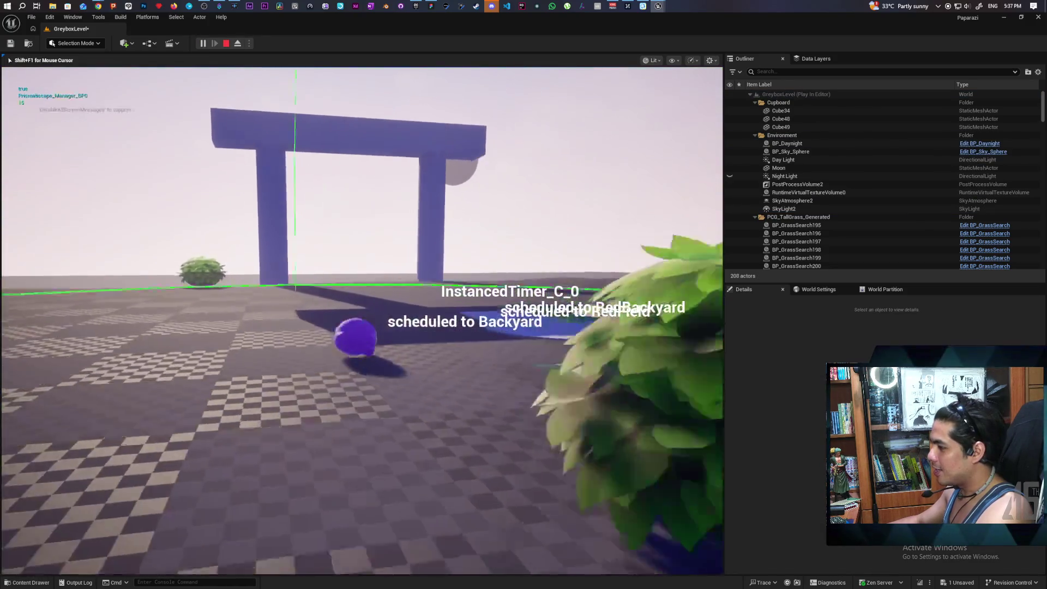
key("w")
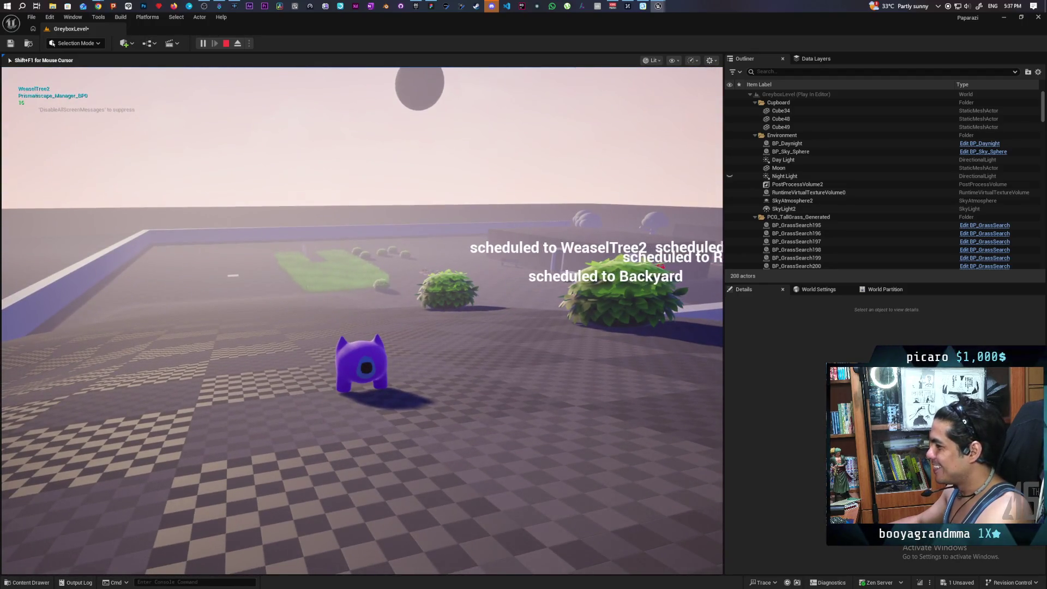
key("w")
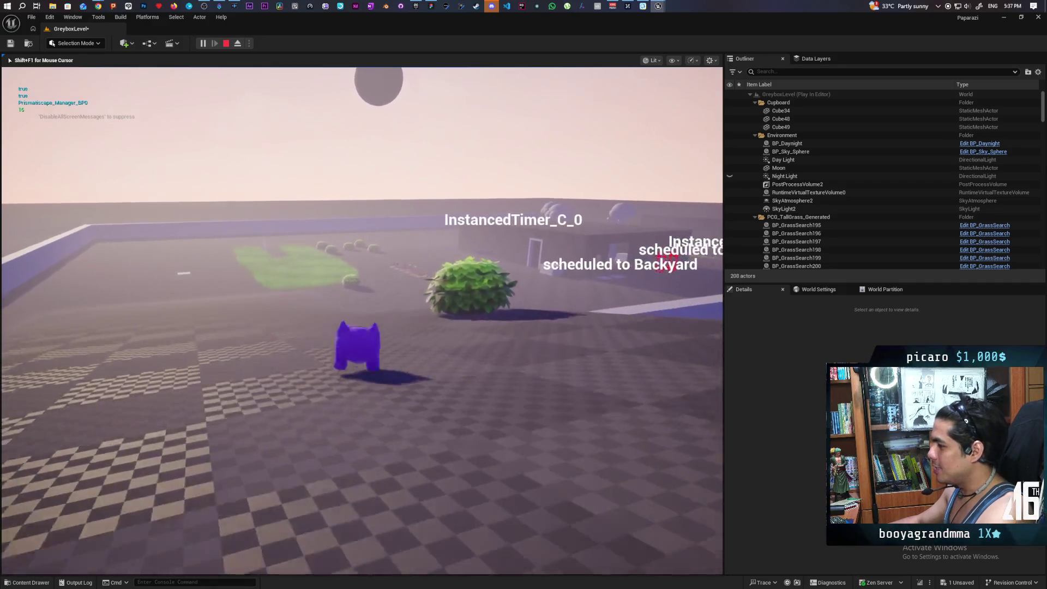
key("w")
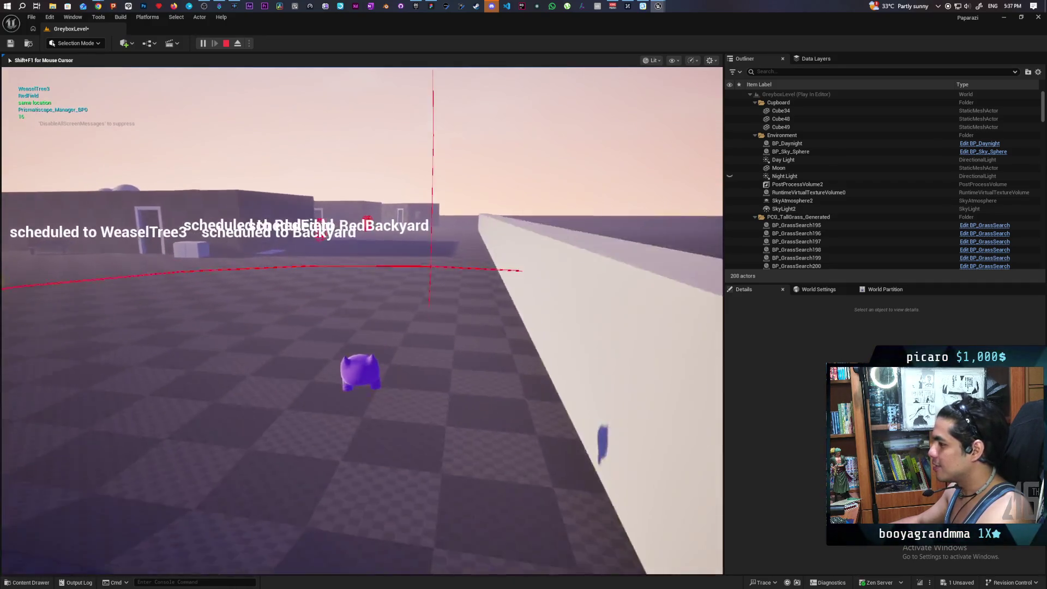
key("w")
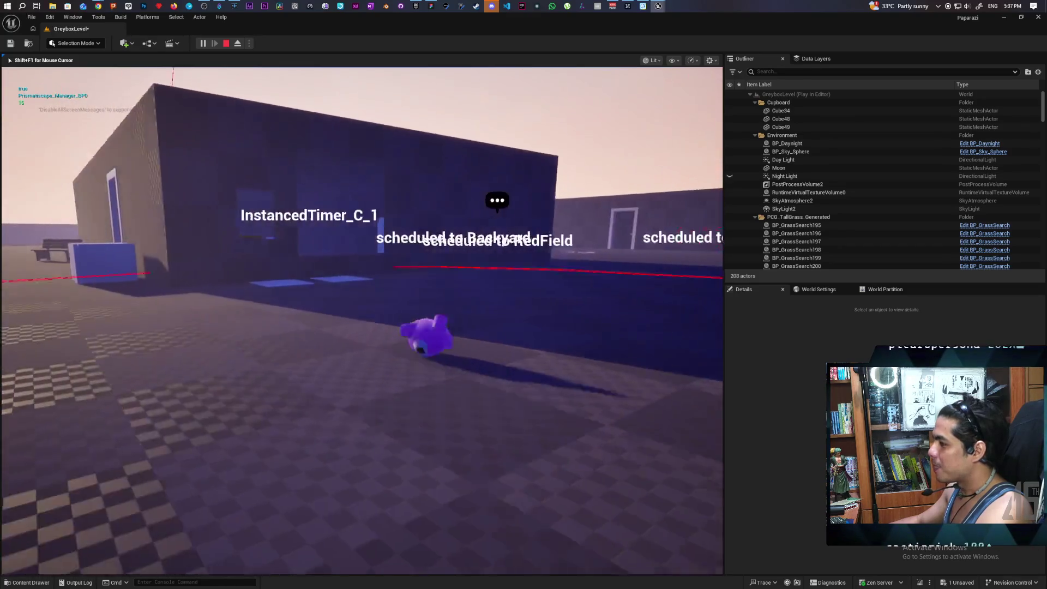
key("w")
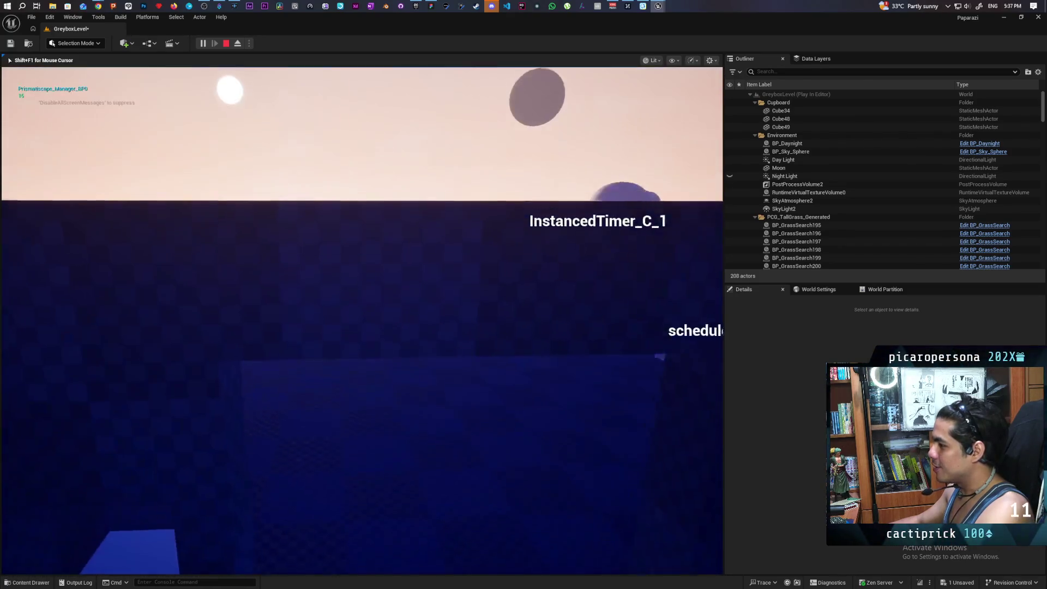
key("w")
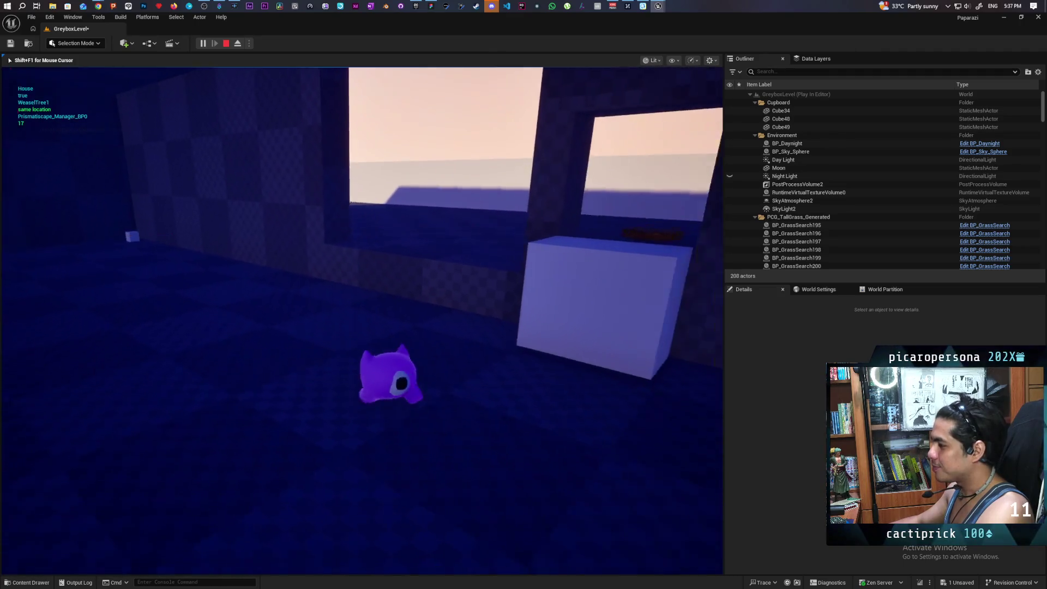
key("w")
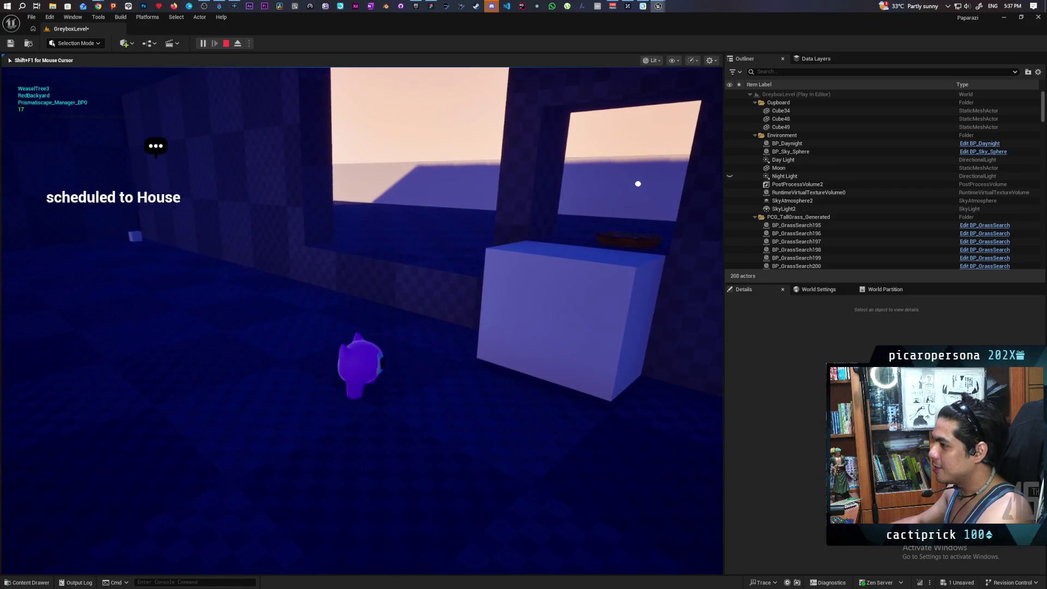
key("w")
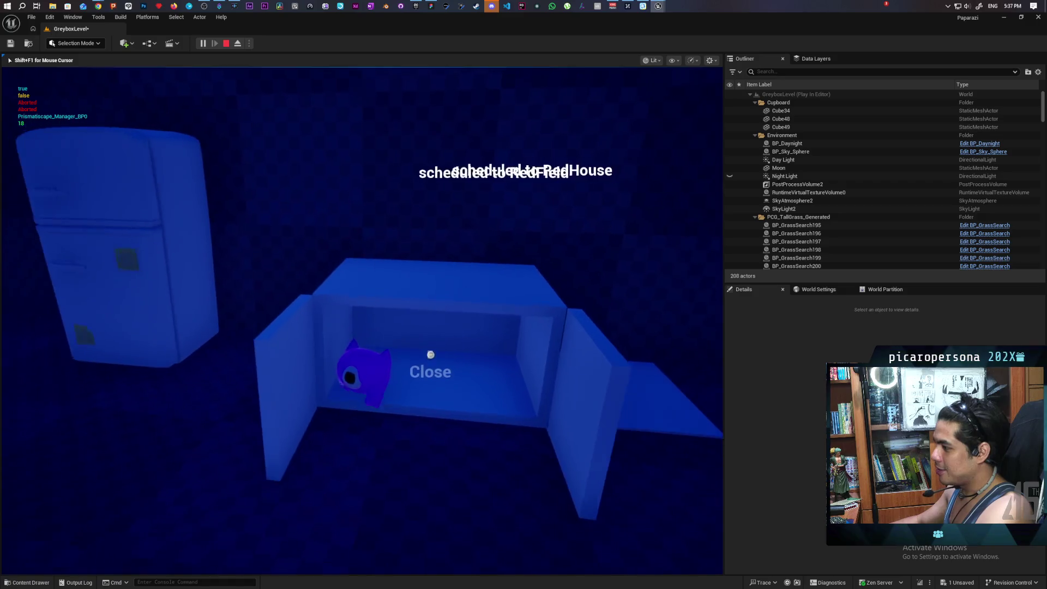
Step: Close and reopen the cupboard with F, then end the play session
key("f")
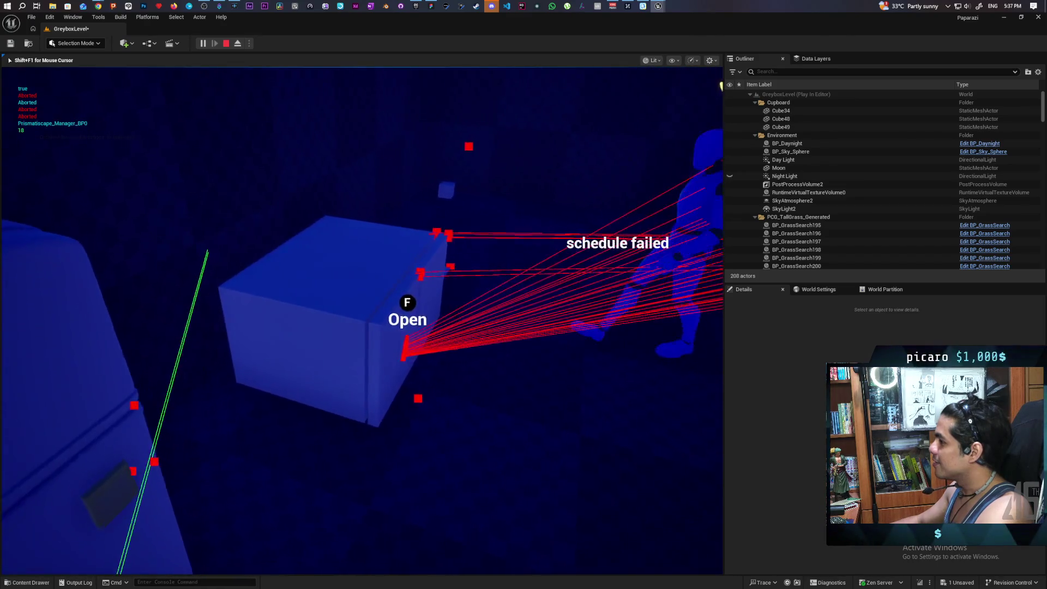
key("f")
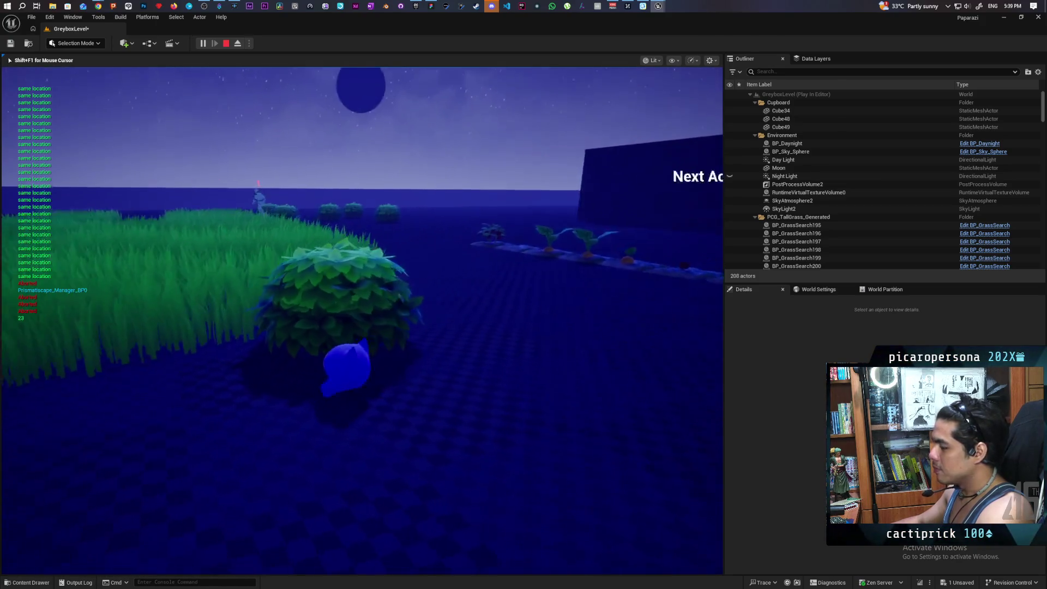
key("Escape")
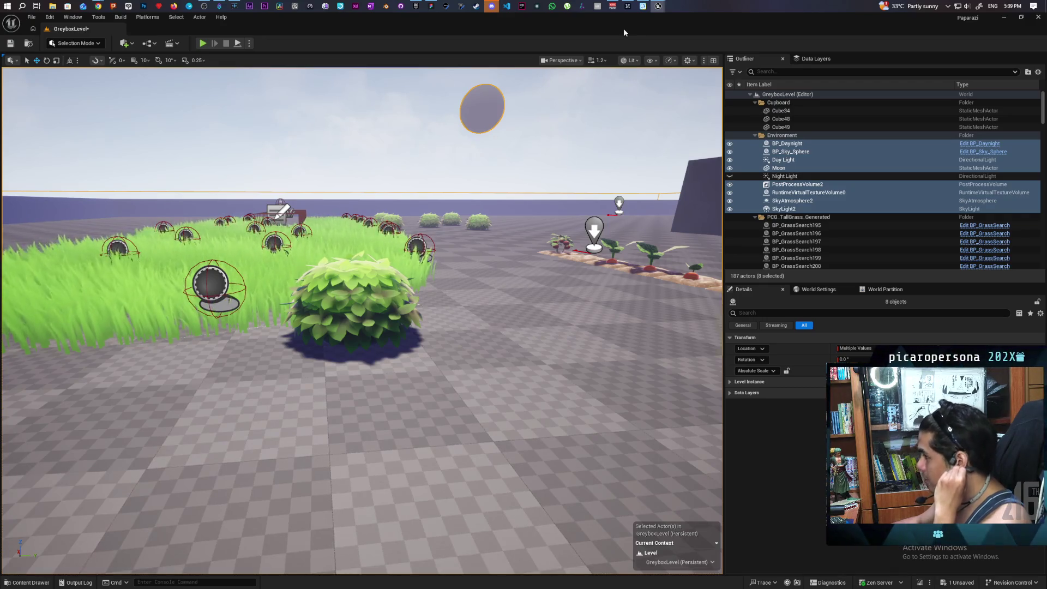
Step: Select the seven BP_GrassSearch spheres around the bush and crop row in the grass field
mouse_move(546, 174)
left_mouse_down()
mouse_move(547, 142)
mouse_move(546, 214)
mouse_move(524, 234)
mouse_move(545, 251)
mouse_move(524, 273)
mouse_move(540, 251)
left_mouse_up()
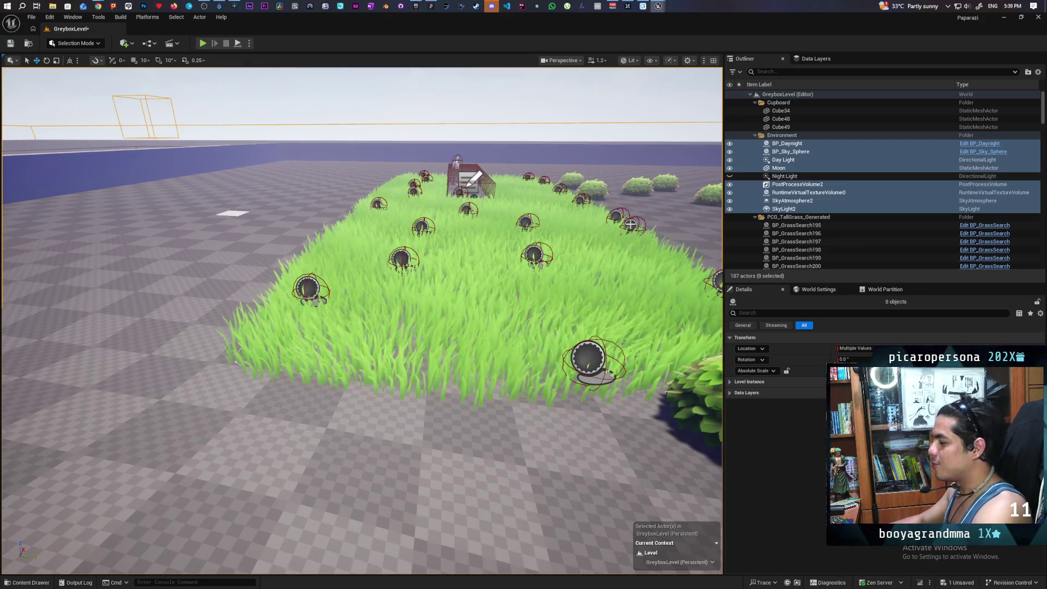
left_click_drag(638, 236, 638, 237)
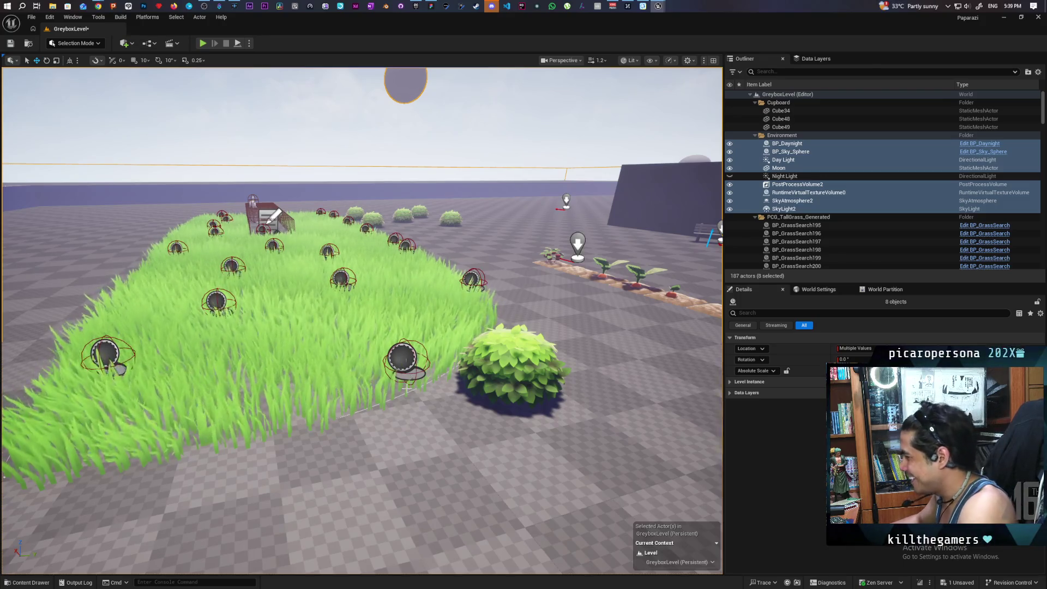
left_click(403, 360)
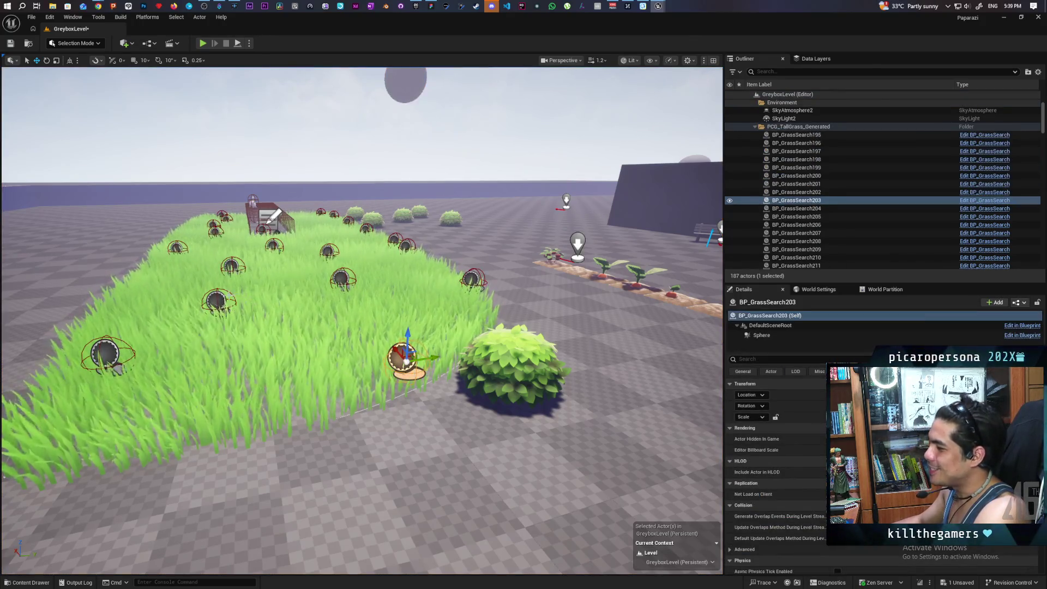
left_click(217, 301)
left_click(232, 265)
left_click(273, 244)
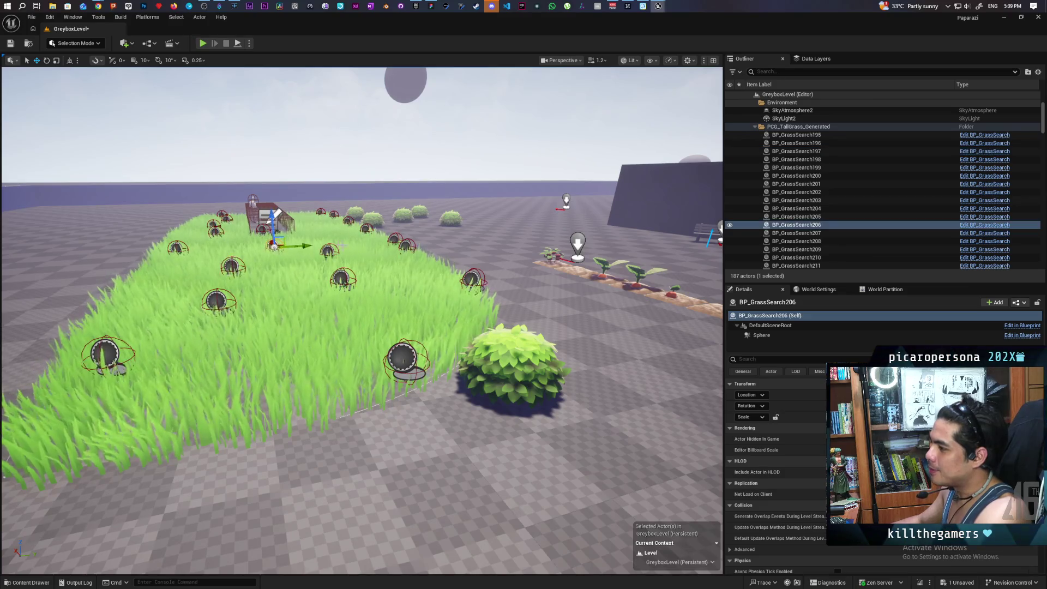
left_click(328, 251)
left_click(342, 278)
left_click(471, 279)
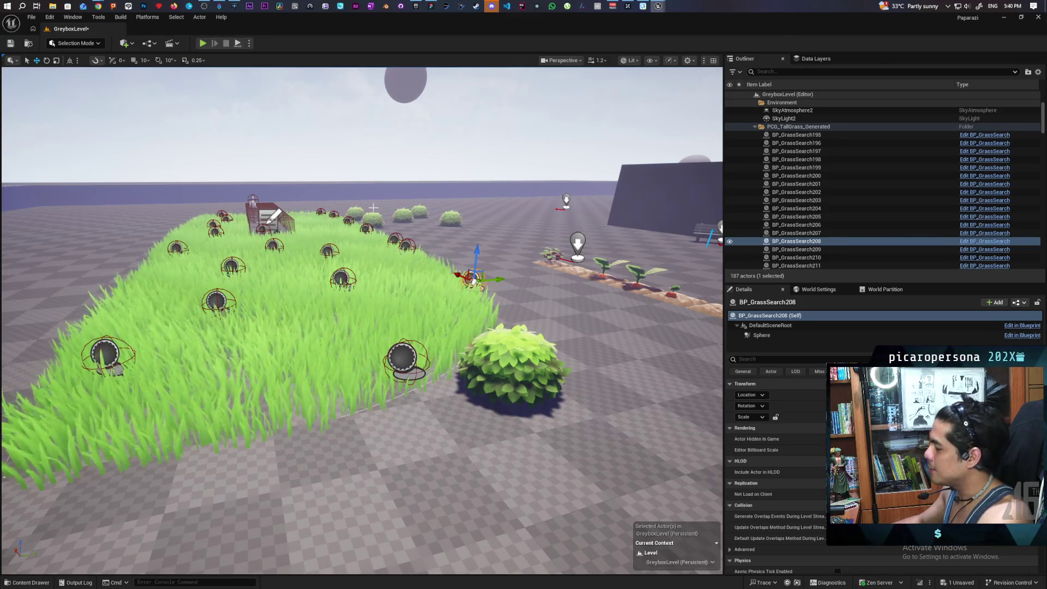
Step: Look over the GreyboxLevel field, then switch to the Farmlands level and view the hill spline
mouse_move(489, 350)
left_mouse_down()
mouse_move(550, 361)
mouse_move(518, 360)
left_mouse_up()
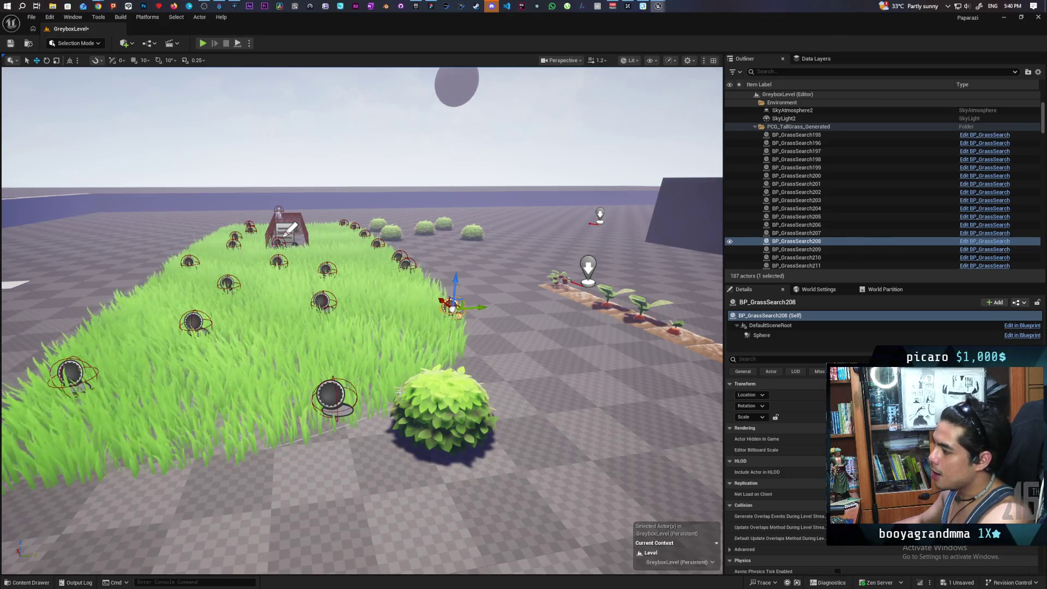
left_click_drag(518, 360, 518, 398)
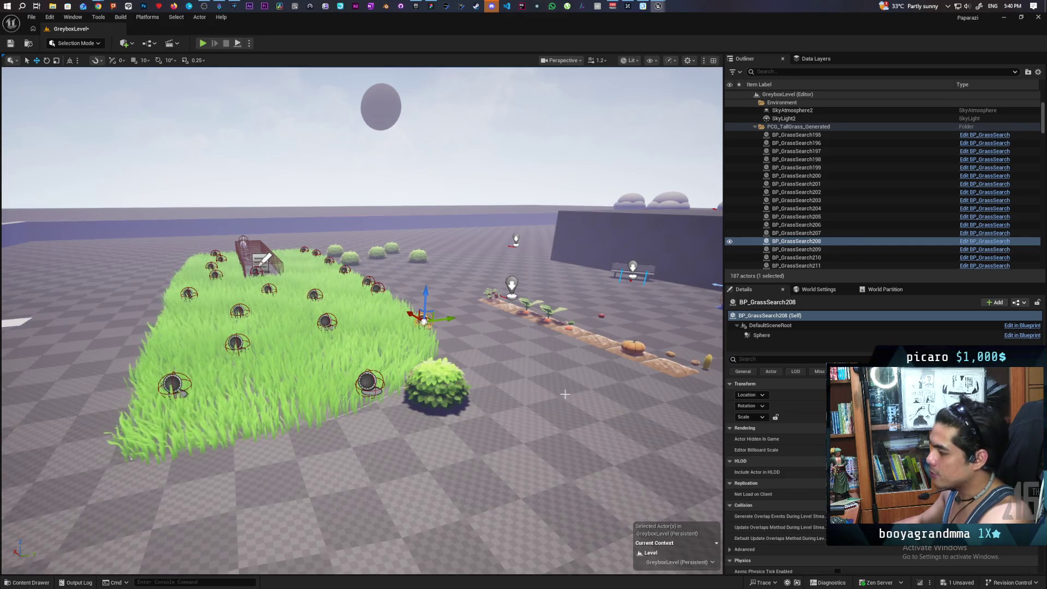
left_click_drag(466, 328, 494, 294)
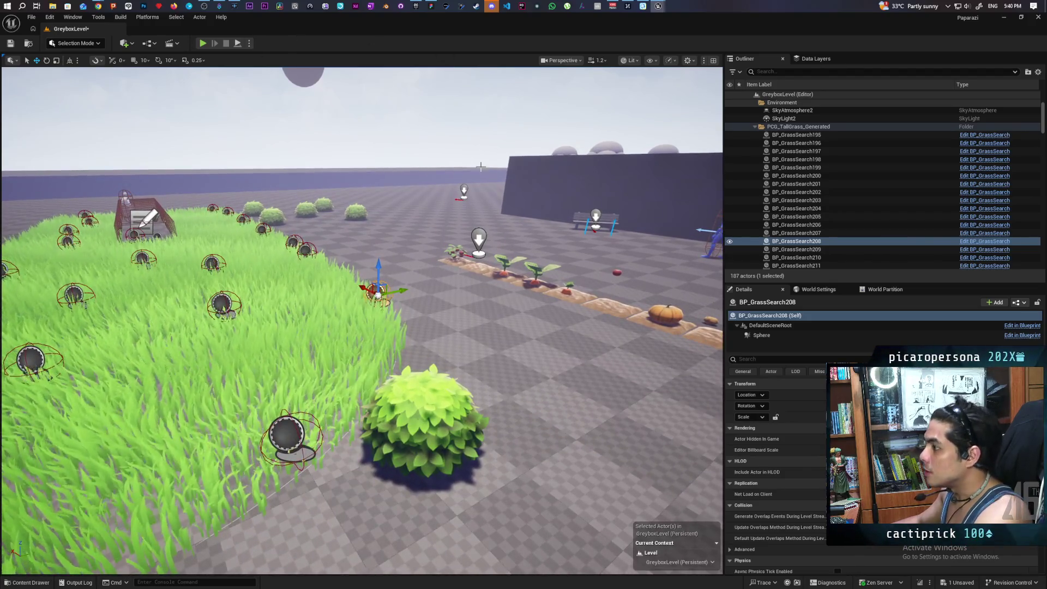
mouse_move(679, 6)
left_click(680, 42)
left_click_drag(470, 317, 457, 301)
left_click(76, 43)
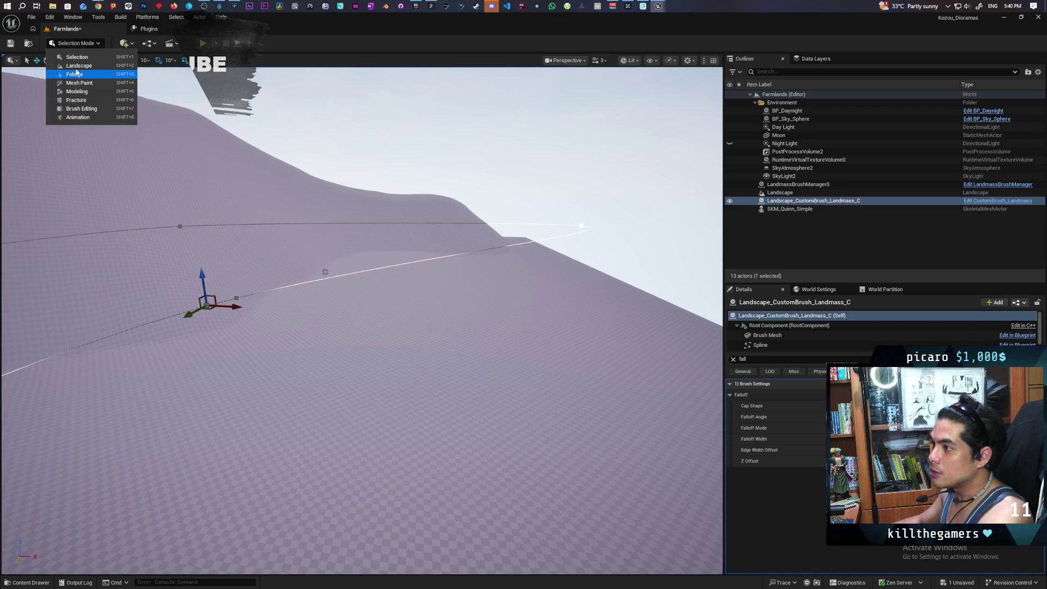
Step: In Landscape mode, add a two-point landscape spline on the ground and undo raising its control point
left_click(79, 65)
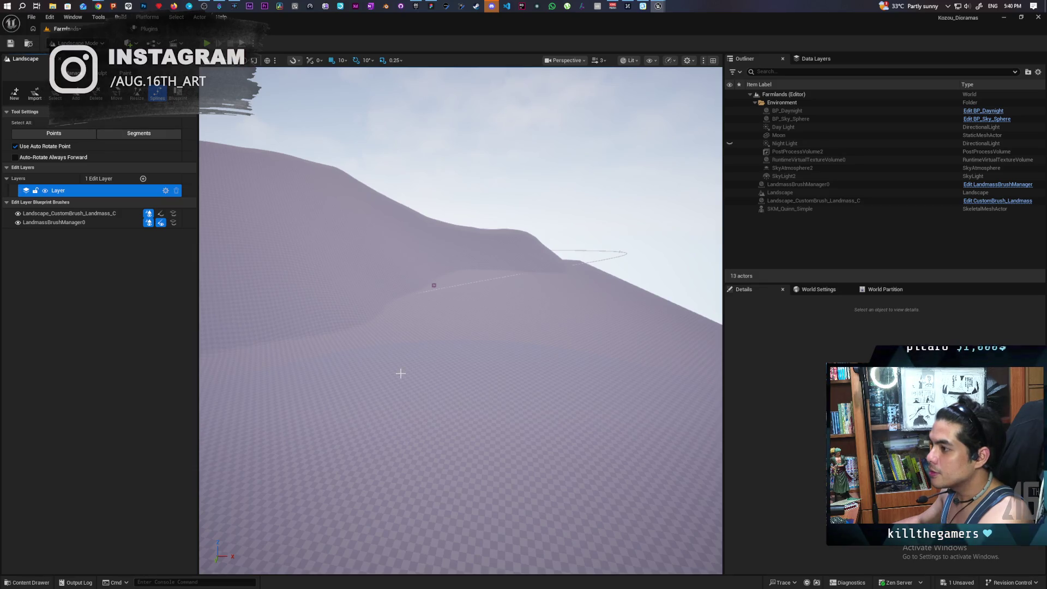
left_click(505, 387, "ctrl")
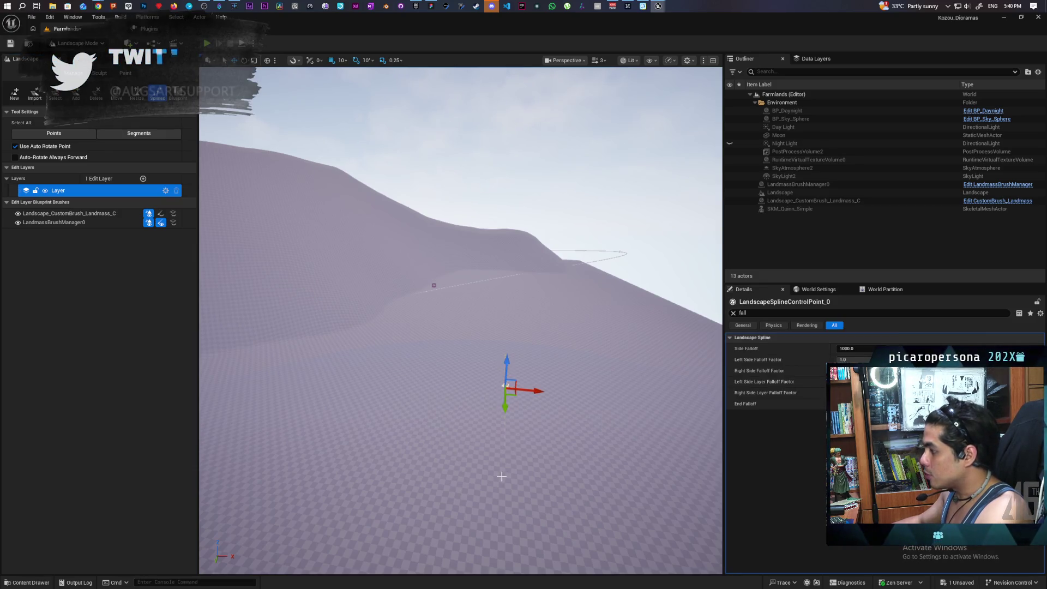
left_click(437, 495, "ctrl")
left_click_drag(511, 448, 491, 443)
left_click_drag(489, 382, 491, 344)
left_click_drag(502, 425, 502, 424)
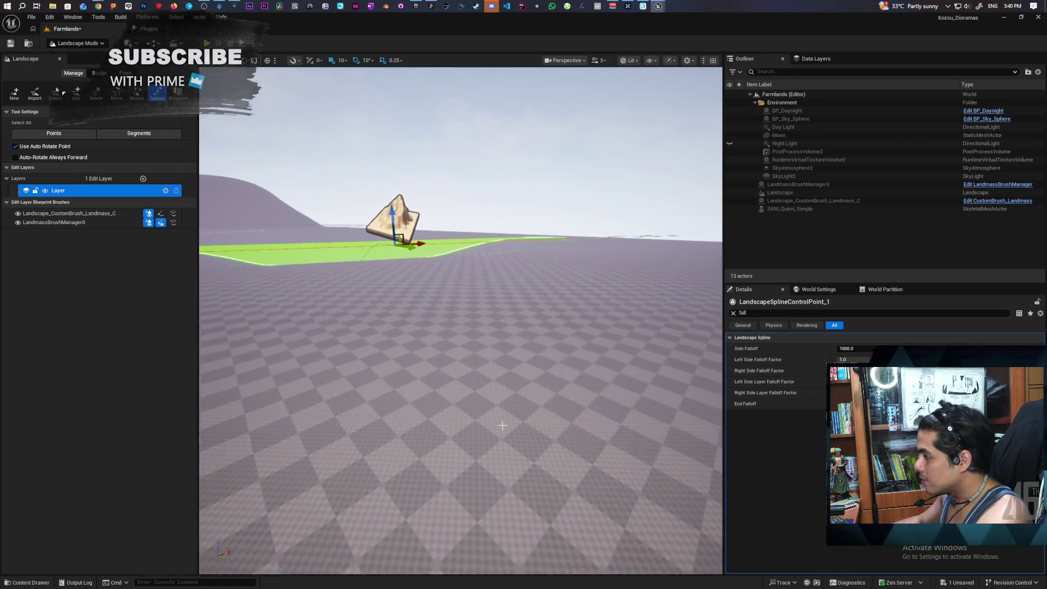
key("ctrl+z")
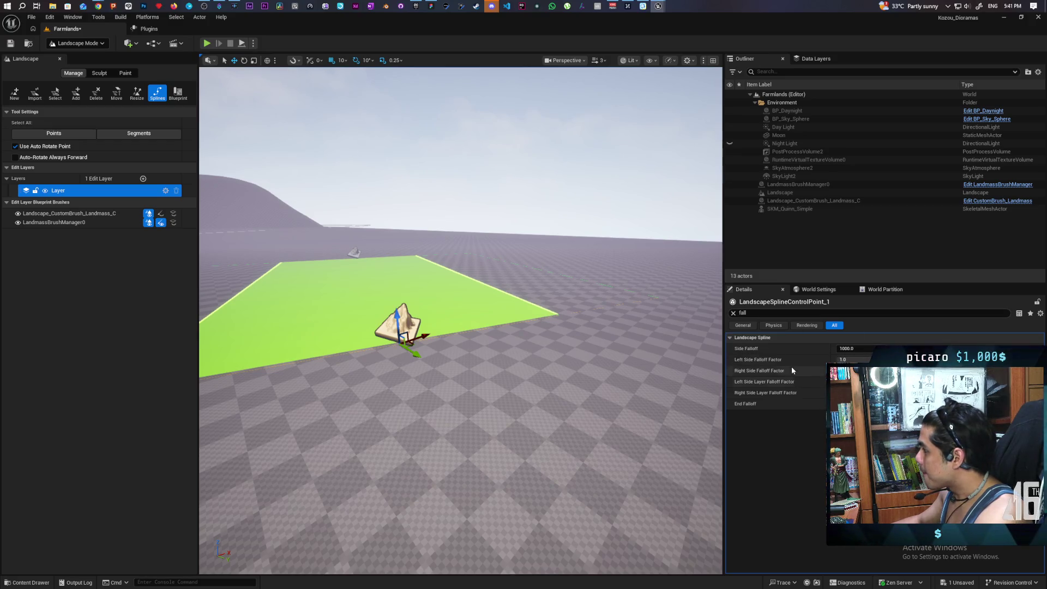
left_click(735, 313)
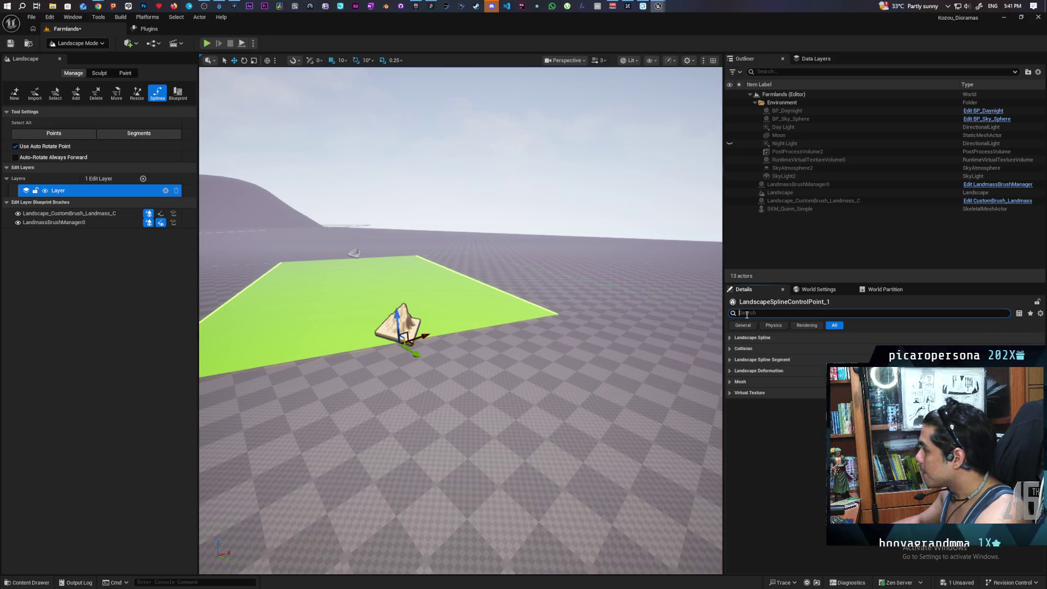
Step: Review the Landscape Spline and Landscape Deformation settings in the Details panel
left_click(763, 299)
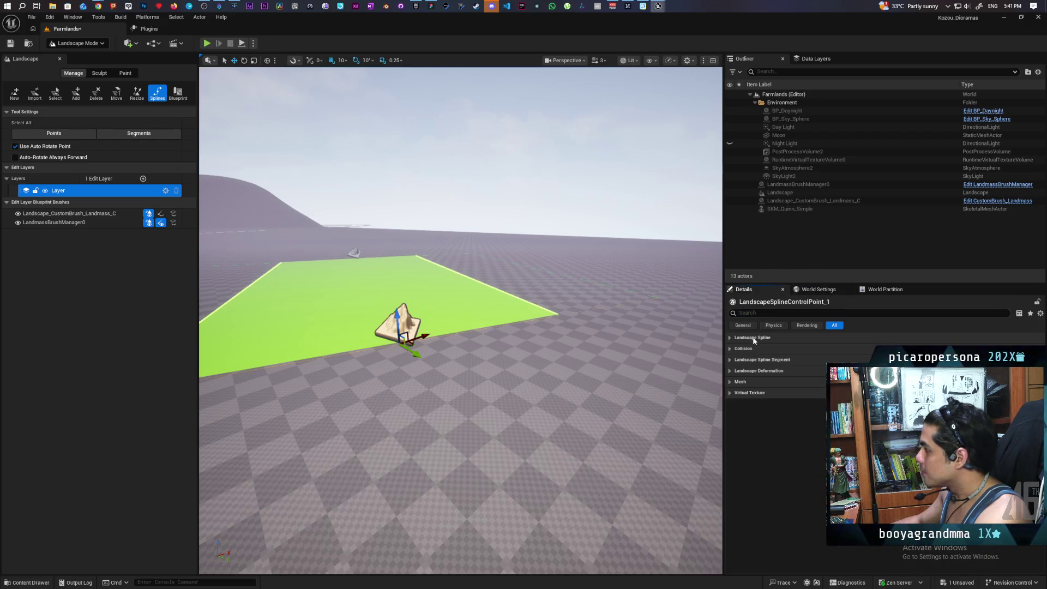
left_click(731, 338)
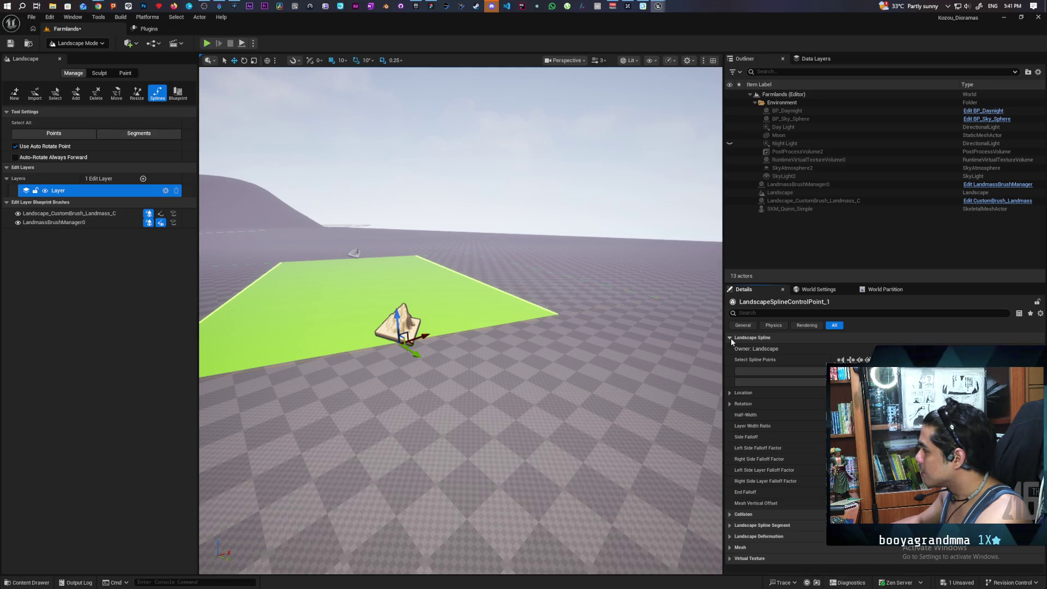
left_click(731, 338)
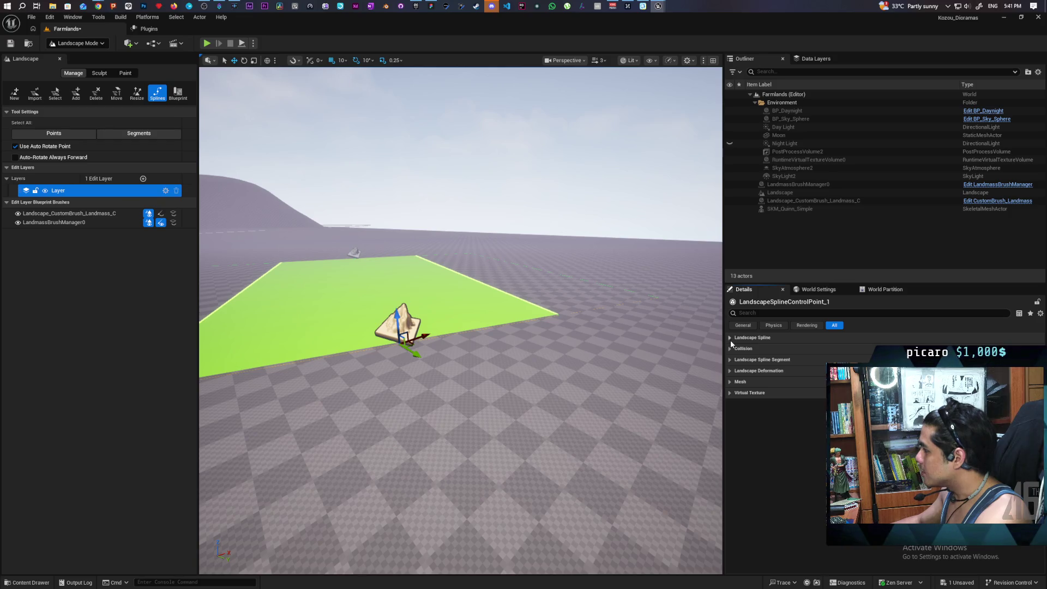
left_click(730, 371)
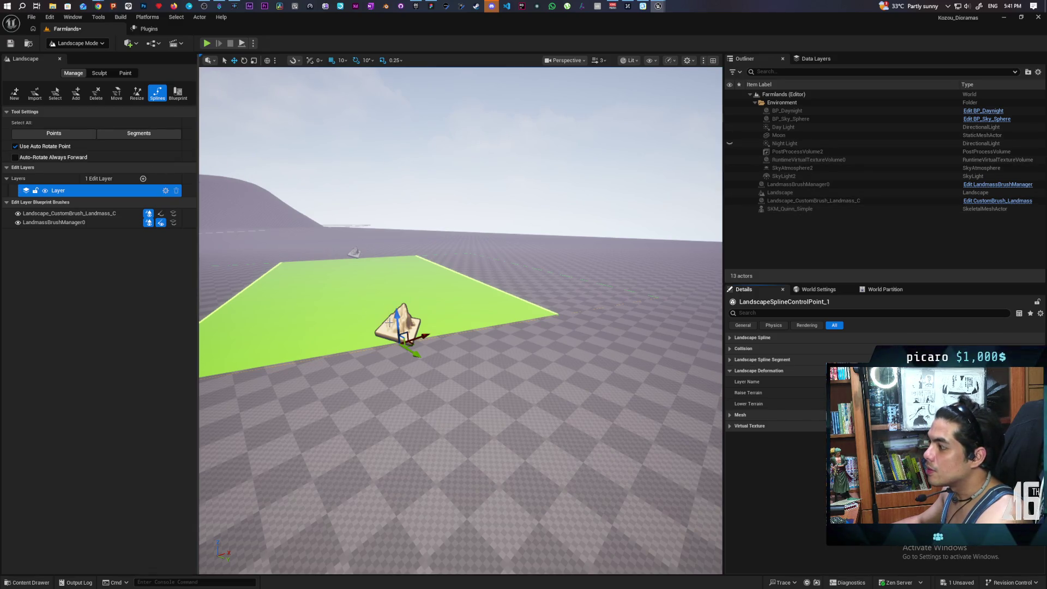
Step: Select all the spline control points and raise them higher above the ground
left_click(355, 252)
left_click(401, 321)
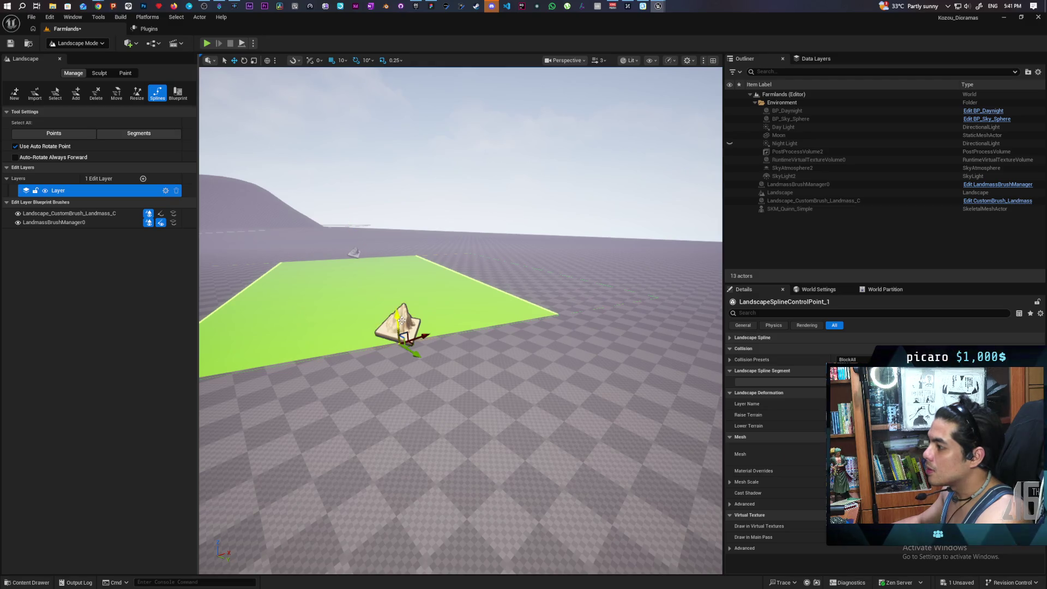
left_click(81, 132)
left_click_drag(350, 233, 342, 204)
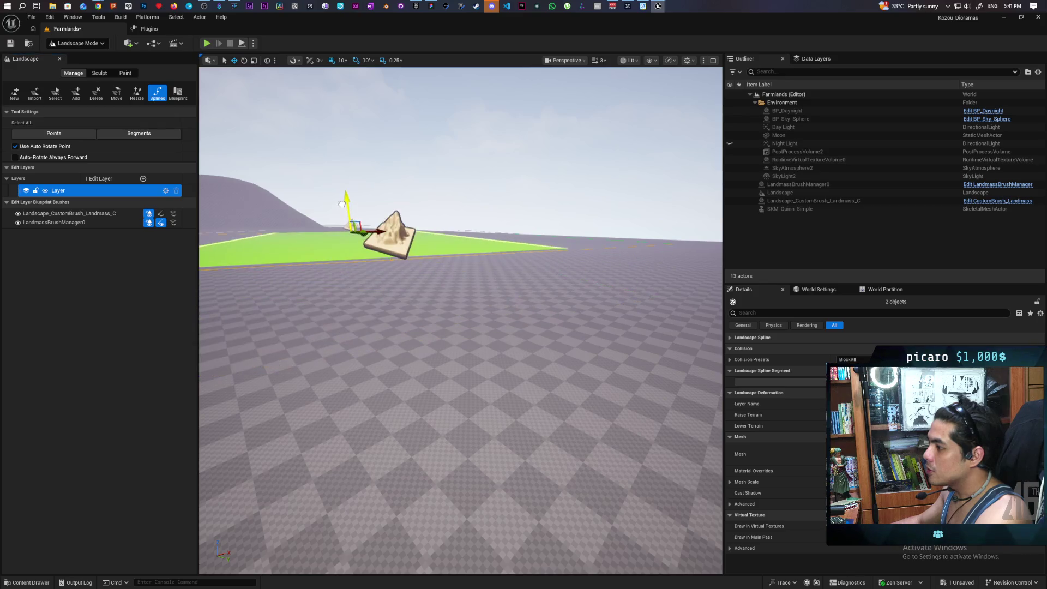
mouse_move(373, 282)
left_mouse_down()
mouse_move(407, 324)
mouse_move(439, 335)
mouse_move(265, 330)
left_mouse_up()
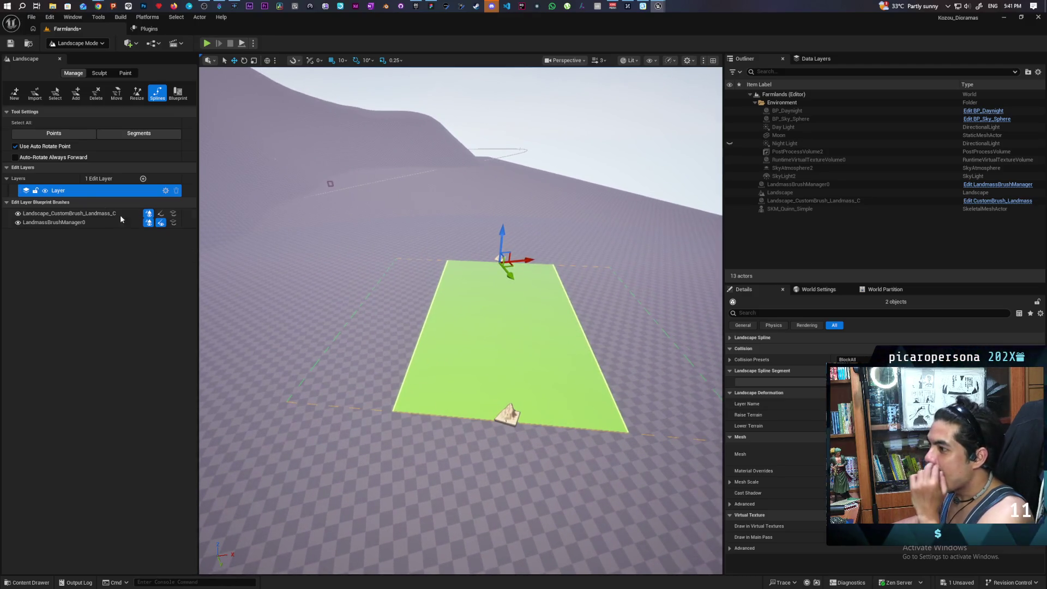
left_click(143, 180)
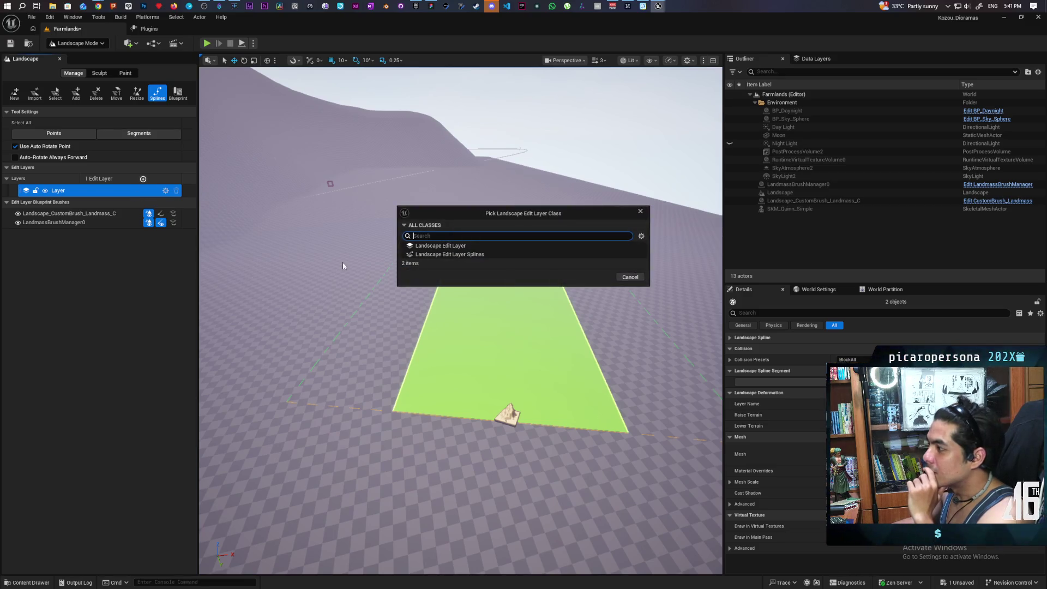
Step: Add a Landscape Edit Layer Splines layer and collapse the Landscape Spline Segment properties
left_click(462, 255)
left_click(593, 277)
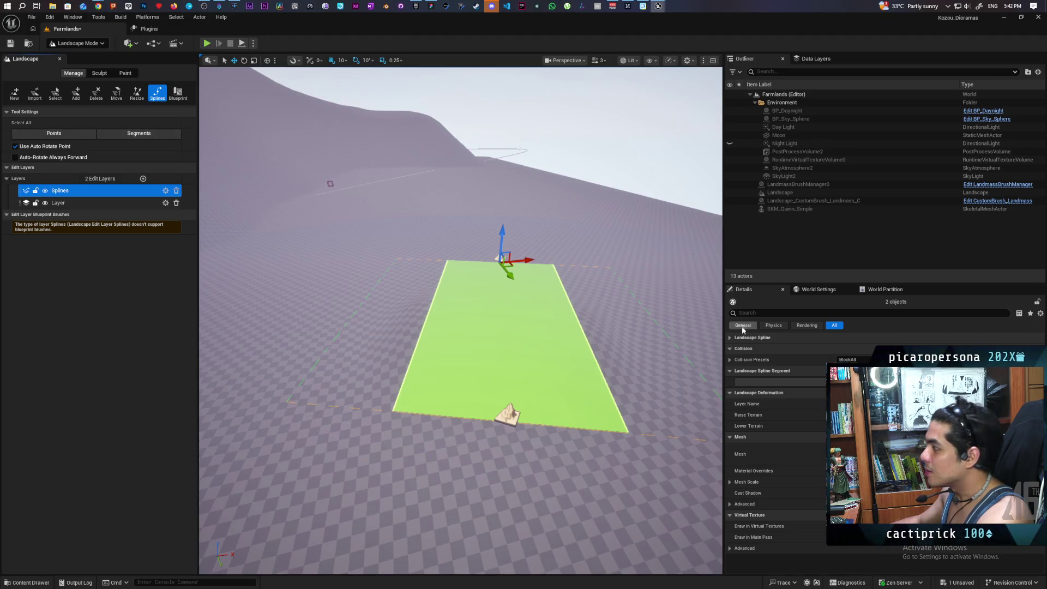
left_click(730, 373)
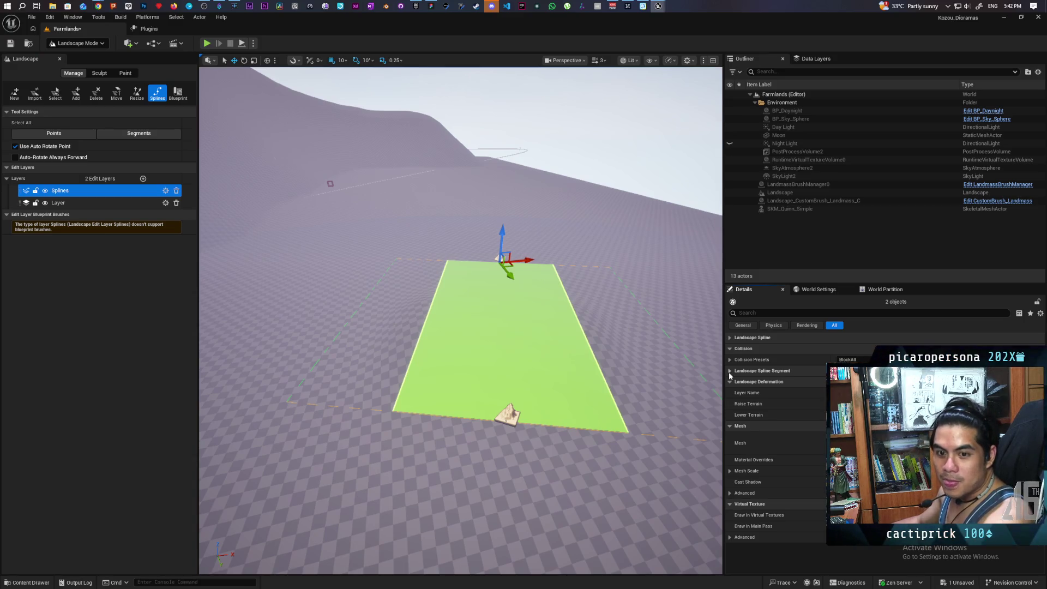
mouse_move(603, 357)
left_mouse_down()
mouse_move(591, 261)
mouse_move(654, 267)
mouse_move(642, 260)
mouse_move(632, 295)
mouse_move(625, 272)
left_mouse_up()
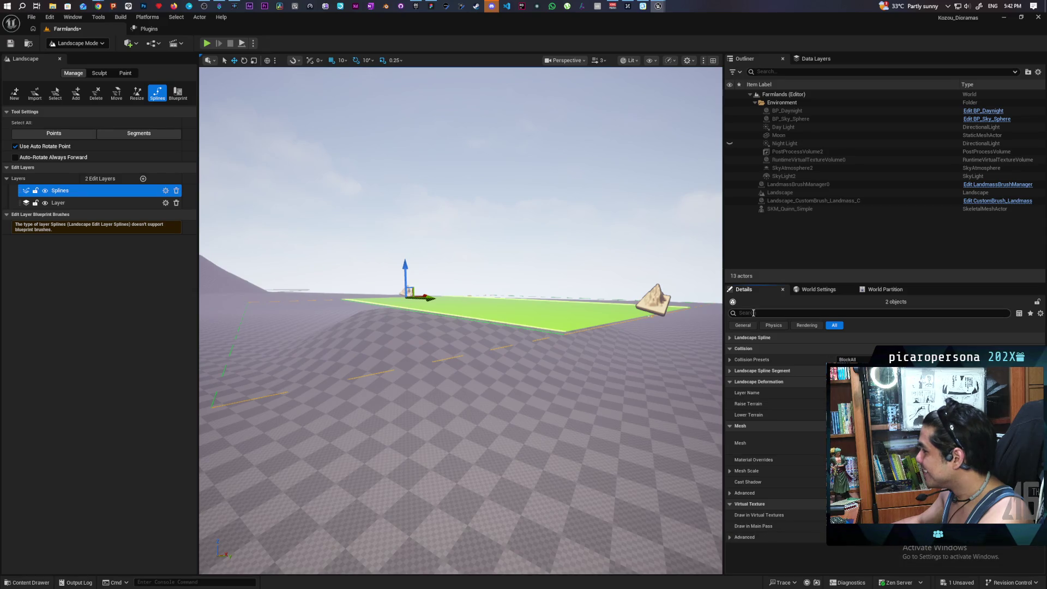
Step: Filter the spline Details to layer settings with 'lay', then trial-raise control point 0 and undo it
type("lay")
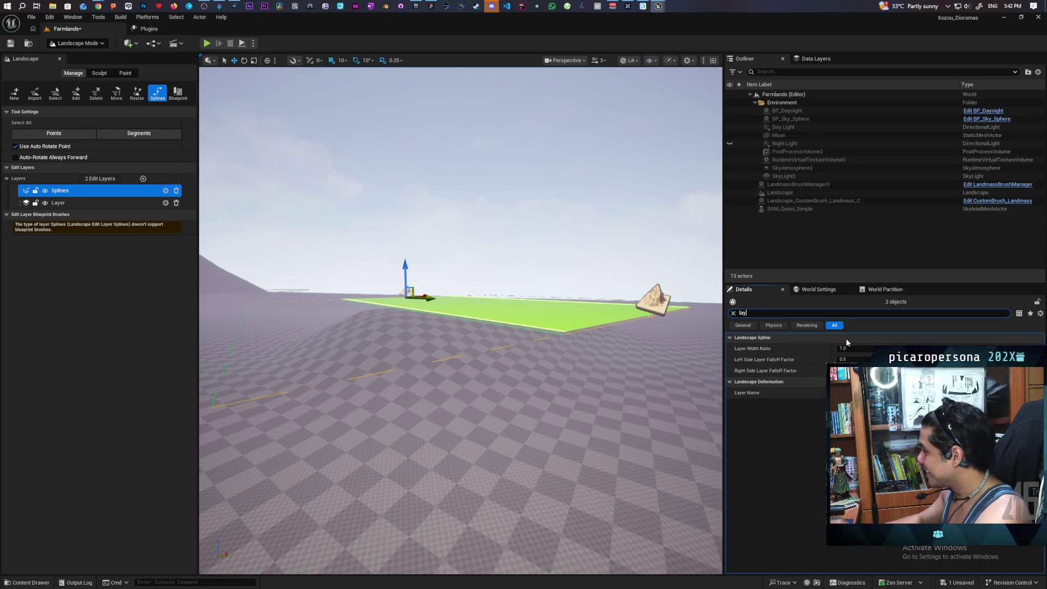
left_click(401, 273)
left_click(404, 276)
left_click_drag(405, 270, 406, 208)
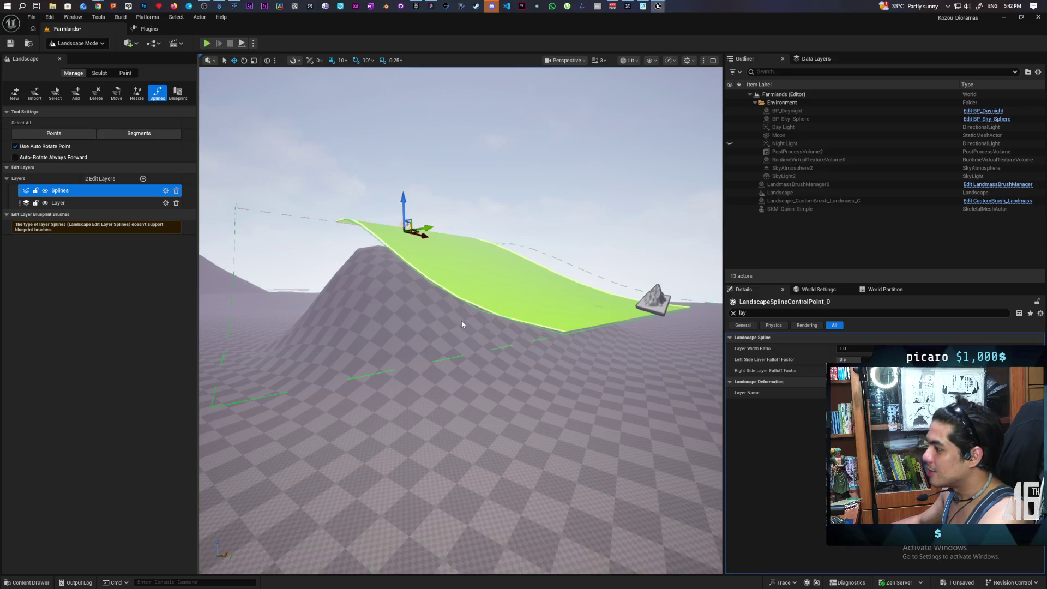
key("ctrl+z")
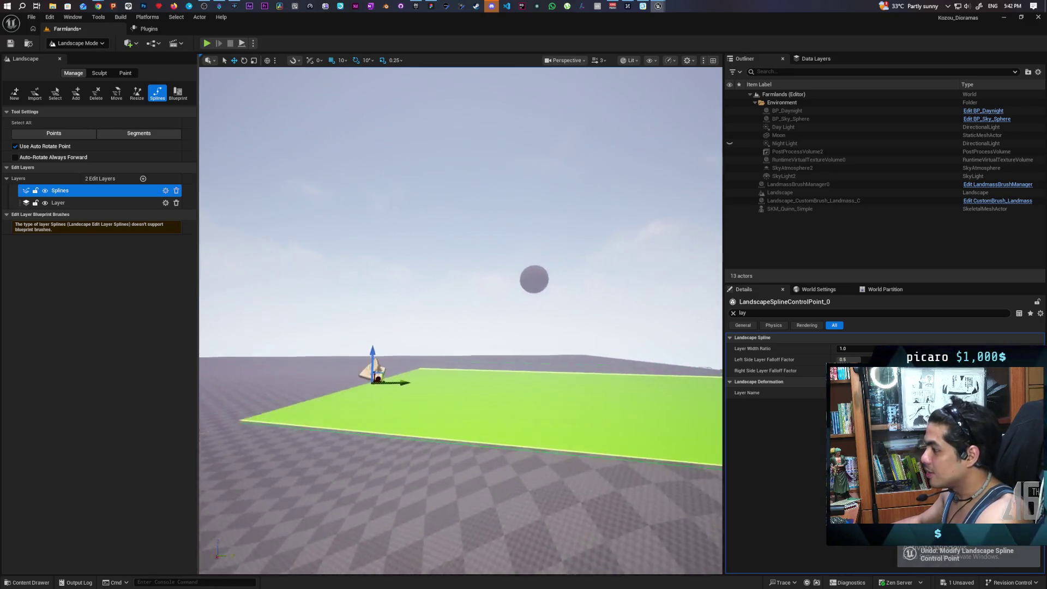
Step: Scroll around and turn the view toward the hill
scroll(461, 322, "down", 3)
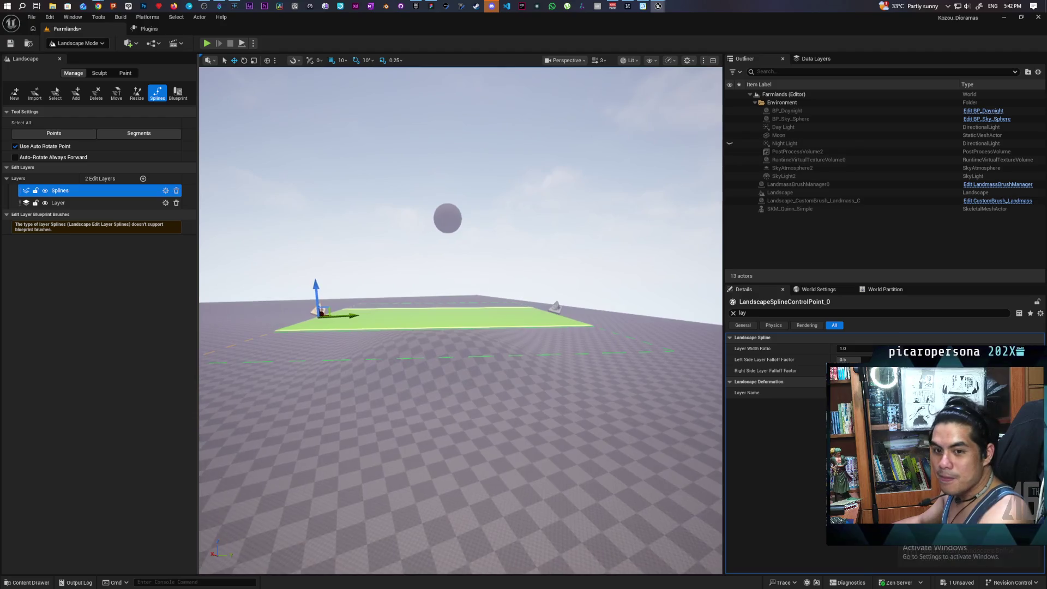
scroll(461, 321, "up", 3)
scroll(461, 322, "down", 3)
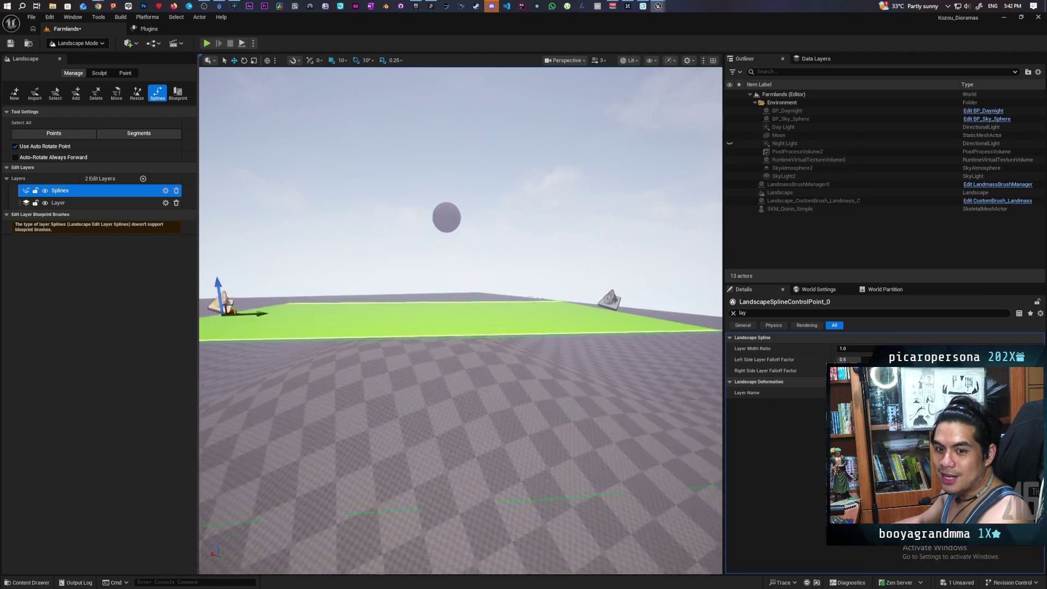
scroll(461, 322, "up", 10)
scroll(461, 322, "down", 5)
scroll(461, 322, "up", 8)
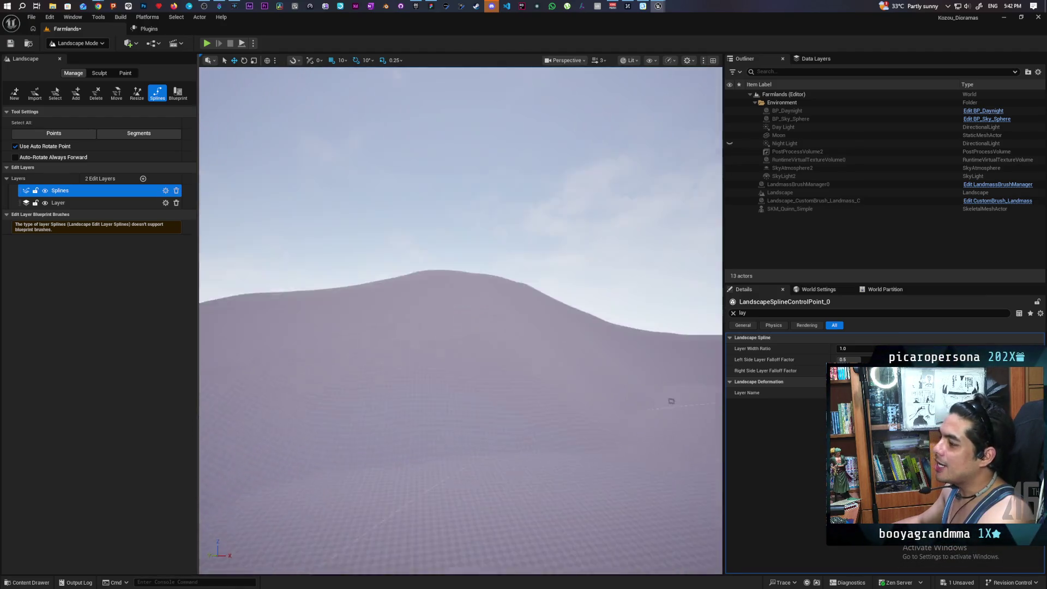
scroll(460, 321, "down", 5)
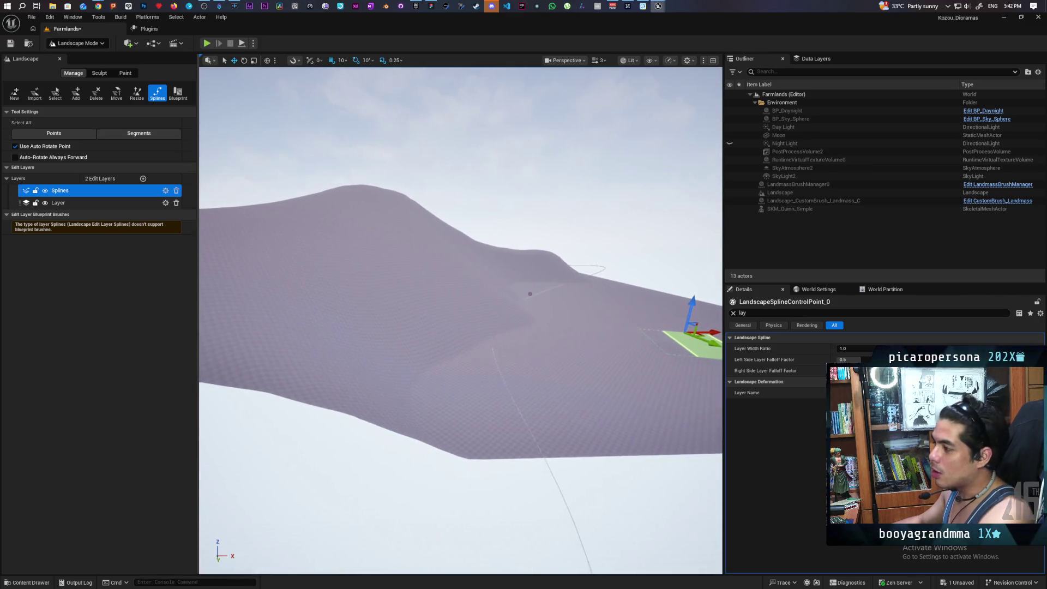
scroll(461, 322, "up", 5)
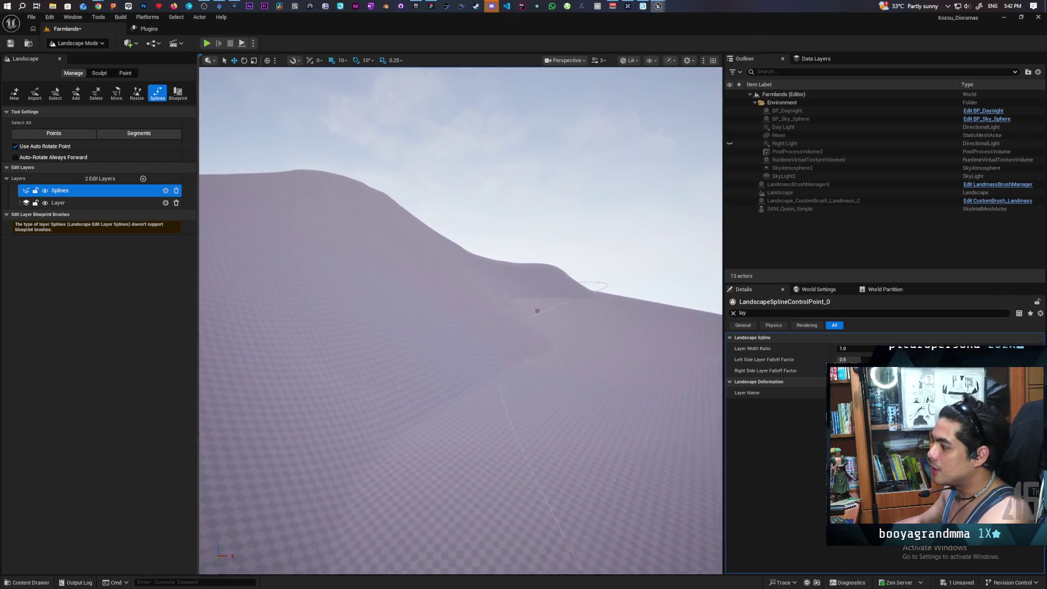
scroll(461, 322, "down", 8)
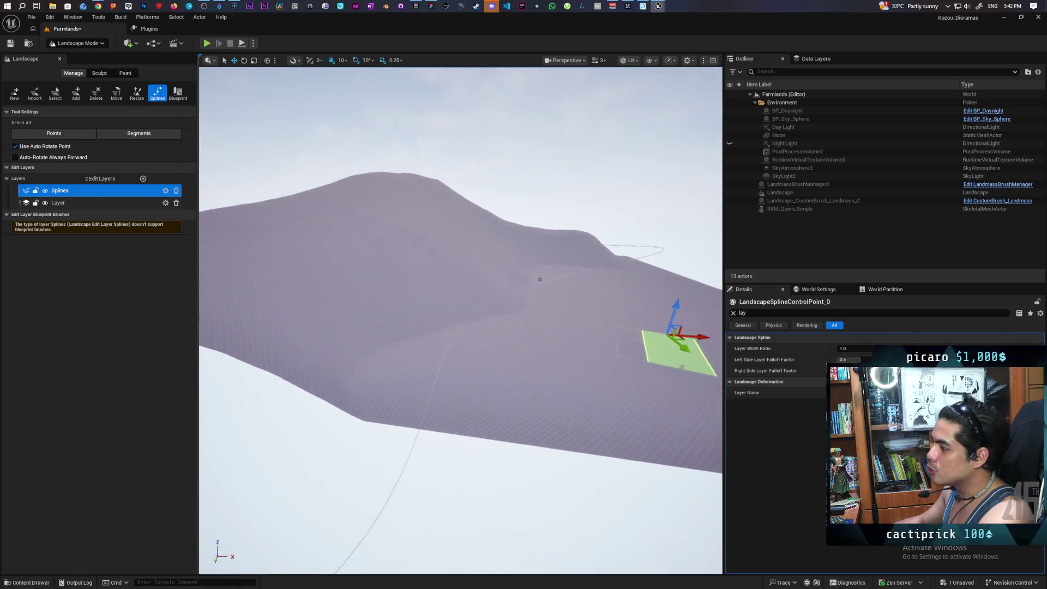
scroll(493, 353, "down", 4)
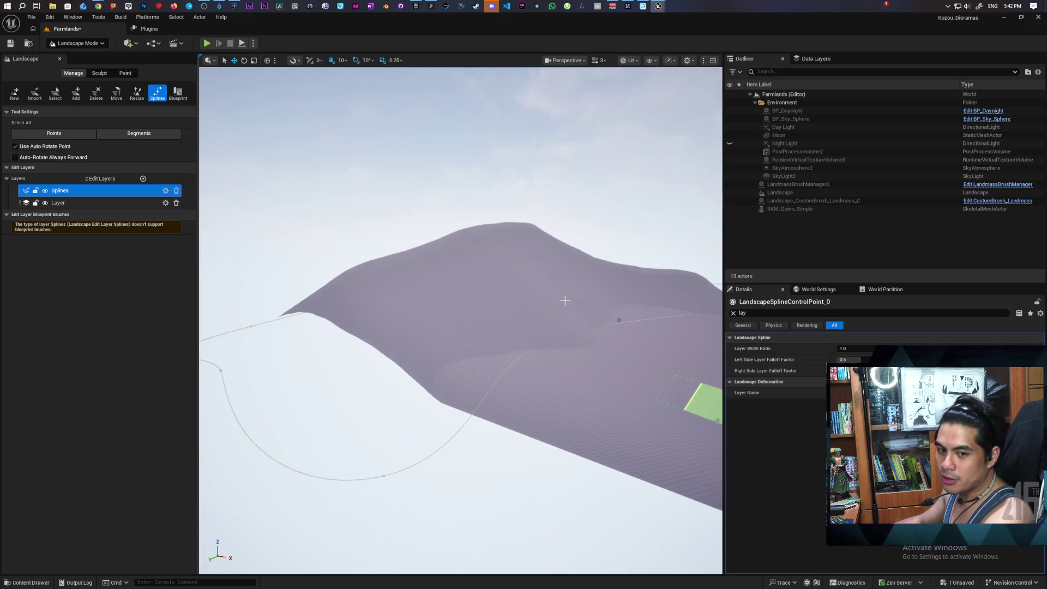
scroll(565, 301, "up", 8)
mouse_move(461, 316)
left_mouse_down()
mouse_move(502, 327)
mouse_move(563, 318)
left_mouse_up()
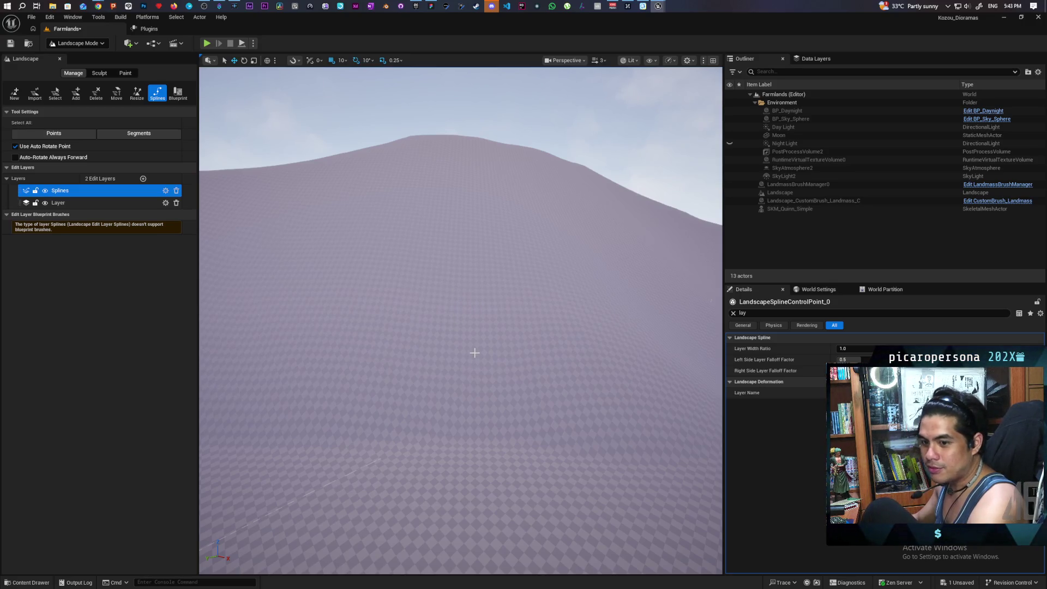
Step: Add a control point that bends the spline, then extend it from its end point
key("f")
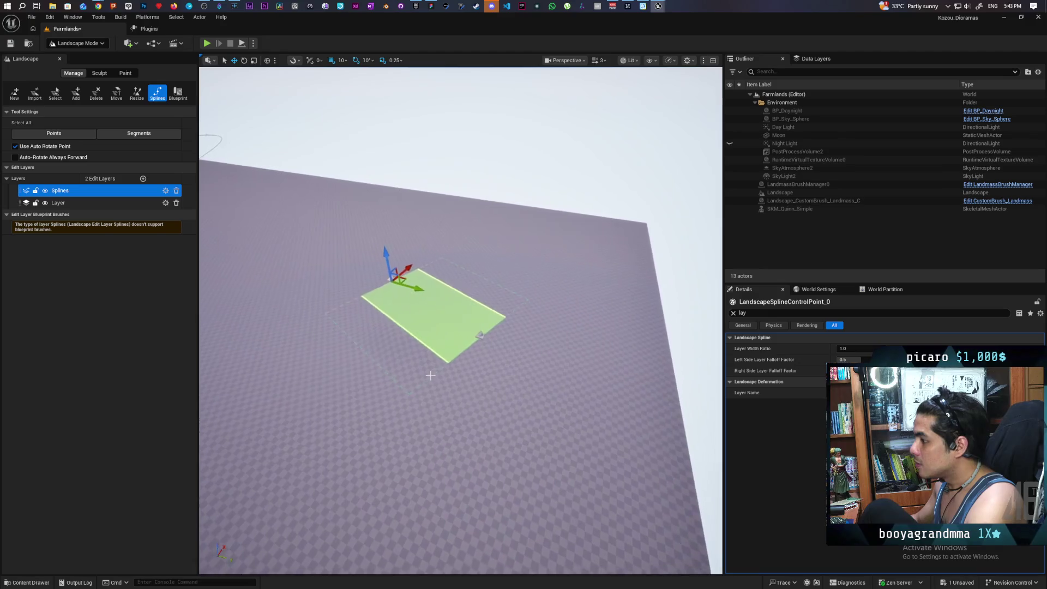
left_click(484, 340)
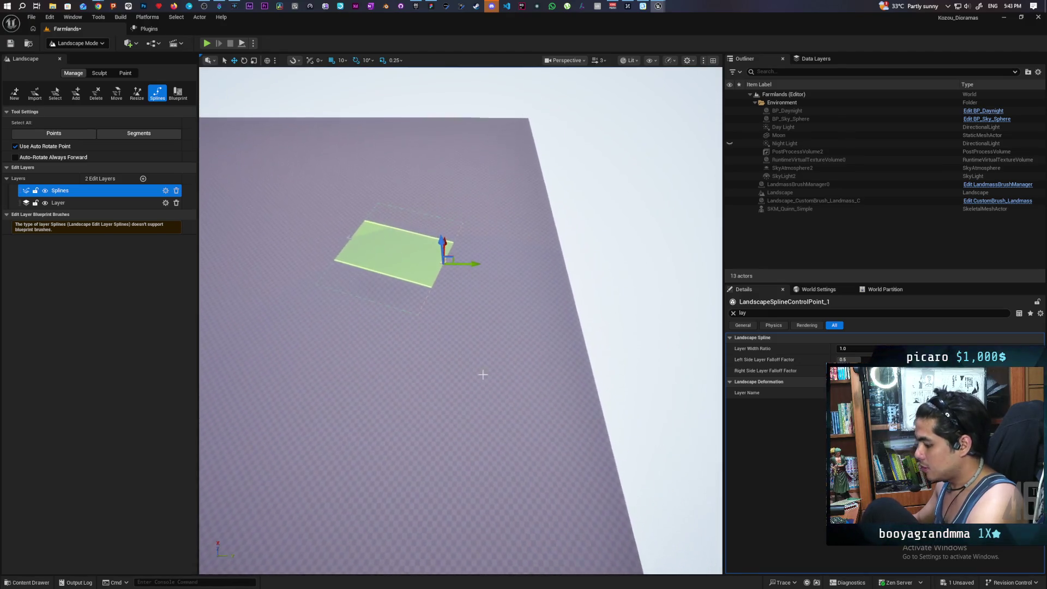
left_click(493, 353, "ctrl")
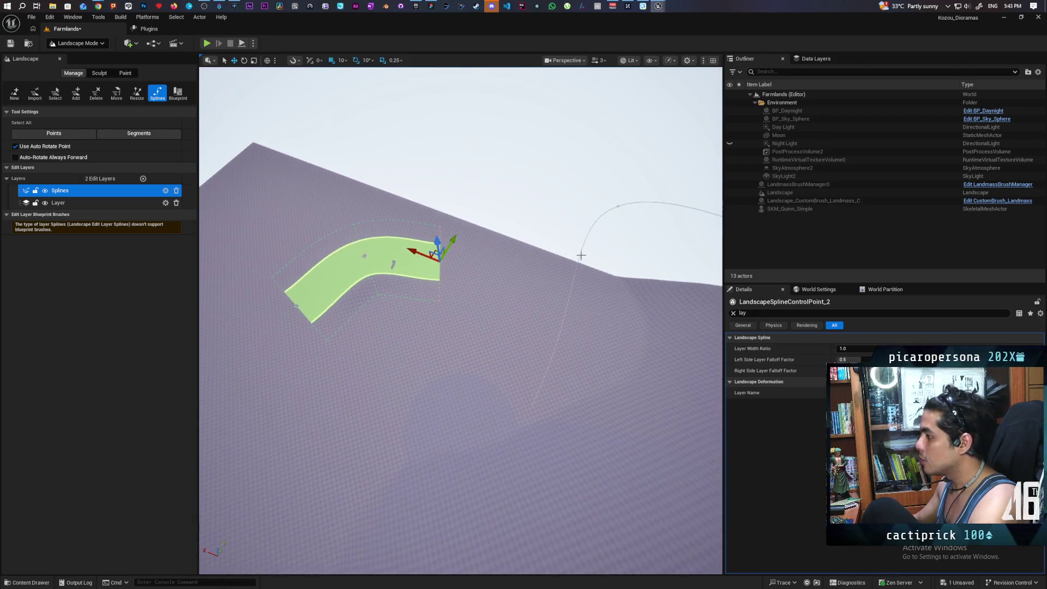
left_click(583, 249)
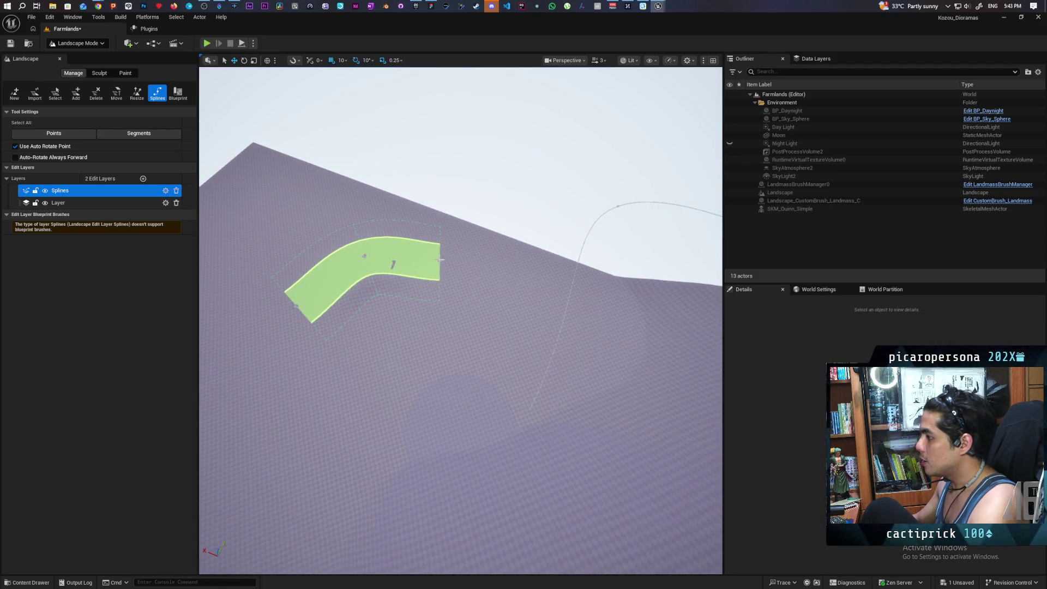
left_click(441, 259)
left_click(607, 256)
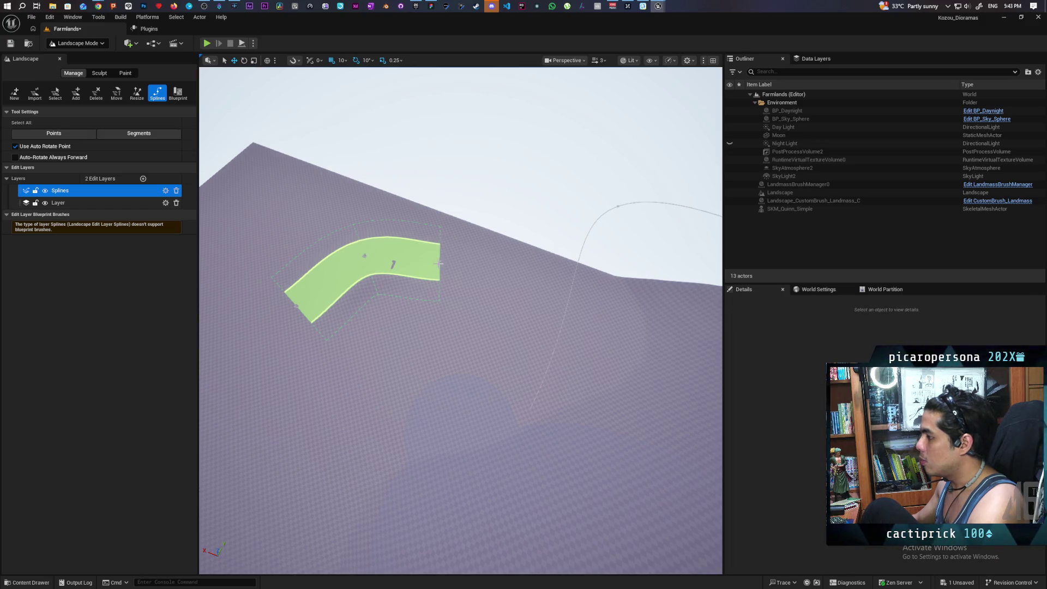
left_click(442, 261)
left_click(587, 274)
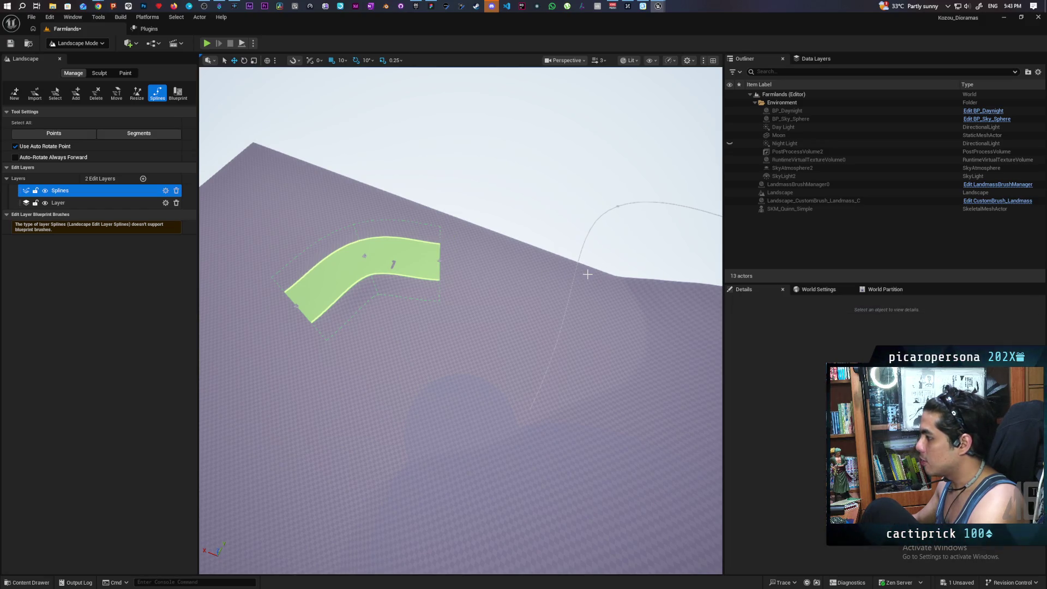
left_click(441, 260)
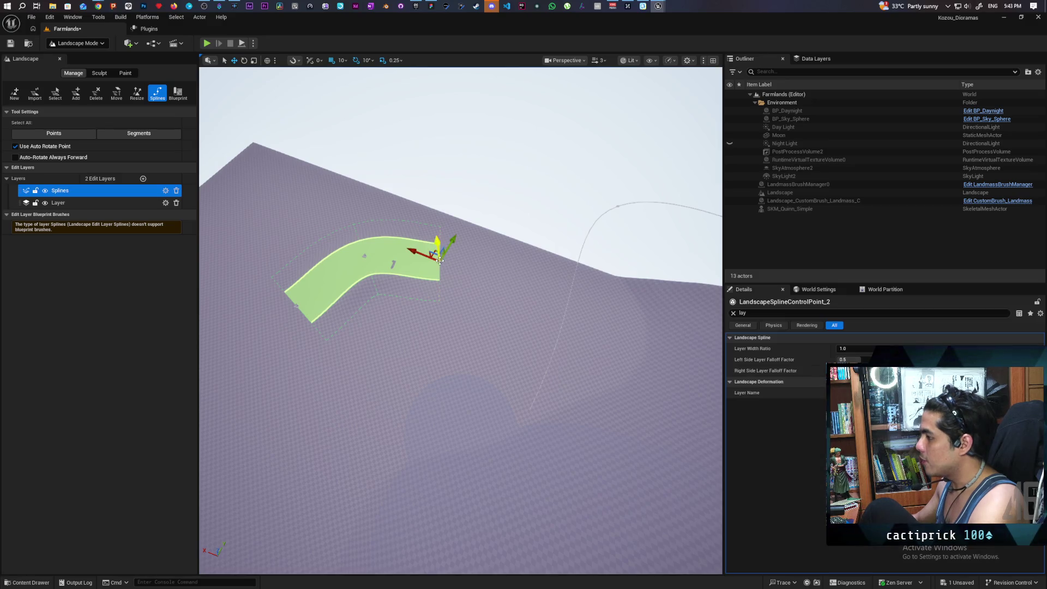
left_click(502, 265)
left_click(441, 261)
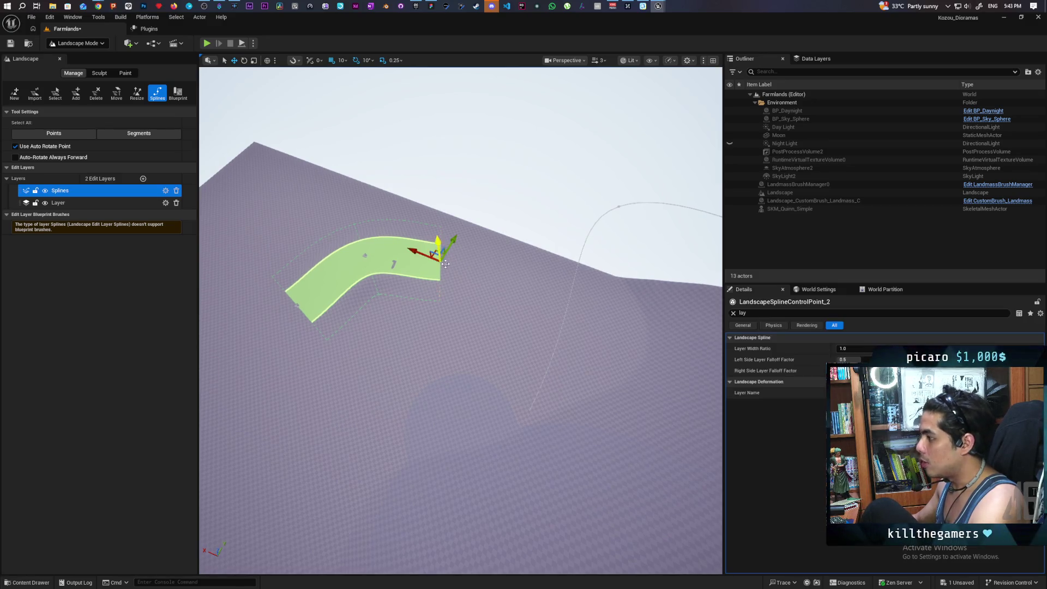
left_click(610, 264, "ctrl")
Step: Extend the path with two more control points across the slope
left_click_drag(554, 303, 510, 281)
left_click_drag(421, 277, 386, 282)
left_click(366, 273)
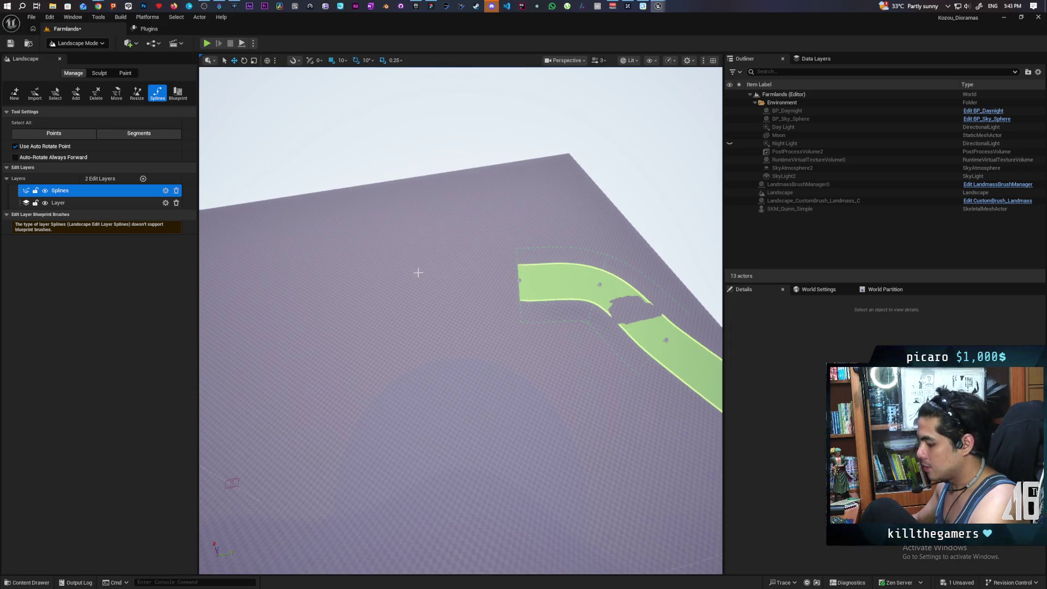
left_click(391, 266, "ctrl")
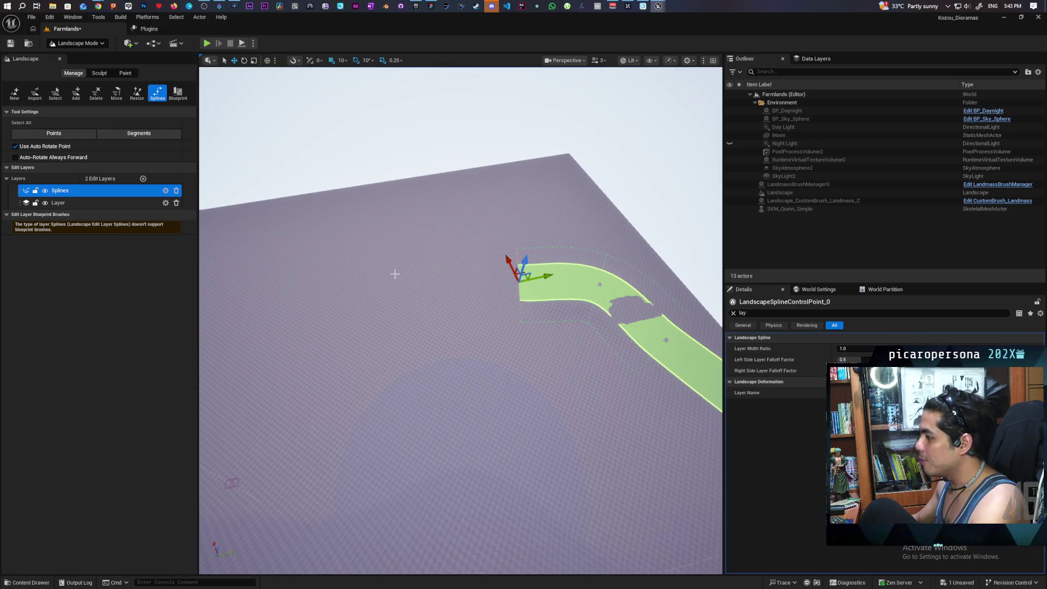
left_click(217, 209, "ctrl")
left_click_drag(461, 316, 415, 320)
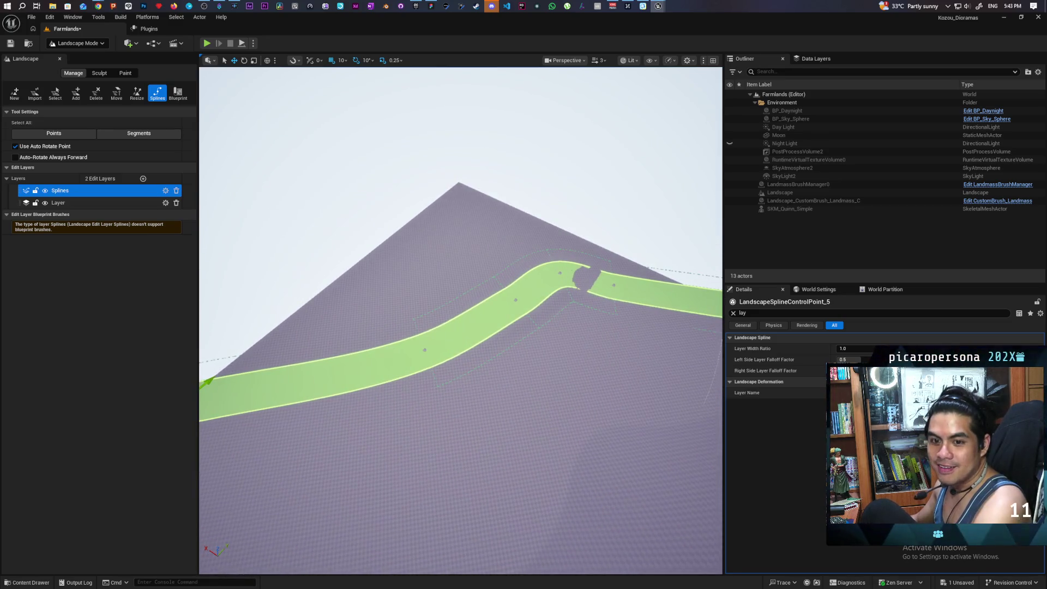
left_click_drag(414, 320, 358, 322)
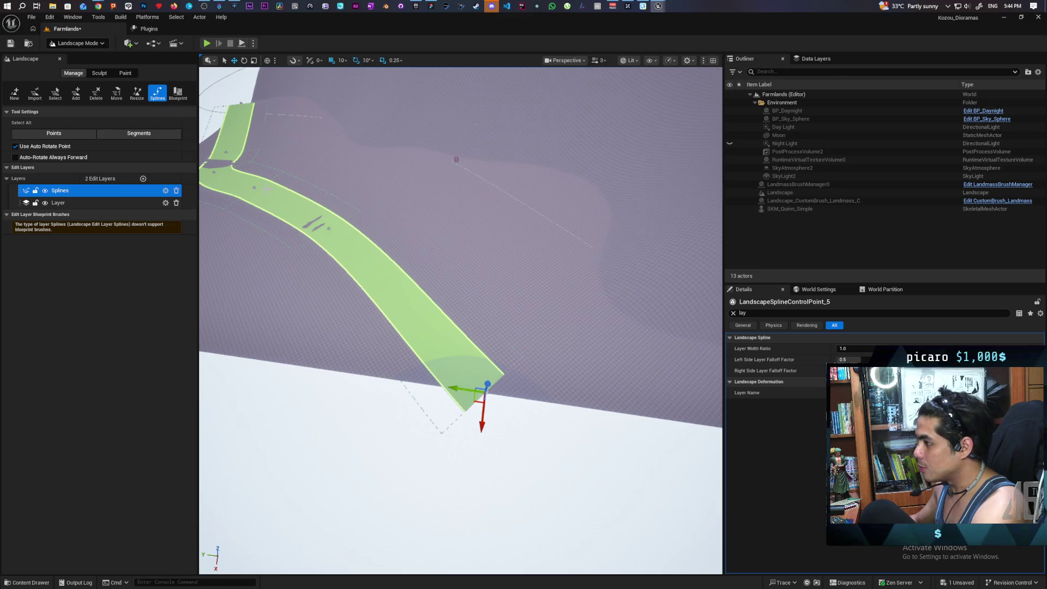
Step: Move the junction and bend control points to reshape the winding path
left_click(245, 187)
mouse_move(245, 195)
left_mouse_down()
mouse_move(280, 227)
mouse_move(252, 256)
mouse_move(241, 206)
left_mouse_up()
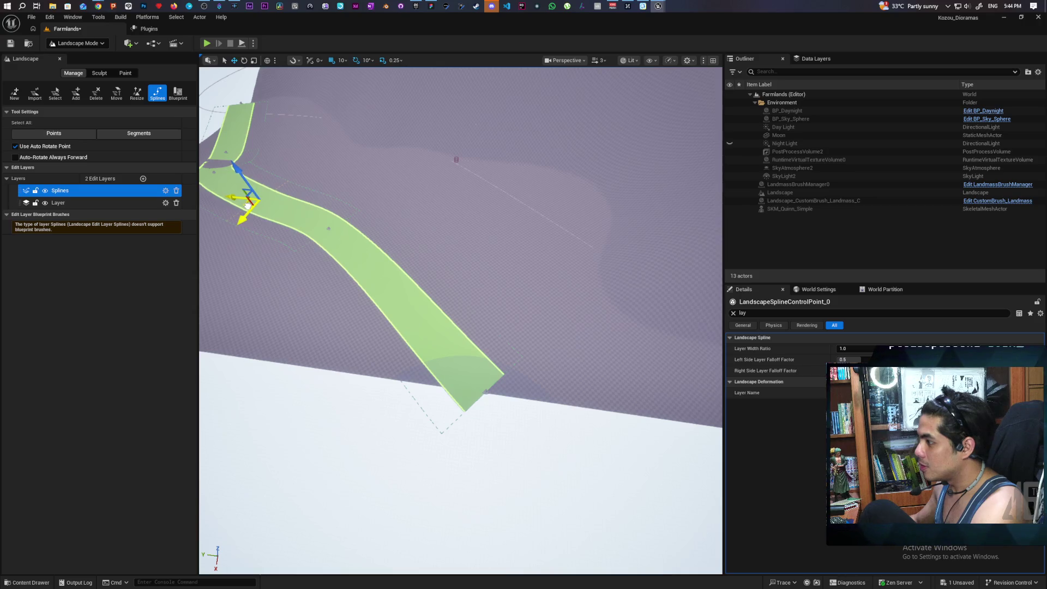
left_click(327, 228)
mouse_move(316, 238)
left_mouse_down()
mouse_move(343, 282)
mouse_move(329, 283)
mouse_move(360, 254)
mouse_move(373, 257)
left_mouse_up()
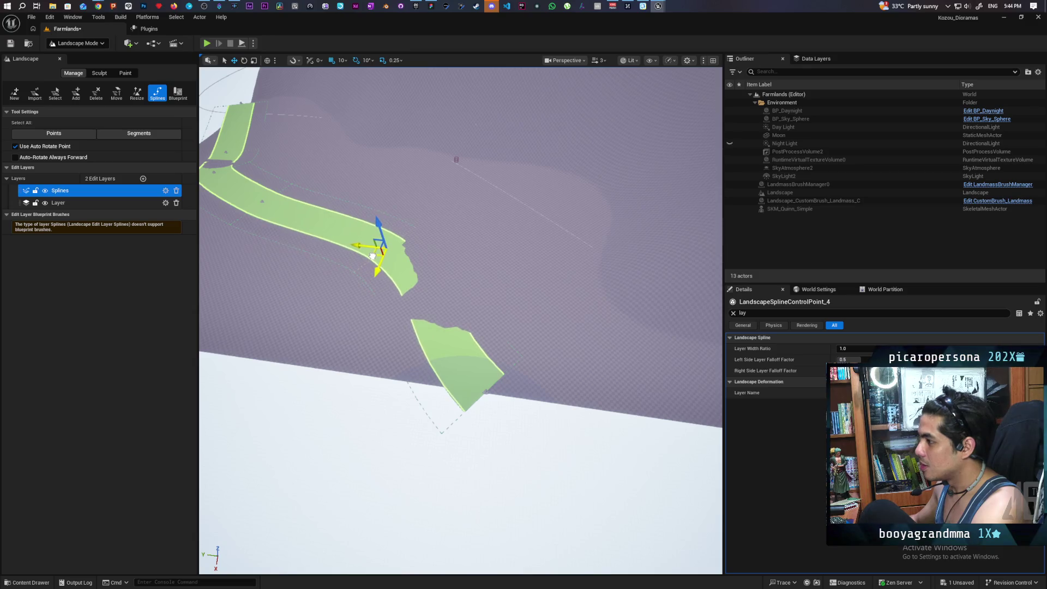
key("f")
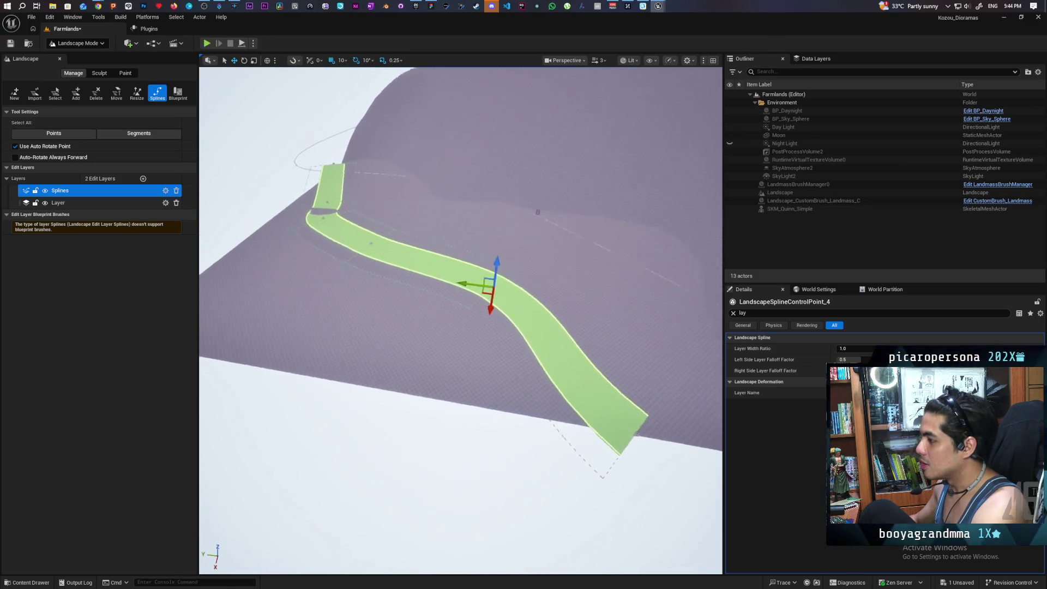
left_click(73, 44)
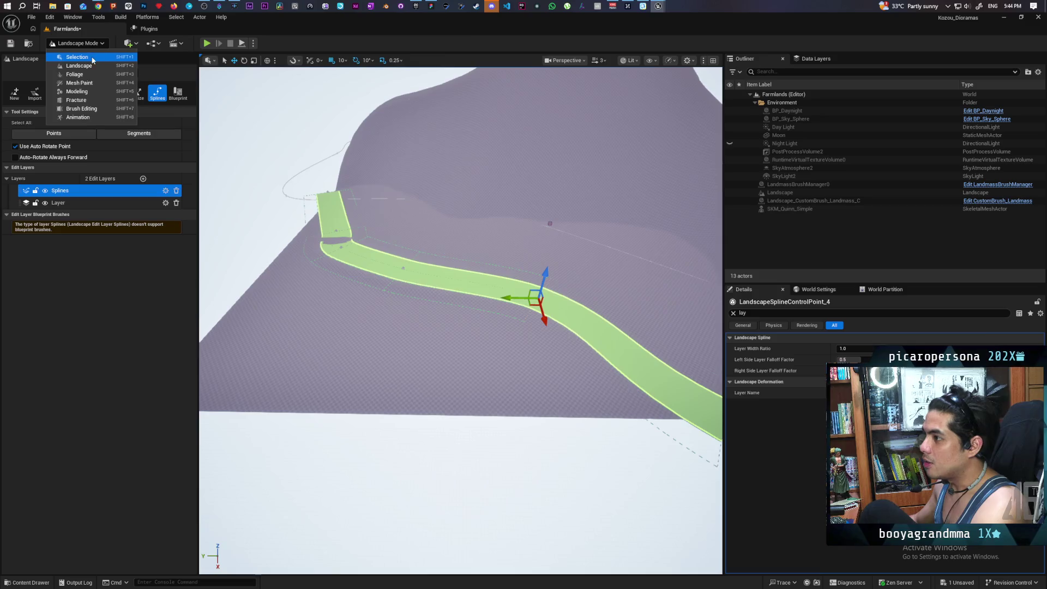
left_click(71, 57)
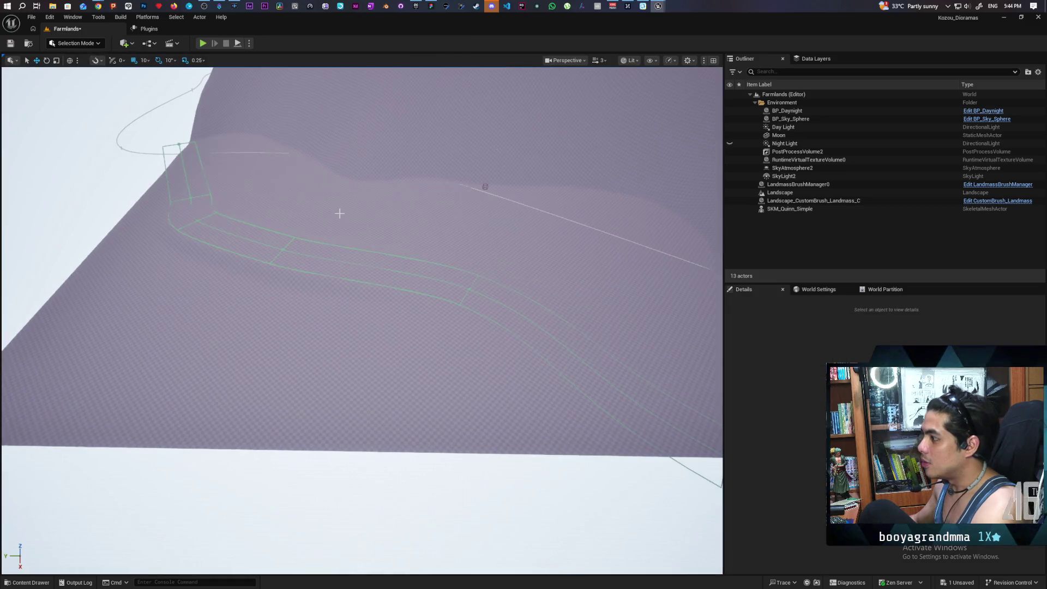
left_click(177, 143)
key("f")
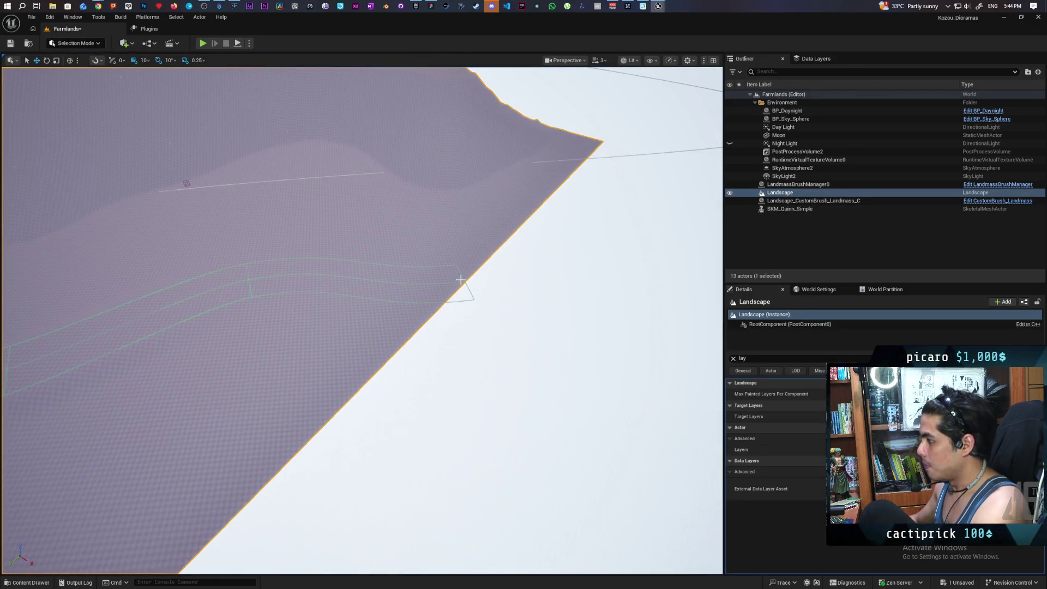
left_click(468, 286)
key("ctrl+z")
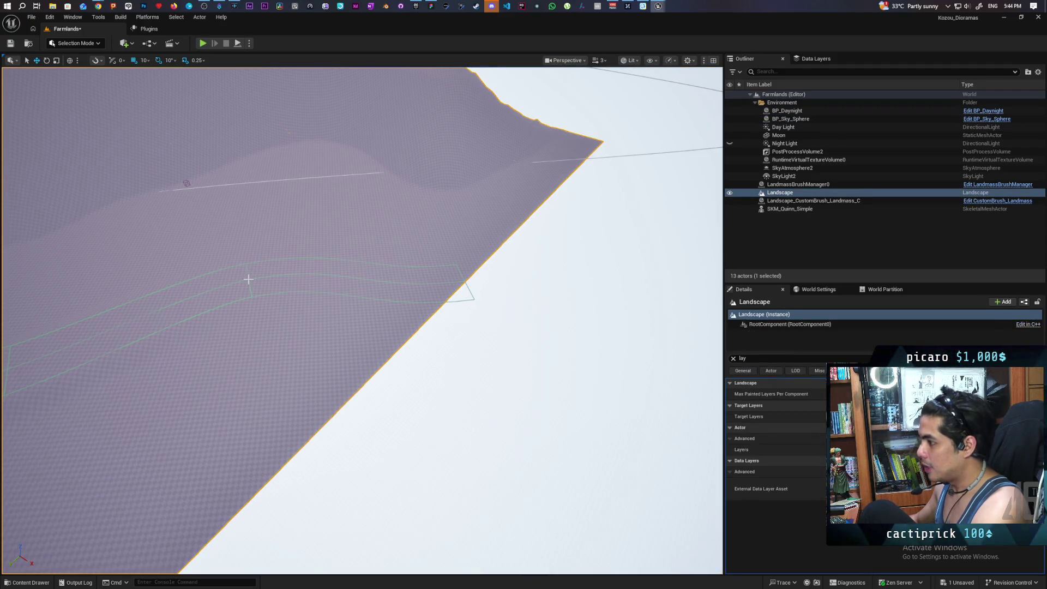
key("f")
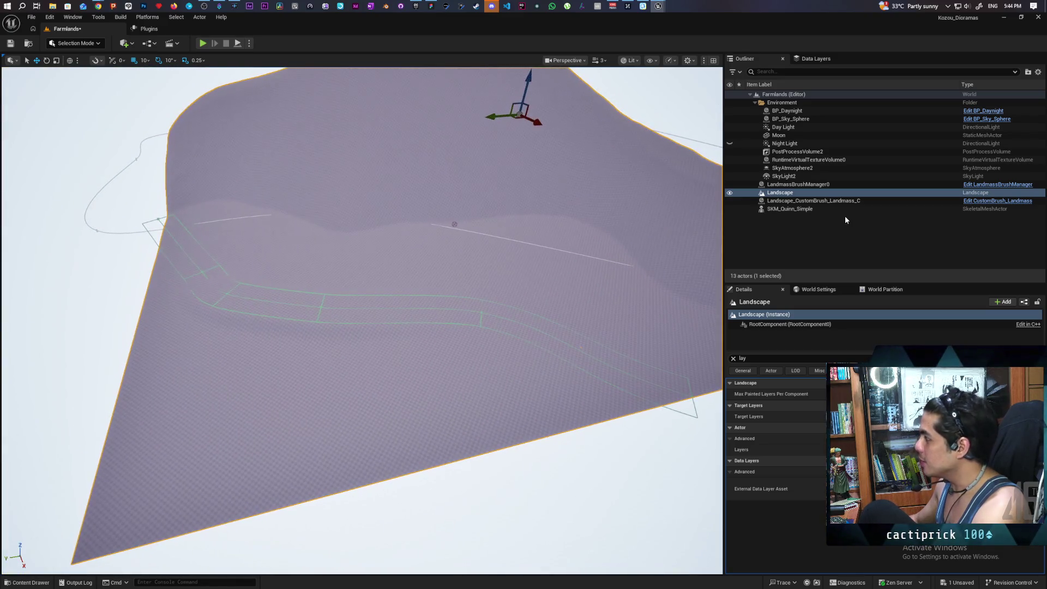
left_click(828, 202)
left_click(816, 185)
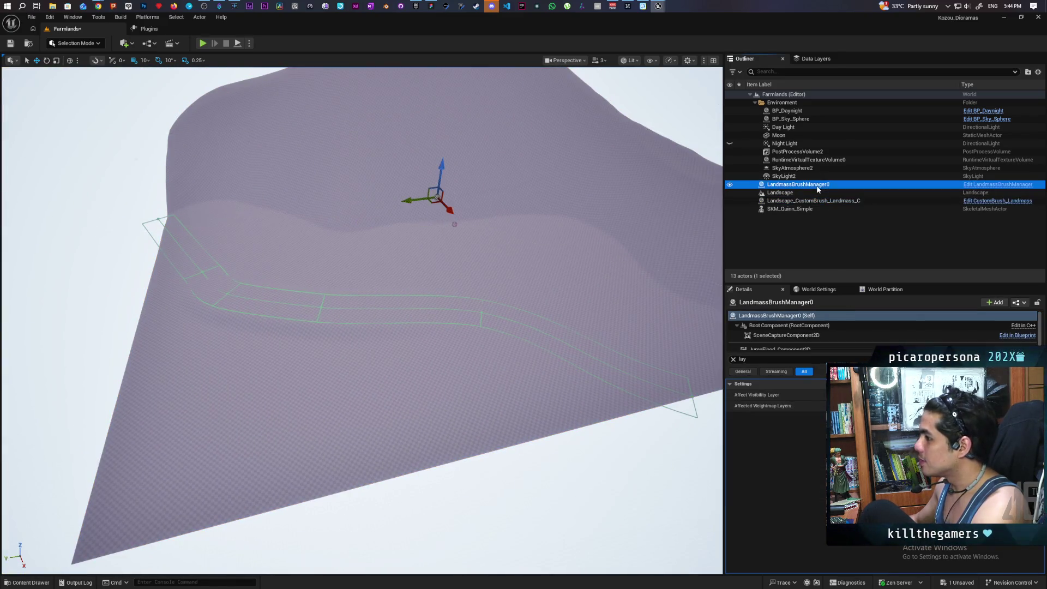
left_click(817, 194)
left_click(801, 201)
left_click(787, 209)
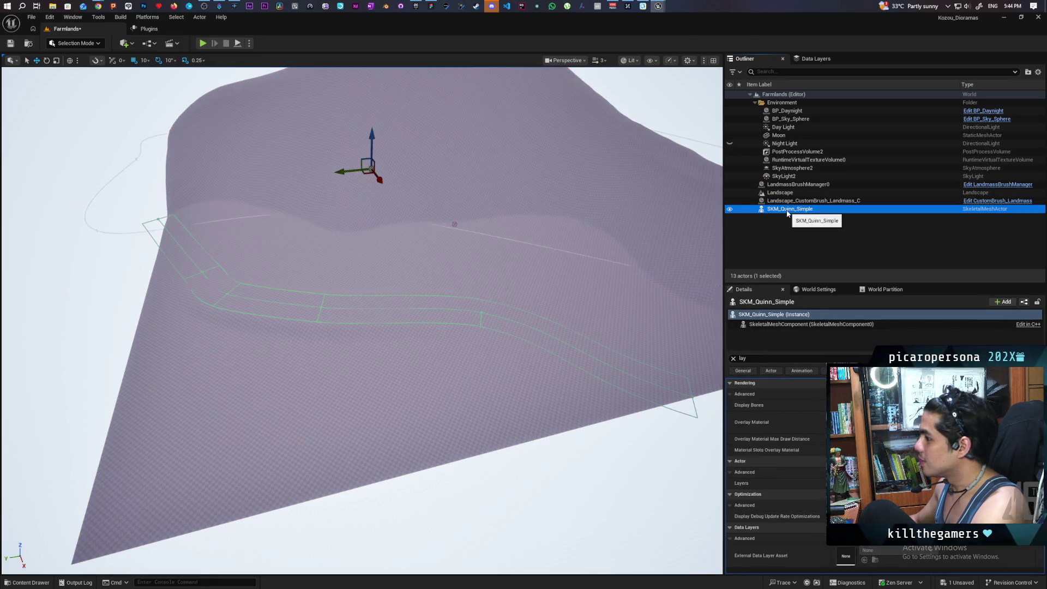
left_click(95, 46)
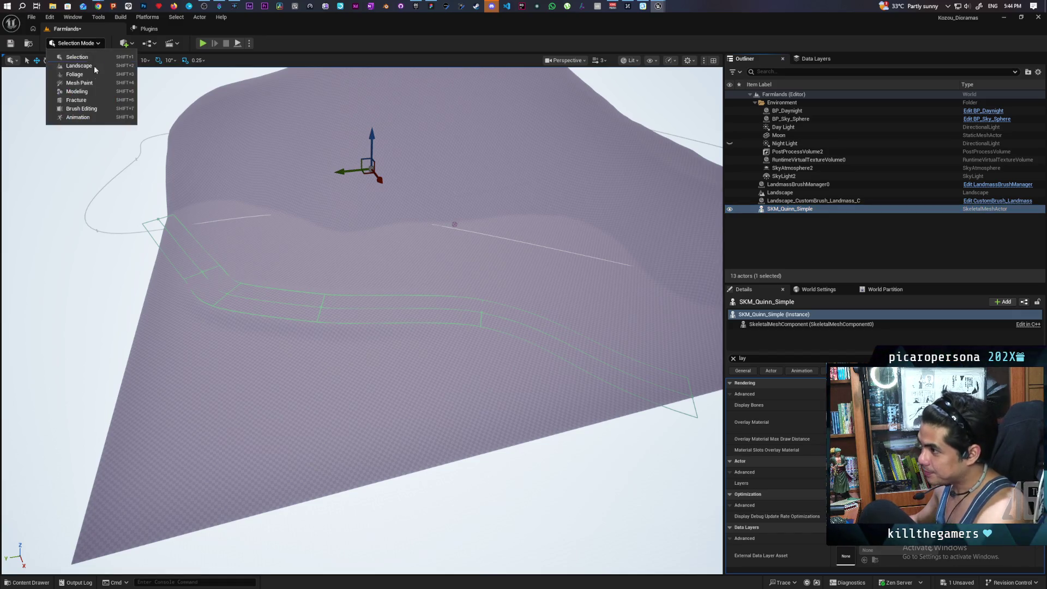
left_click(71, 64)
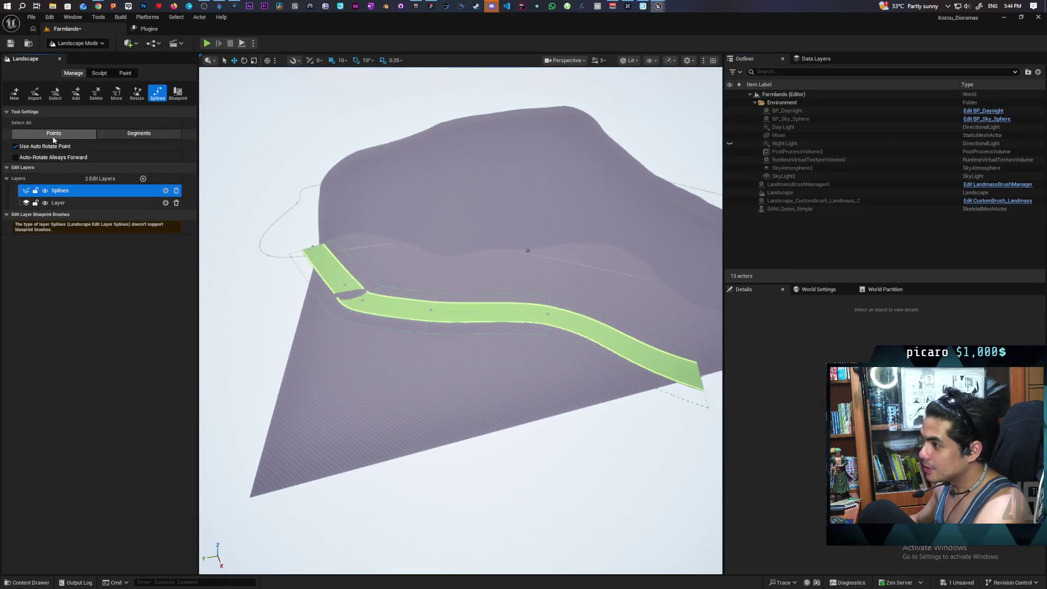
Step: Select and frame the road spline, clear the Details filter, collapse Collision and expand Landscape Spline
left_click(138, 133)
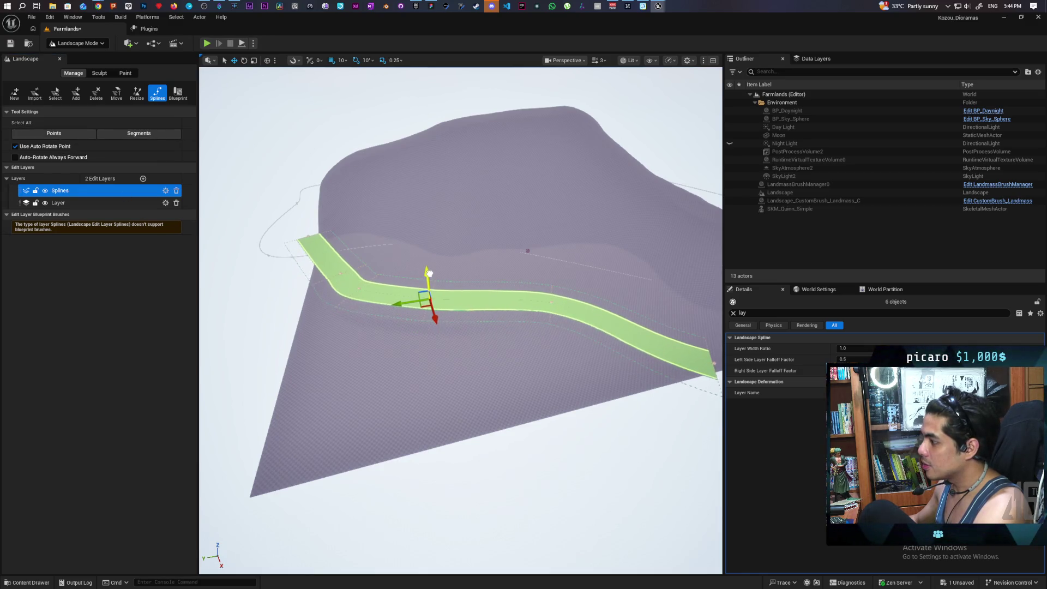
key("f")
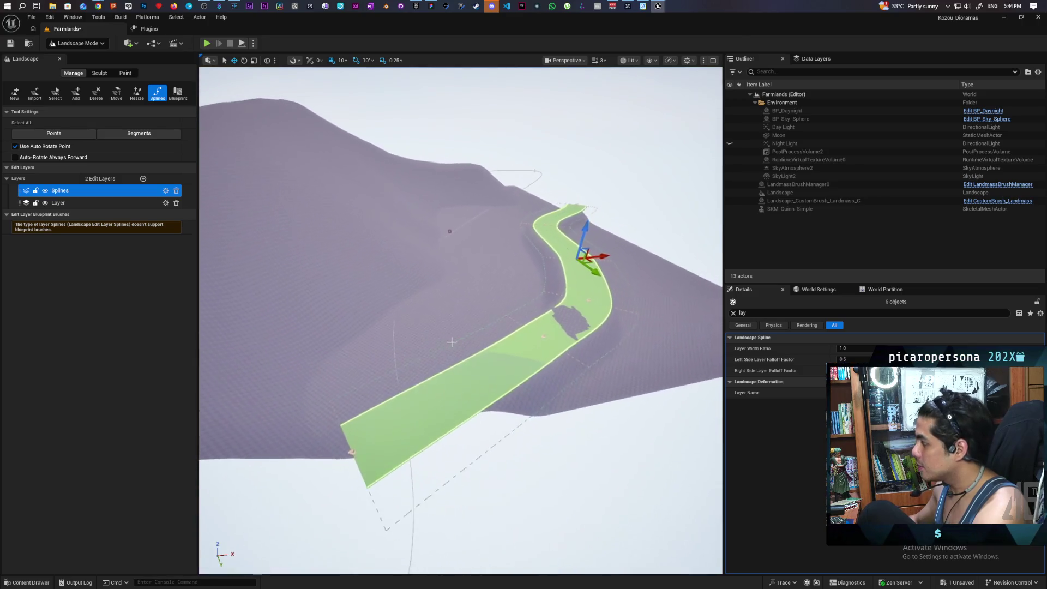
left_click(733, 313)
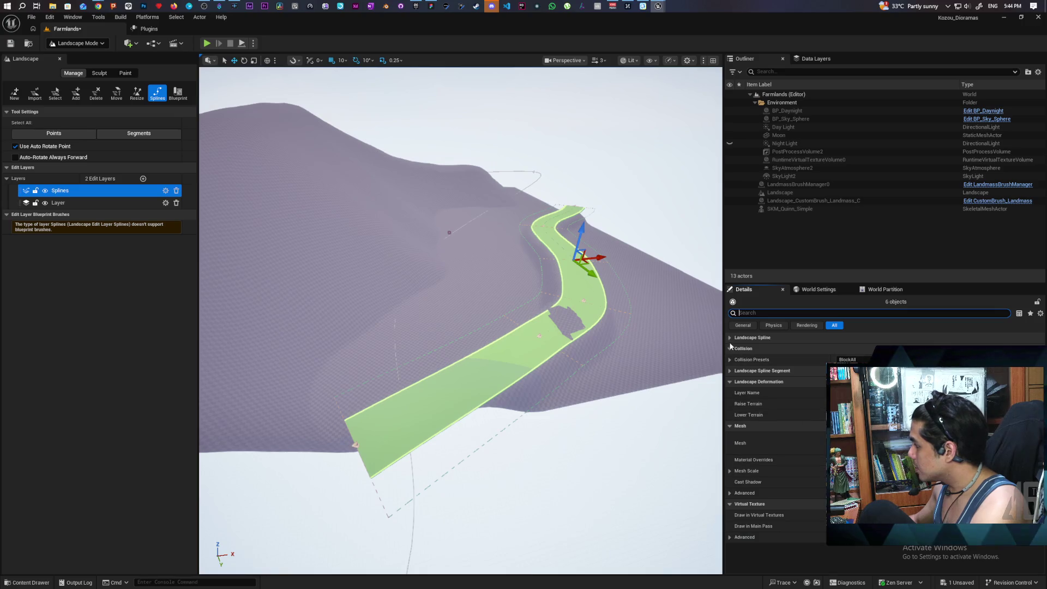
left_click(730, 349)
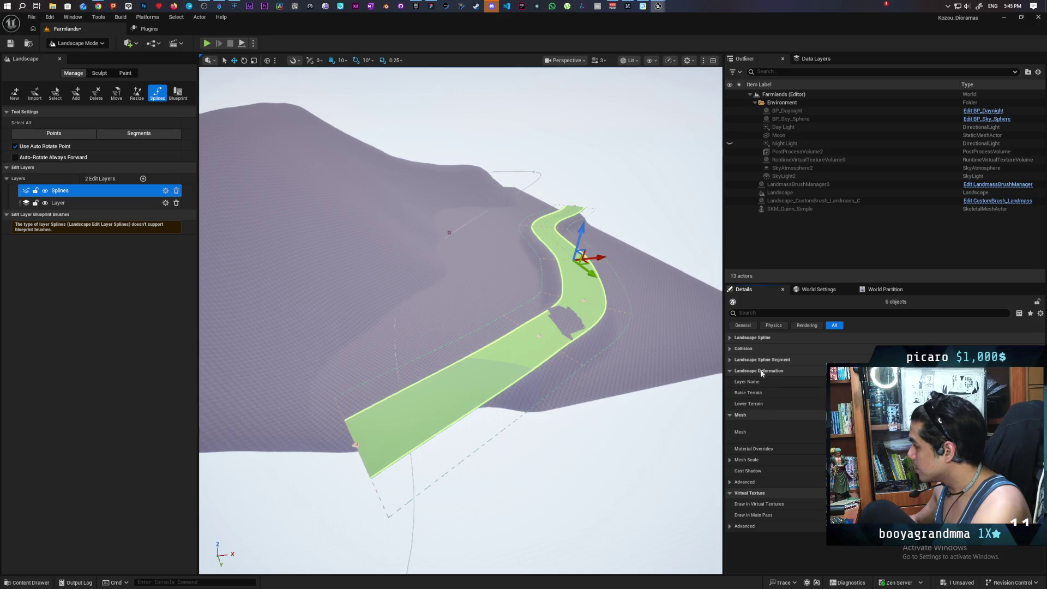
left_click(730, 338)
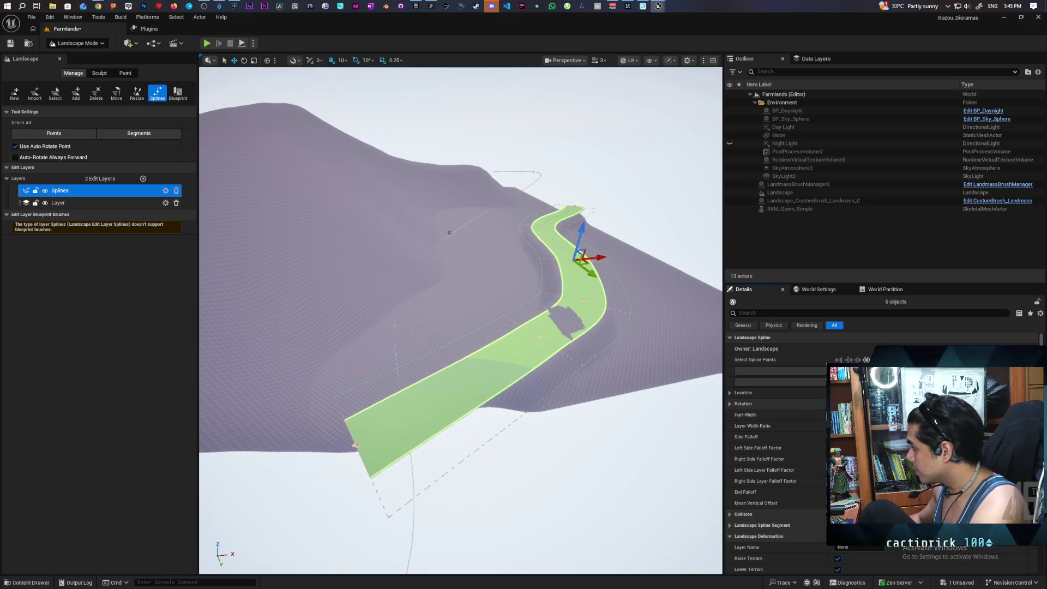
Step: Confirm a smaller Half-Width for the road, then fly along it to inspect the cut
key("Return")
key("w")
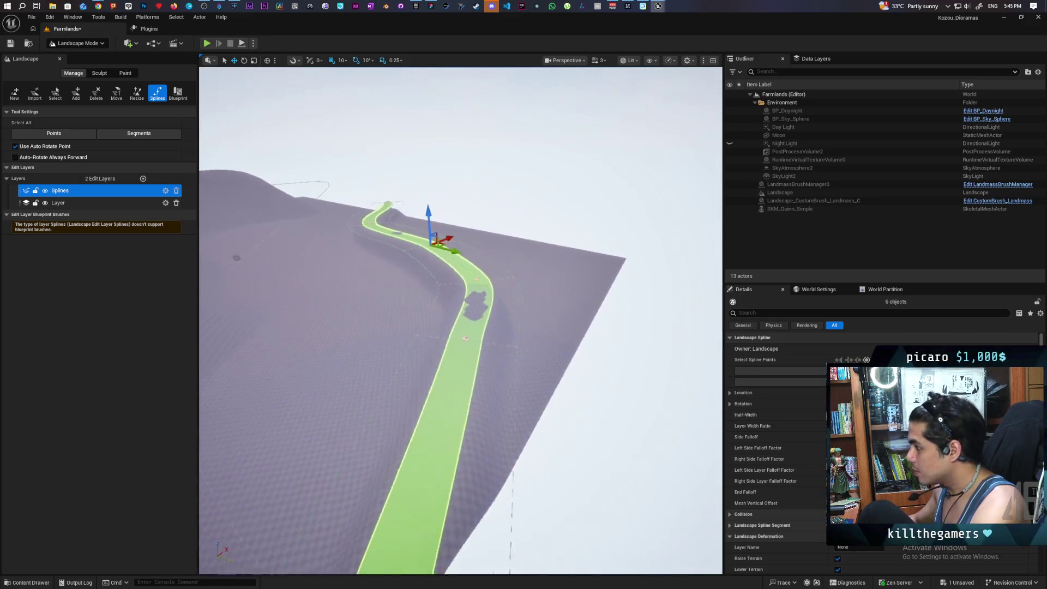
key("w")
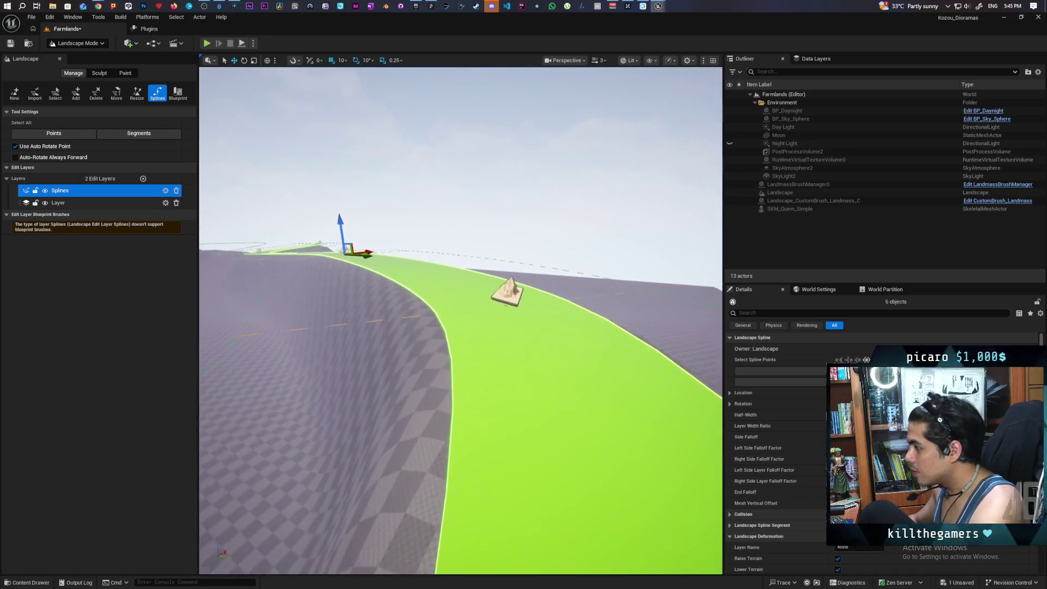
key("s")
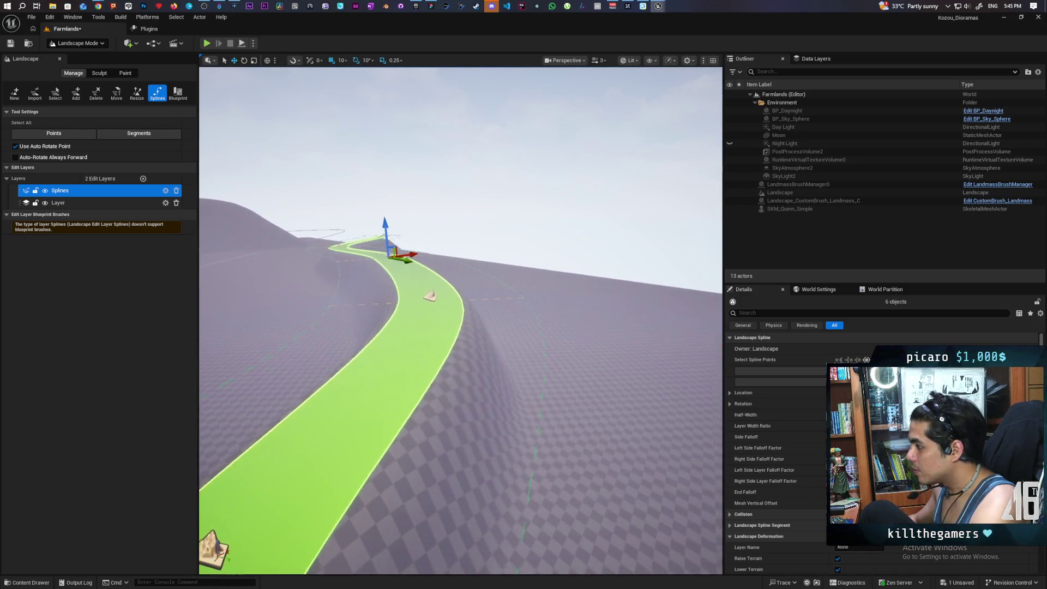
key("a")
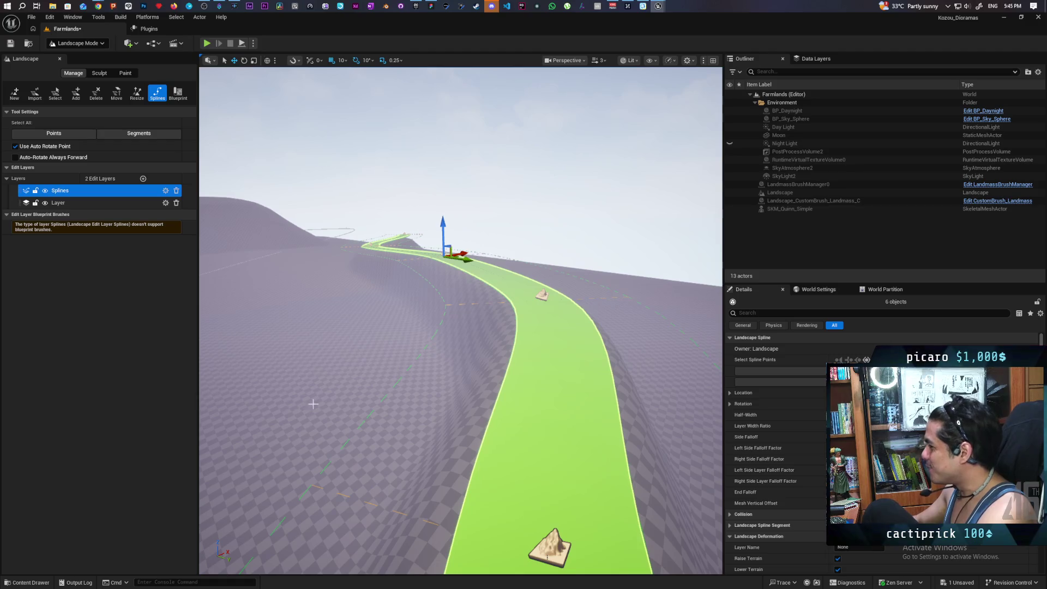
mouse_move(379, 421)
left_mouse_down()
mouse_move(365, 488)
mouse_move(327, 483)
left_mouse_up()
Step: Shift a road control point sideways to reshape its bend, then inspect the raised stretch
mouse_move(410, 332)
left_mouse_down()
mouse_move(403, 338)
mouse_move(411, 333)
left_mouse_up()
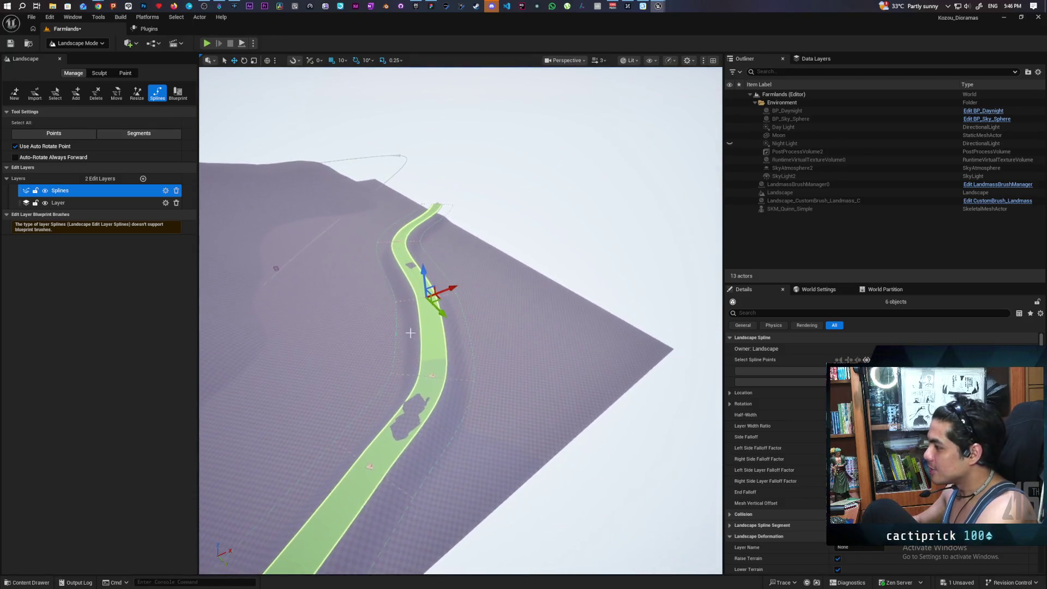
mouse_move(438, 298)
left_mouse_down()
mouse_move(485, 296)
mouse_move(422, 301)
left_mouse_up()
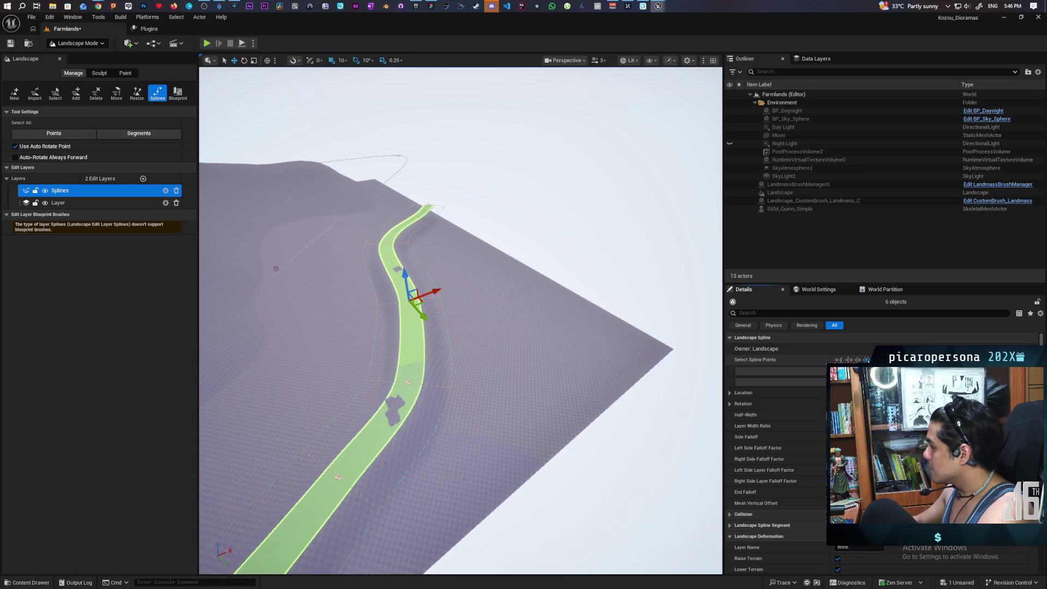
left_click_drag(493, 404, 407, 335)
left_click_drag(500, 441, 500, 441)
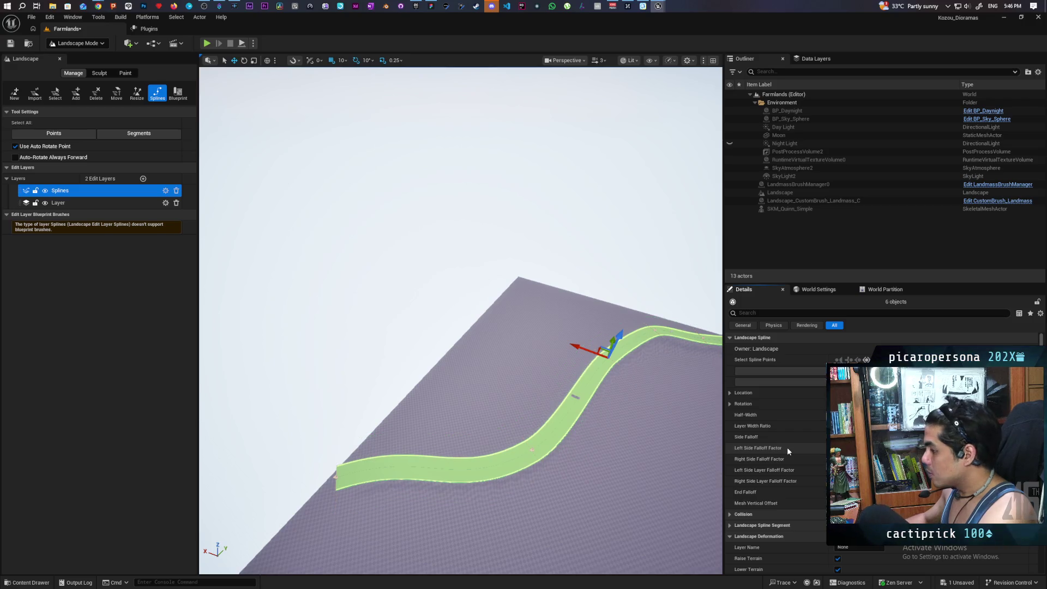
mouse_move(438, 420)
left_mouse_down()
mouse_move(437, 447)
mouse_move(422, 425)
mouse_move(444, 382)
mouse_move(439, 395)
mouse_move(431, 381)
mouse_move(714, 448)
left_mouse_up()
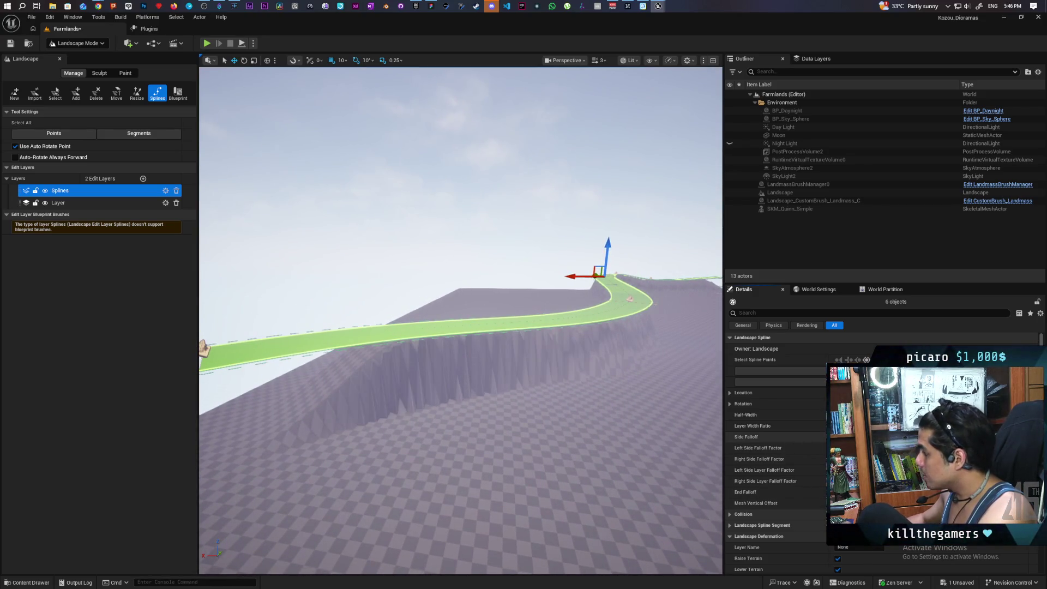
mouse_move(638, 382)
left_mouse_down()
mouse_move(681, 338)
mouse_move(543, 387)
left_mouse_up()
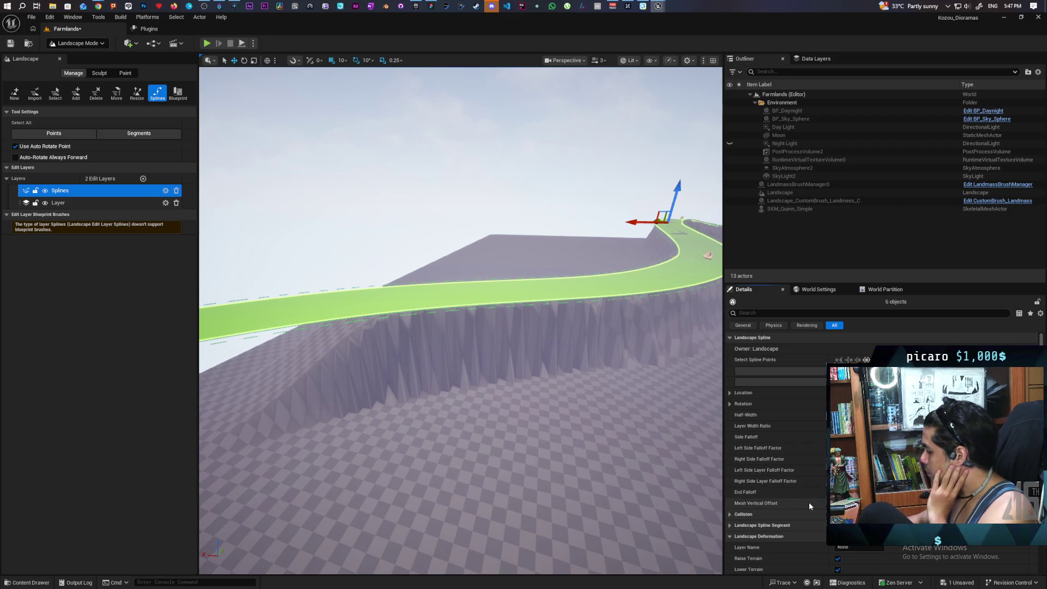
mouse_move(460, 327)
left_mouse_down()
mouse_move(401, 290)
mouse_move(401, 257)
mouse_move(436, 257)
mouse_move(406, 254)
mouse_move(442, 281)
left_mouse_up()
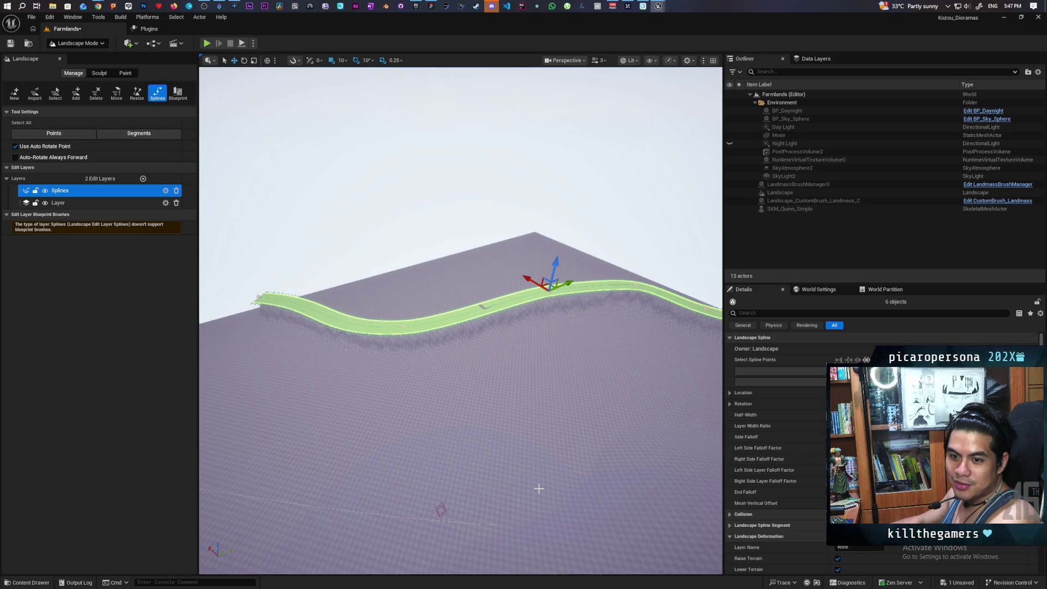
key("w")
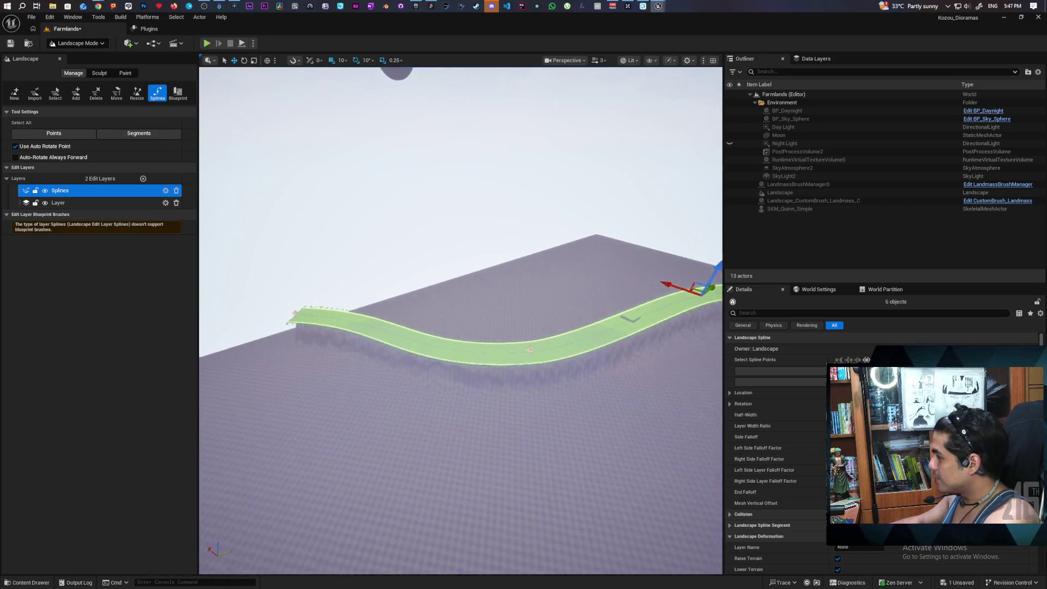
scroll(709, 487, "down", 5)
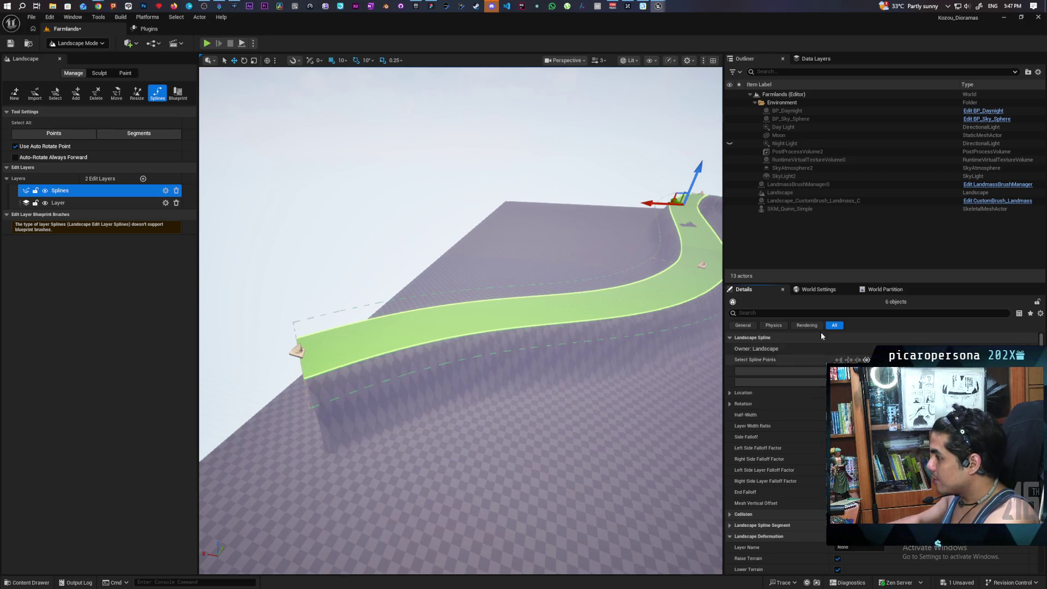
mouse_move(533, 370)
left_mouse_down()
mouse_move(507, 360)
mouse_move(507, 316)
mouse_move(508, 360)
mouse_move(507, 317)
mouse_move(508, 360)
mouse_move(508, 338)
mouse_move(529, 316)
mouse_move(508, 338)
mouse_move(507, 360)
mouse_move(526, 377)
left_mouse_up()
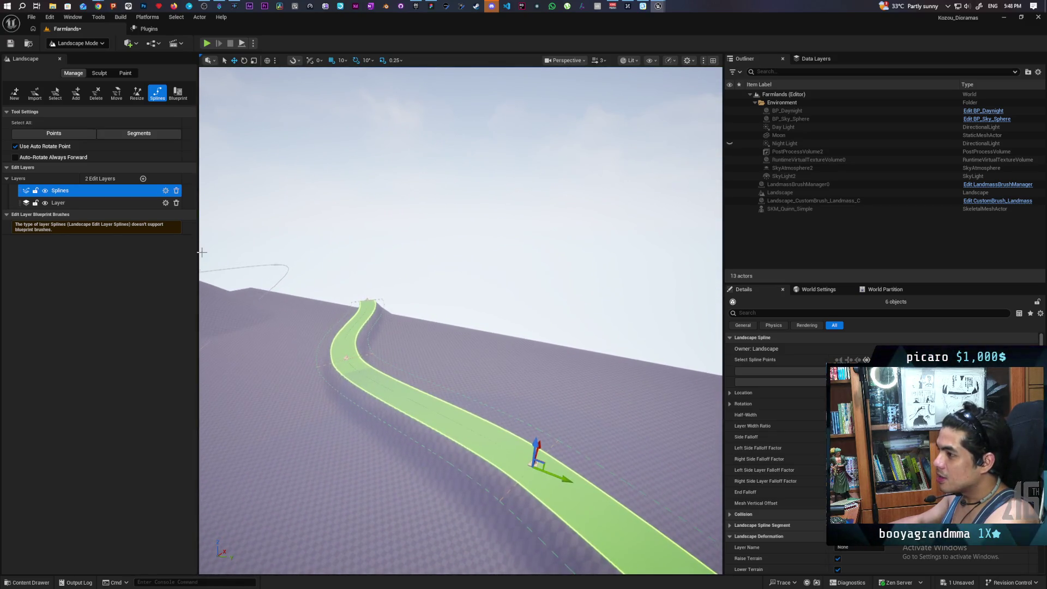
Step: Make Layer the active edit layer and raise the spline point back above the terrain
left_click(65, 204)
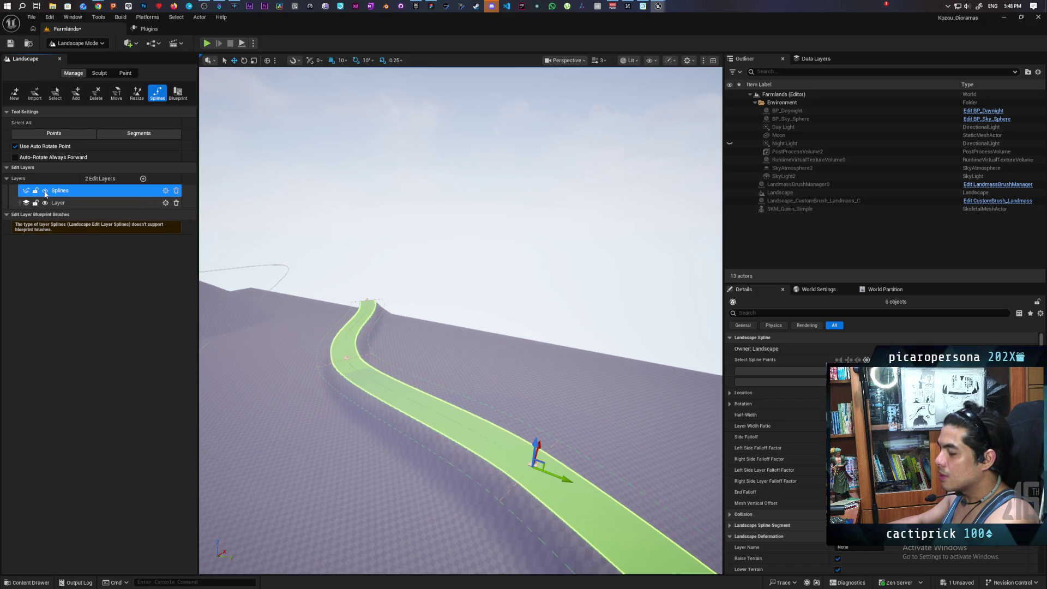
key("f")
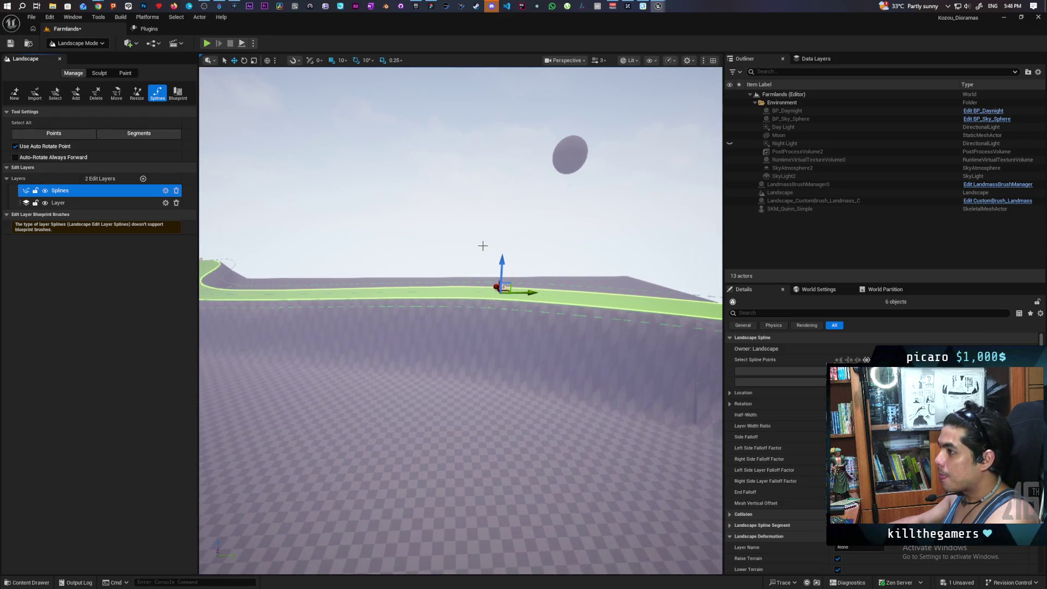
left_click_drag(501, 263, 502, 289)
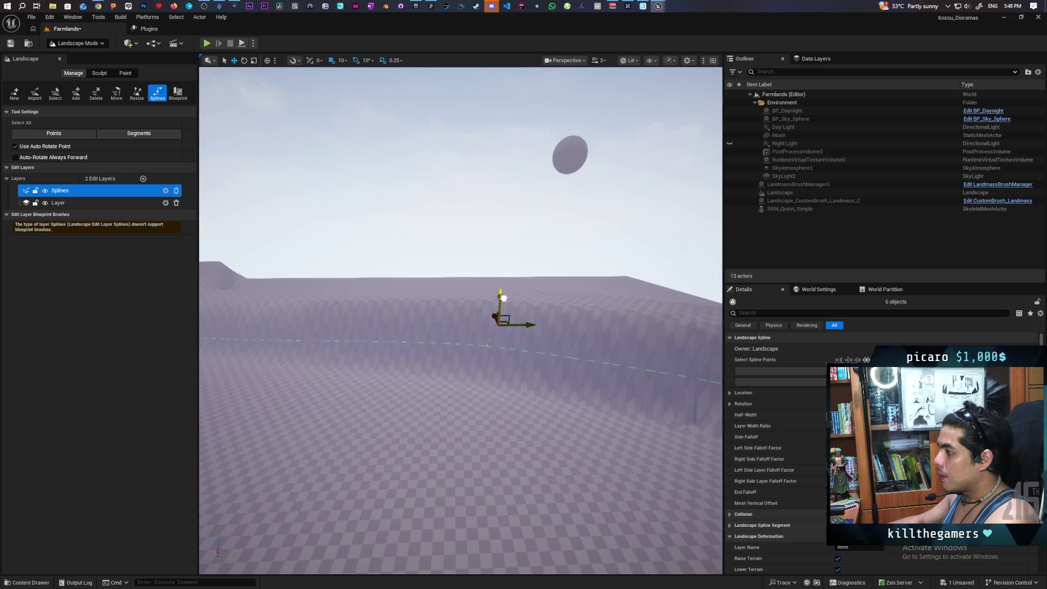
mouse_move(481, 372)
left_mouse_down()
mouse_move(431, 399)
mouse_move(431, 412)
mouse_move(416, 388)
mouse_move(363, 385)
mouse_move(482, 372)
left_mouse_up()
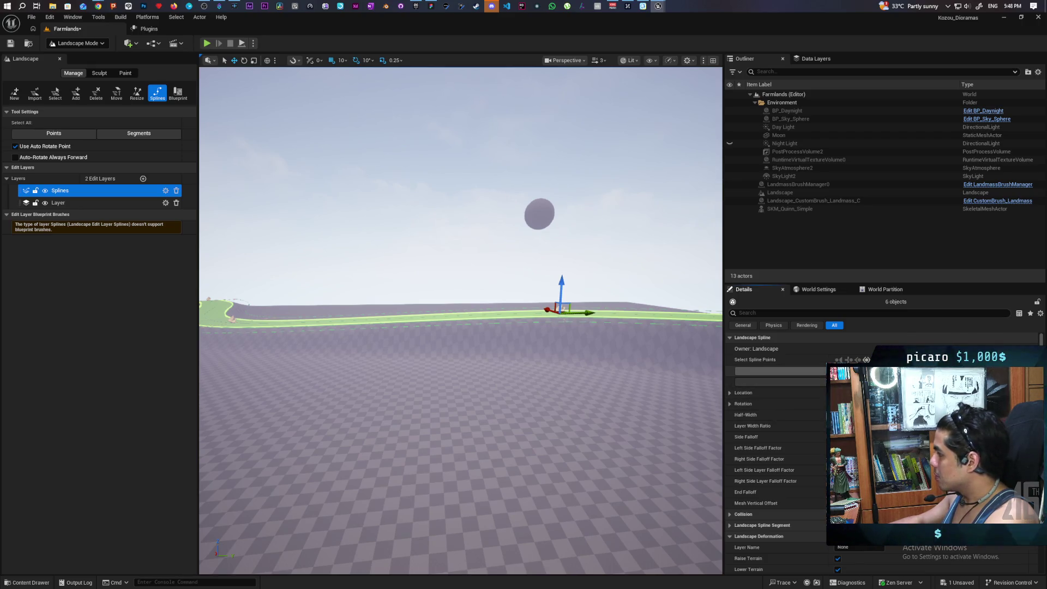
left_click_drag(482, 372, 482, 360)
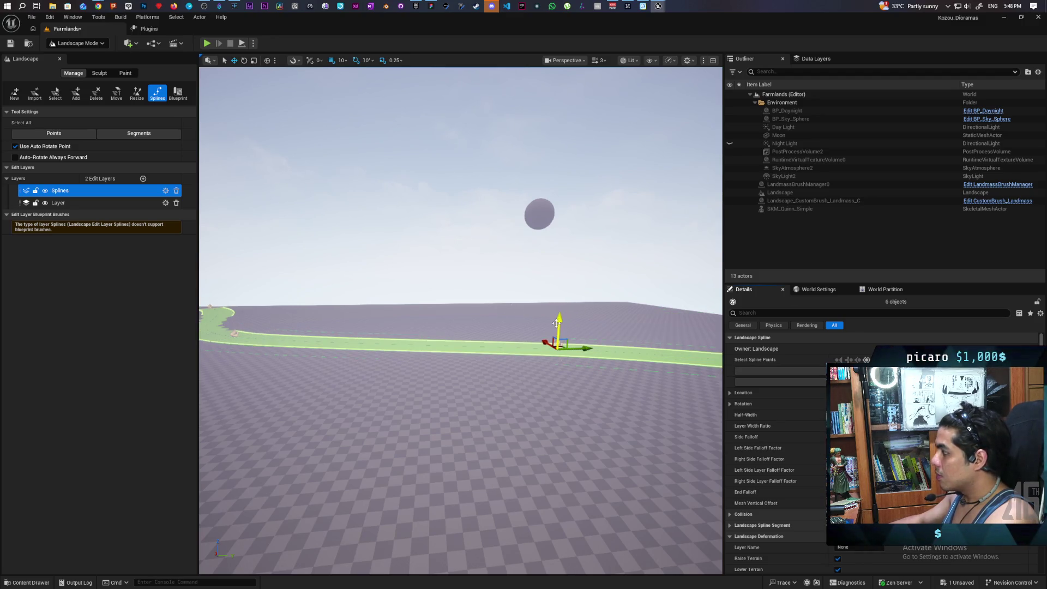
mouse_move(559, 319)
left_mouse_down()
mouse_move(562, 293)
mouse_move(507, 305)
mouse_move(492, 347)
left_mouse_up()
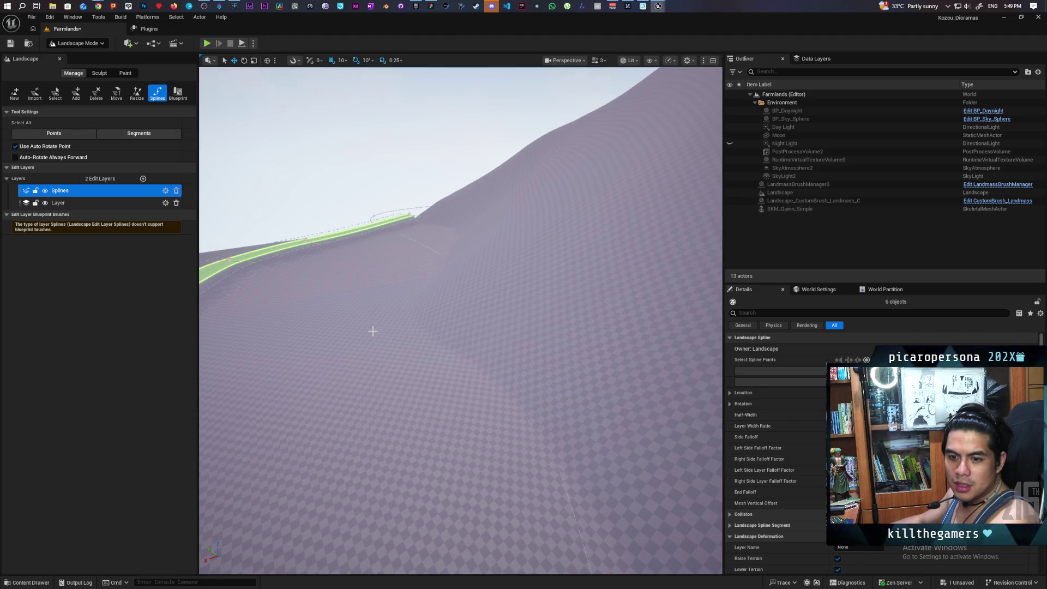
mouse_move(356, 325)
left_mouse_down()
mouse_move(343, 338)
mouse_move(356, 325)
mouse_move(366, 355)
mouse_move(427, 406)
mouse_move(357, 325)
left_mouse_up()
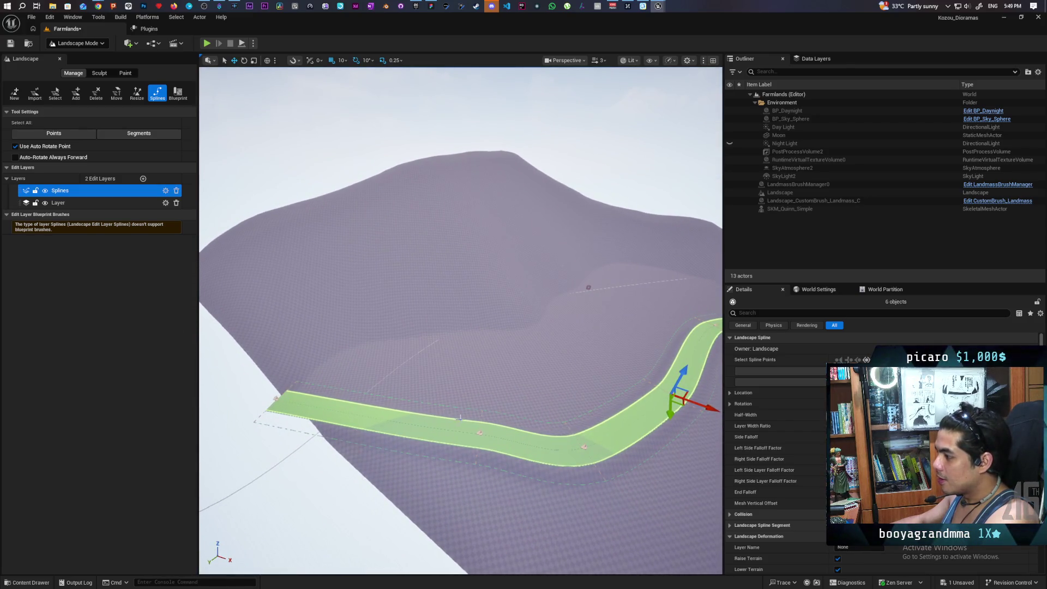
left_click_drag(356, 325, 358, 326)
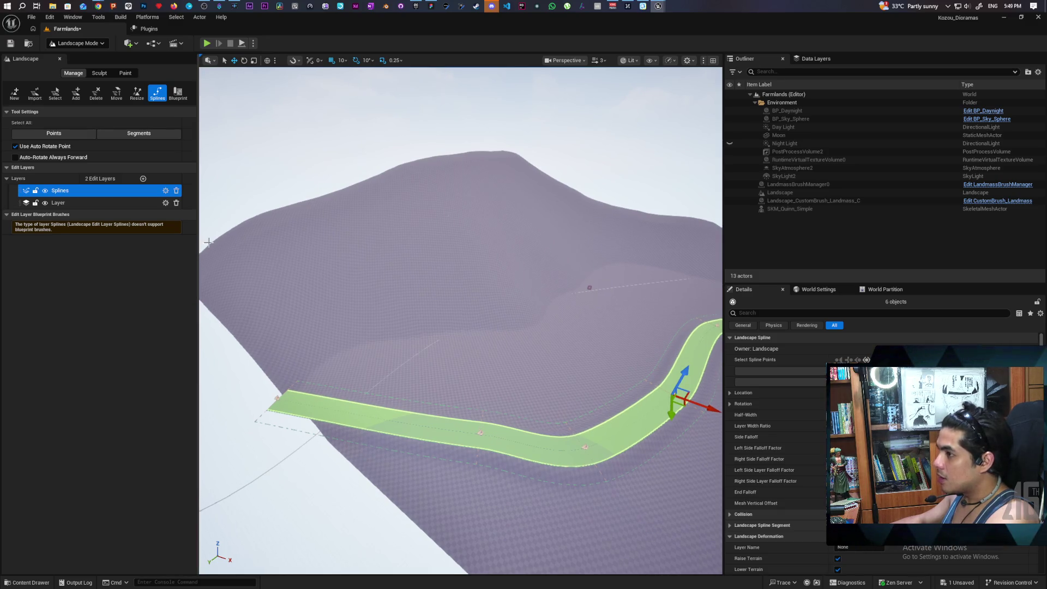
Step: Pull the road's middle control point up-left and rotate the end control point
left_click(417, 288)
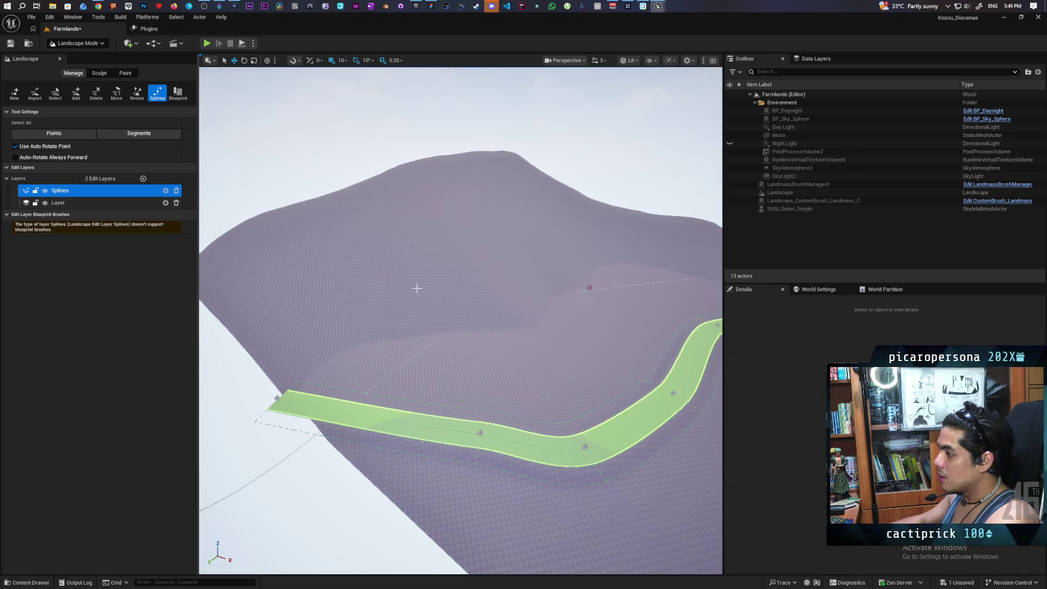
left_click(484, 433)
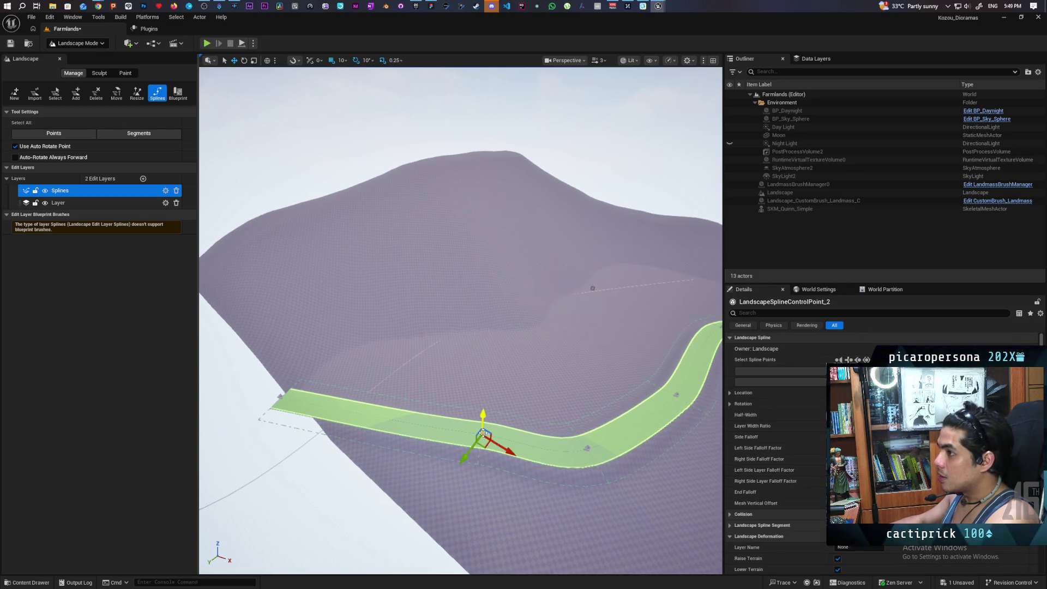
mouse_move(486, 449)
left_mouse_down()
mouse_move(432, 363)
mouse_move(409, 351)
mouse_move(488, 345)
mouse_move(395, 330)
mouse_move(366, 345)
mouse_move(384, 345)
left_mouse_up()
left_click_drag(380, 402, 349, 371)
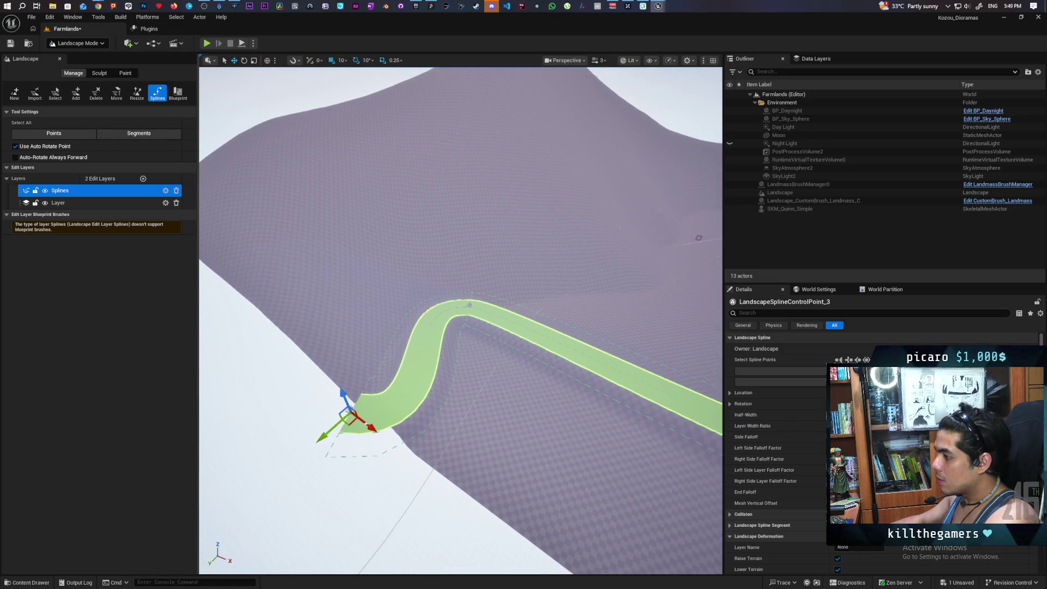
left_click_drag(348, 453, 360, 404)
mouse_move(458, 418)
left_mouse_down()
mouse_move(447, 409)
mouse_move(519, 414)
mouse_move(532, 382)
mouse_move(502, 297)
mouse_move(499, 216)
mouse_move(490, 278)
mouse_move(460, 308)
left_mouse_up()
Step: Rotate the bend control point by -20 degrees and move it further up
left_click(533, 356)
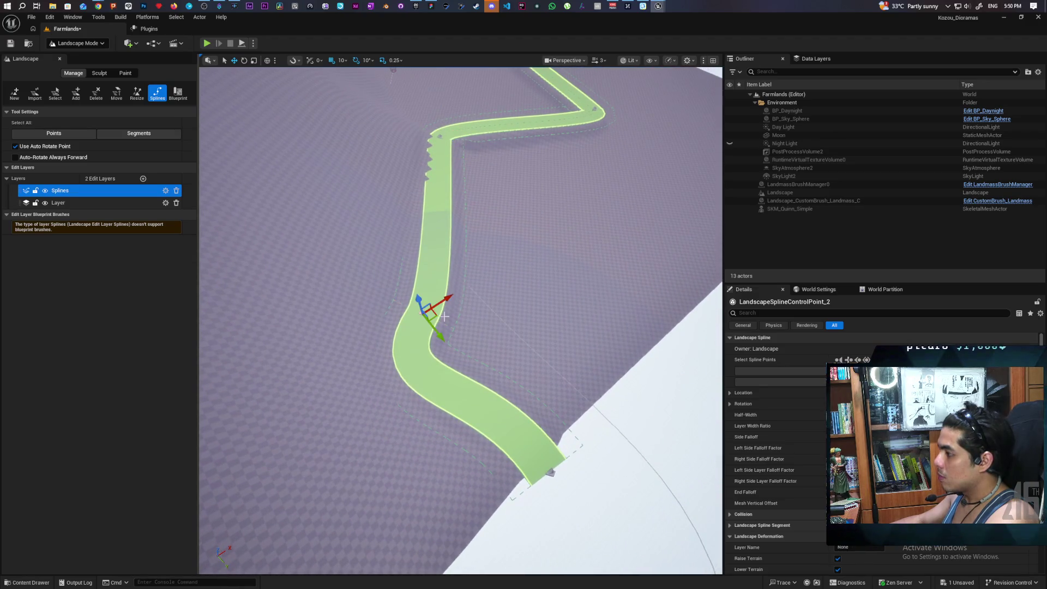
left_click_drag(430, 355, 449, 349)
left_click_drag(537, 306, 531, 256)
mouse_move(460, 320)
left_mouse_down()
mouse_move(461, 347)
mouse_move(477, 358)
left_mouse_up()
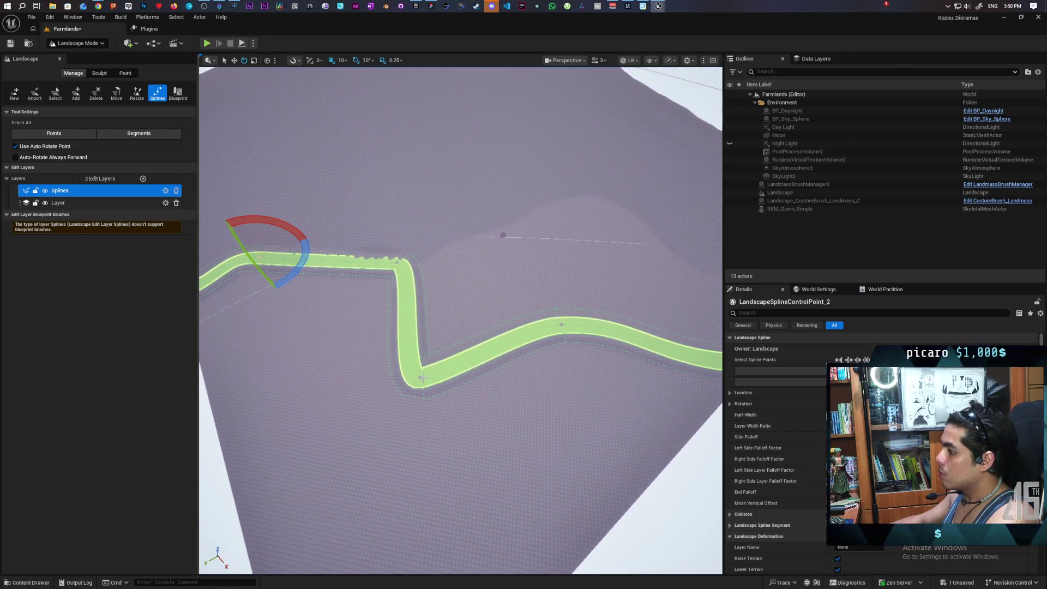
left_click_drag(418, 391, 509, 234)
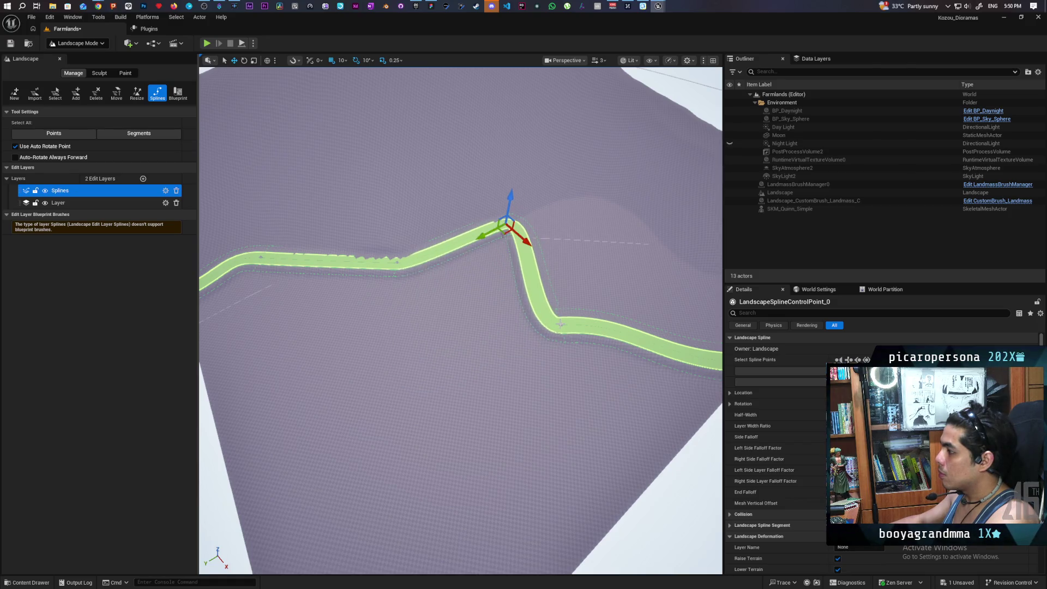
mouse_move(559, 339)
left_mouse_down()
mouse_move(591, 195)
mouse_move(611, 279)
mouse_move(592, 292)
mouse_move(581, 198)
left_mouse_up()
left_click_drag(621, 236, 589, 295)
left_click_drag(523, 280, 551, 306)
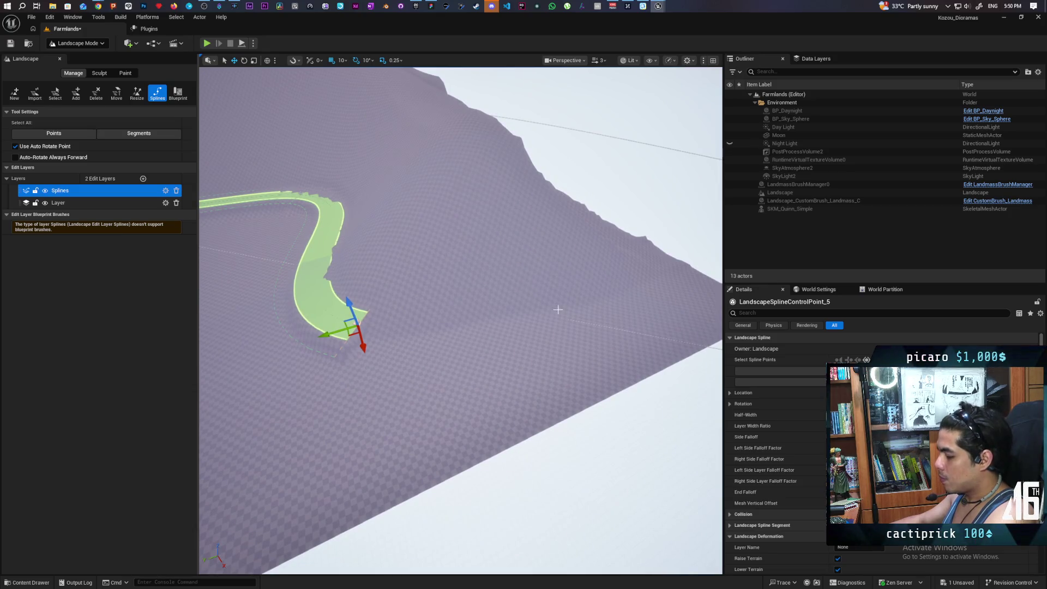
Step: Add a new end control point up the hill and move it up-right
left_click(658, 276, "ctrl")
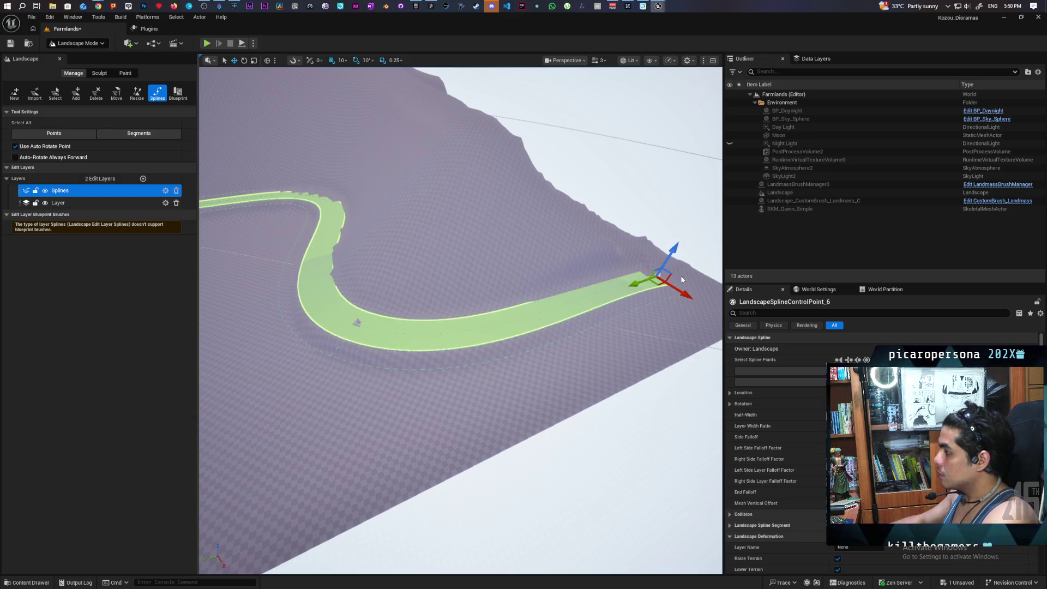
left_click_drag(665, 282, 589, 354)
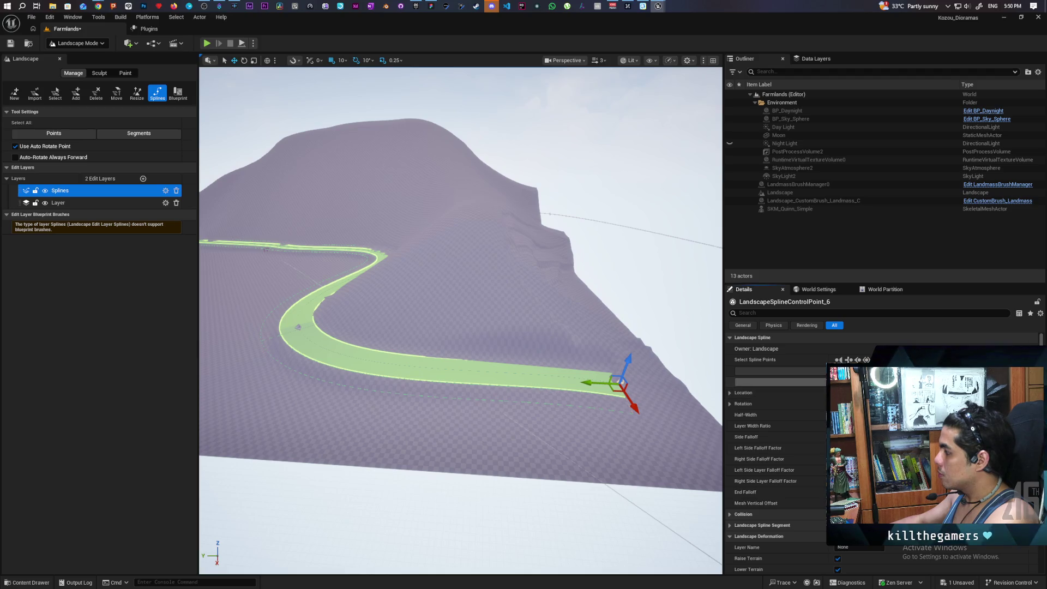
left_click_drag(619, 382, 627, 367)
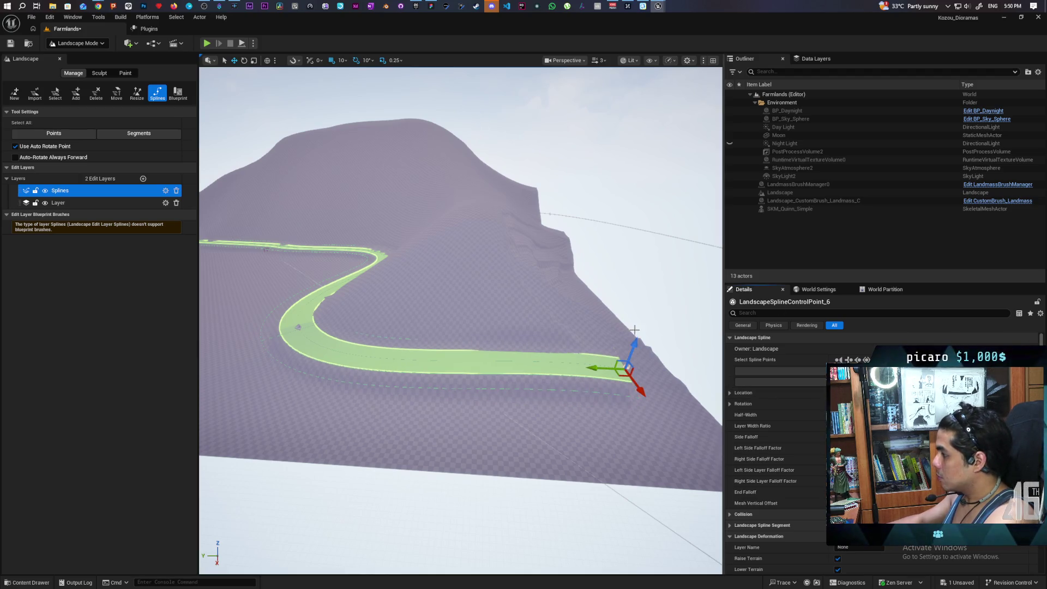
key("f")
mouse_move(489, 349)
left_mouse_down()
mouse_move(426, 360)
mouse_move(376, 349)
mouse_move(376, 327)
mouse_move(393, 327)
mouse_move(392, 357)
left_mouse_up()
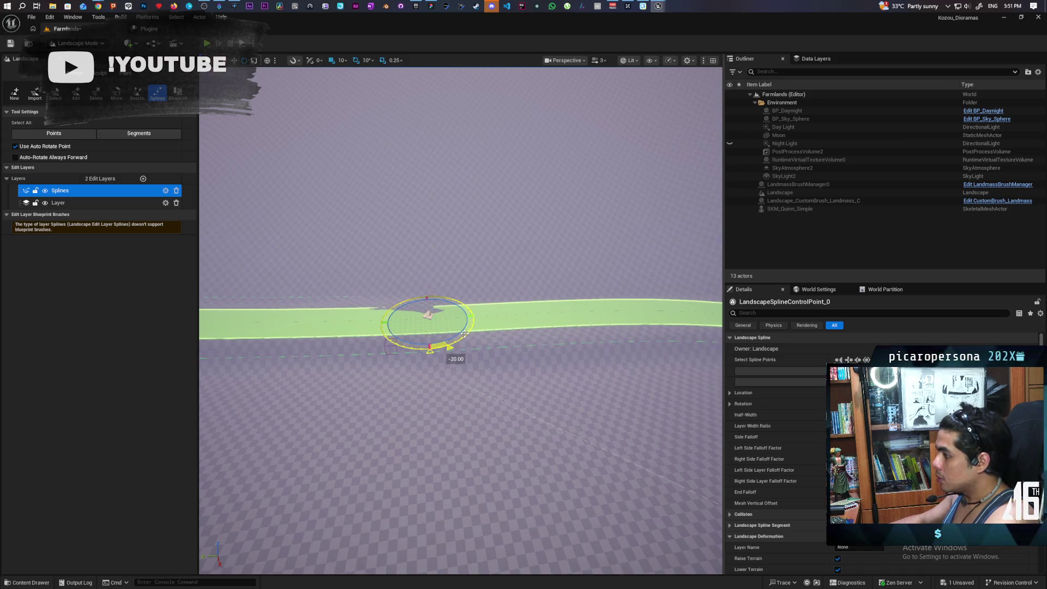
Step: Rotate the V-bend control point by -20 degrees, select the left end point, and view the whole road
left_click_drag(393, 357, 397, 362)
left_click(422, 315)
key("f")
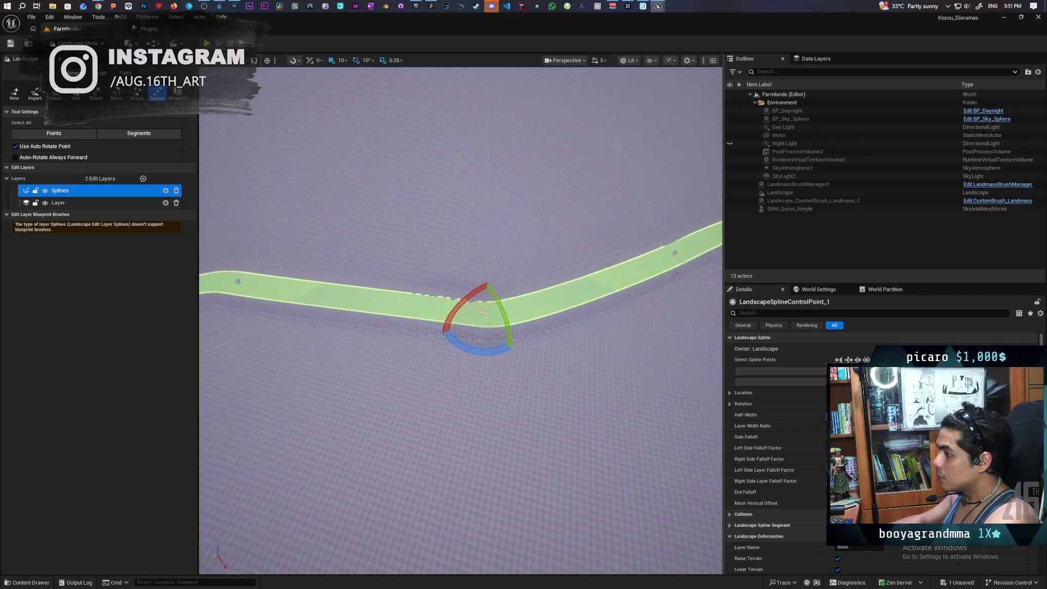
mouse_move(495, 357)
left_mouse_down()
mouse_move(518, 373)
mouse_move(480, 390)
mouse_move(466, 338)
left_mouse_up()
key("f")
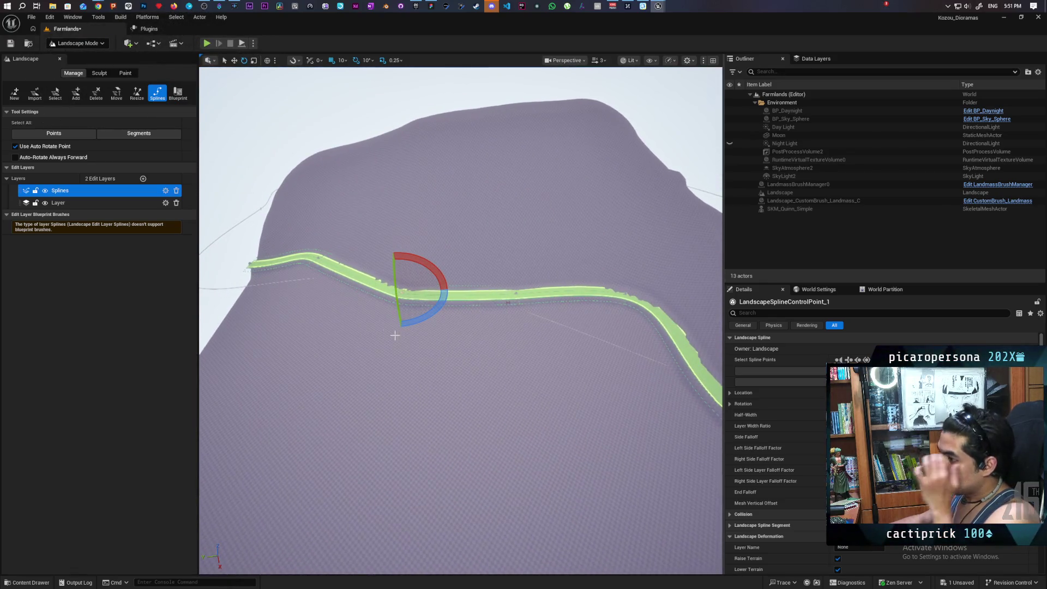
left_click(248, 264)
key("f")
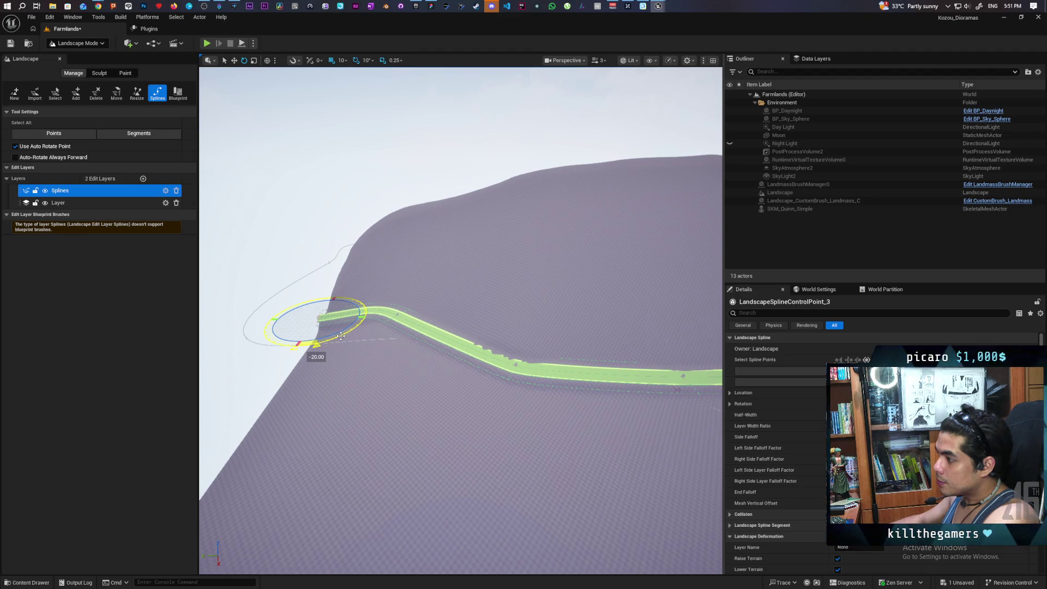
left_click_drag(372, 385, 373, 385)
key("s")
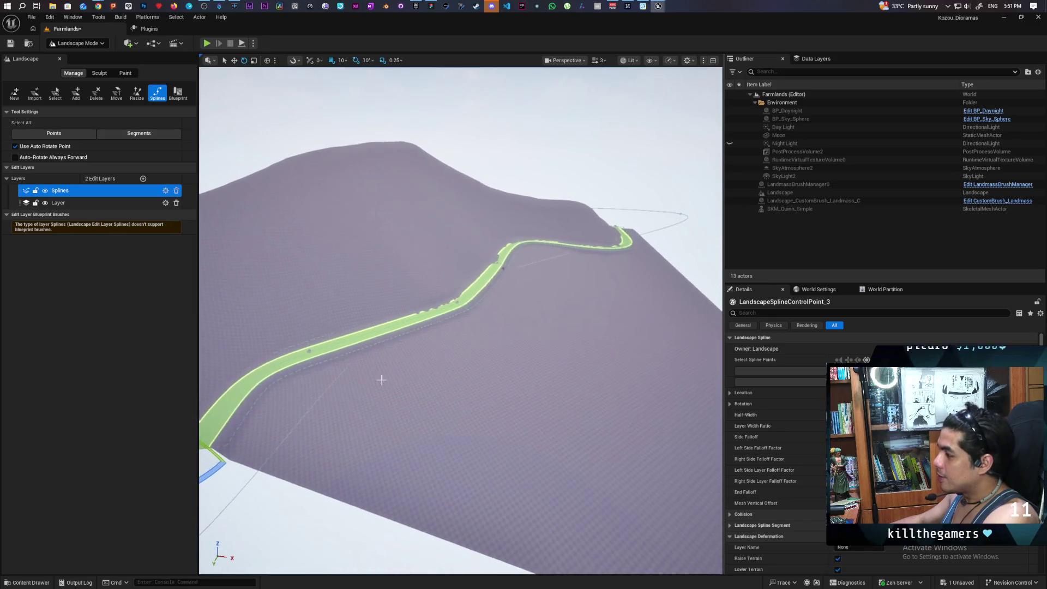
left_click(80, 44)
Step: Move SKM_Quinn_Simple near the road, drop it onto the slope with End, and shift it left
left_click(82, 56)
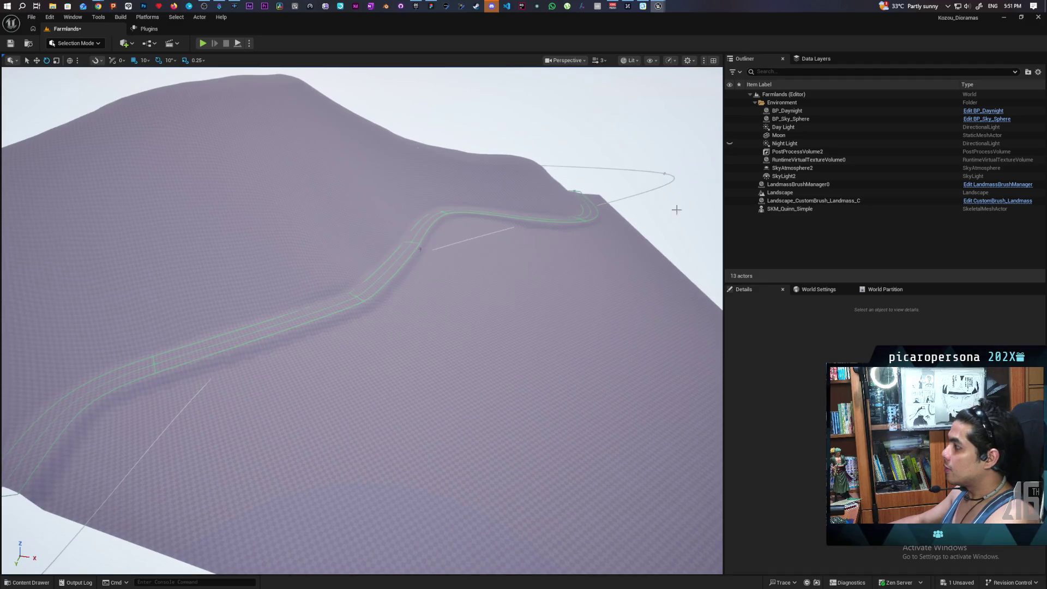
left_click(790, 209)
key("w")
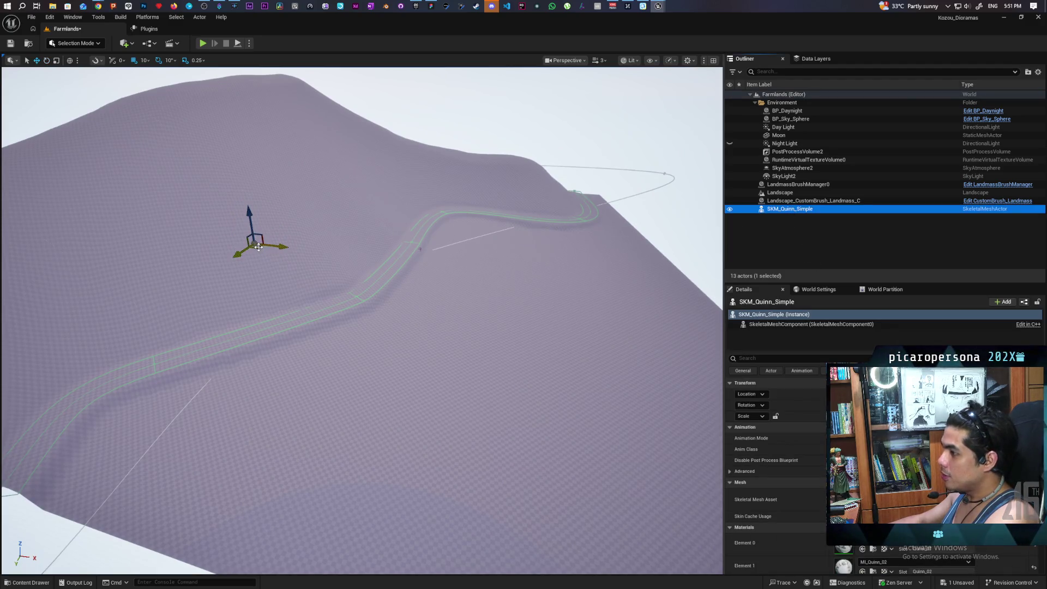
mouse_move(260, 249)
left_mouse_down()
mouse_move(363, 319)
mouse_move(349, 309)
mouse_move(379, 317)
left_mouse_up()
key("End")
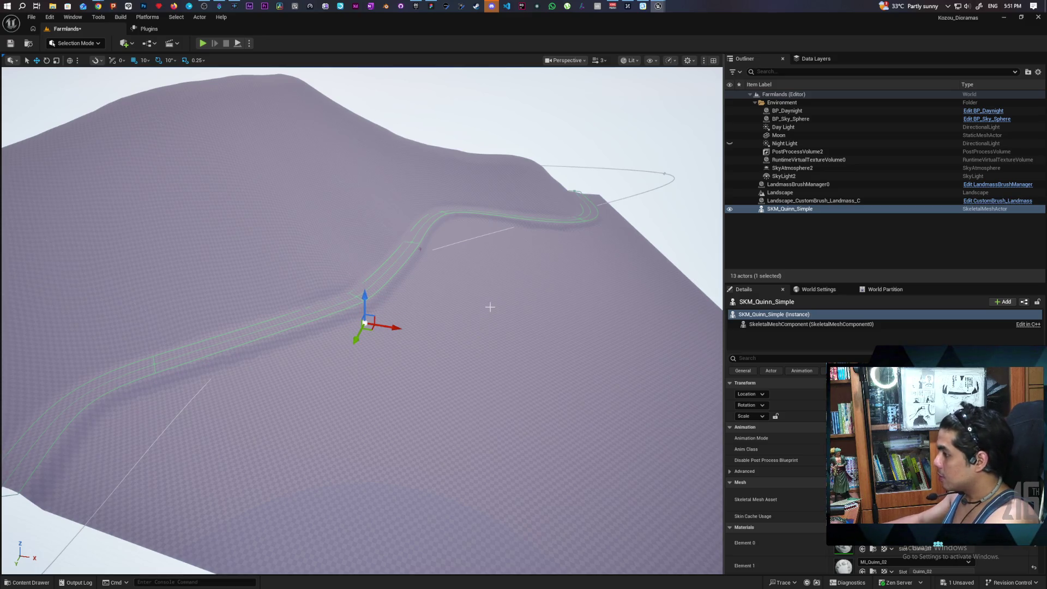
double_click(790, 209)
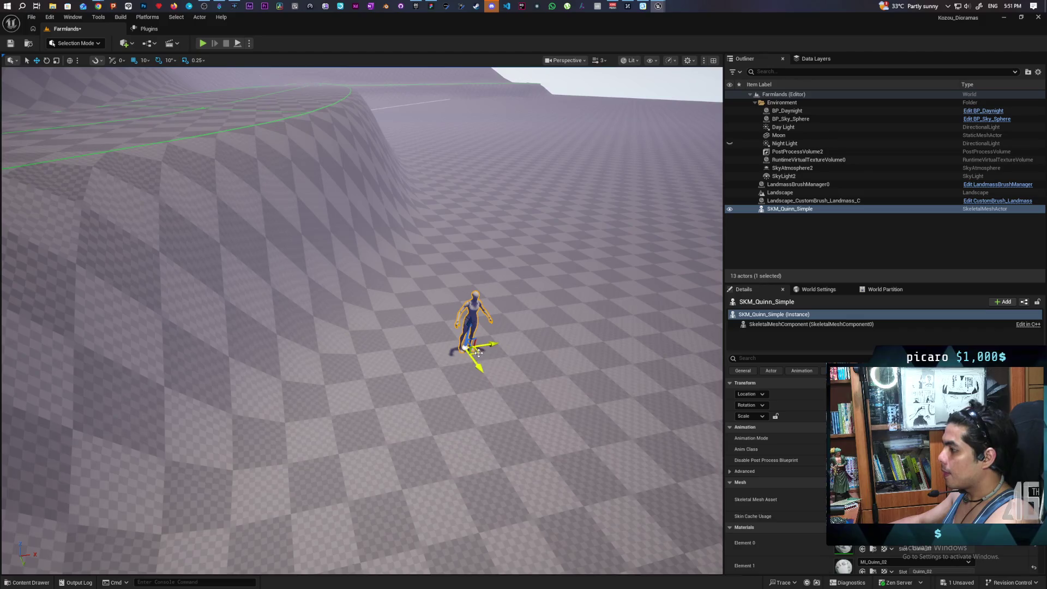
left_click_drag(478, 352, 403, 349)
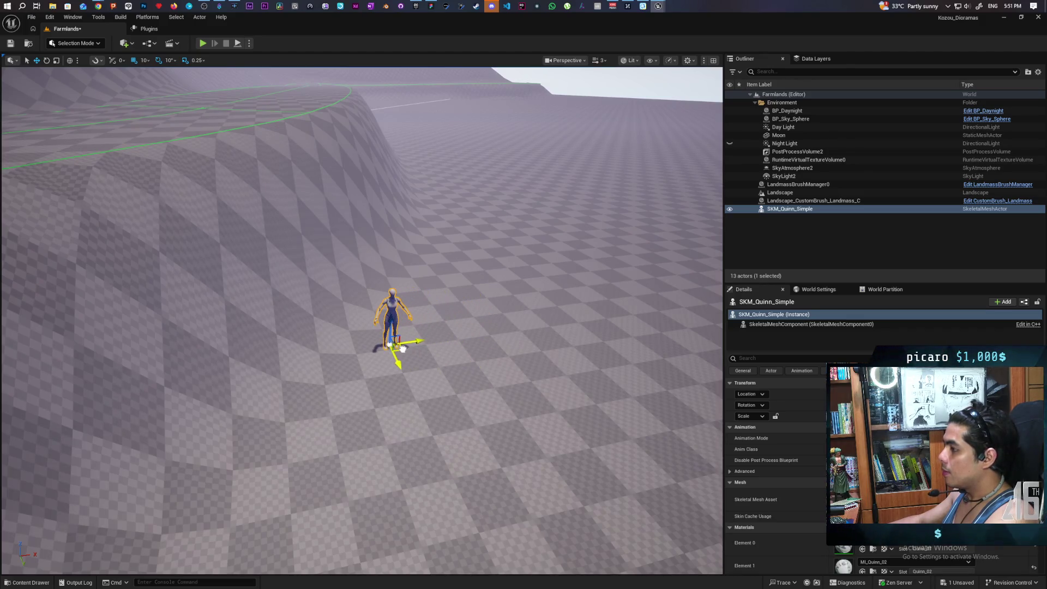
Step: Return to Landscape Mode with Shift+2
left_click(71, 44)
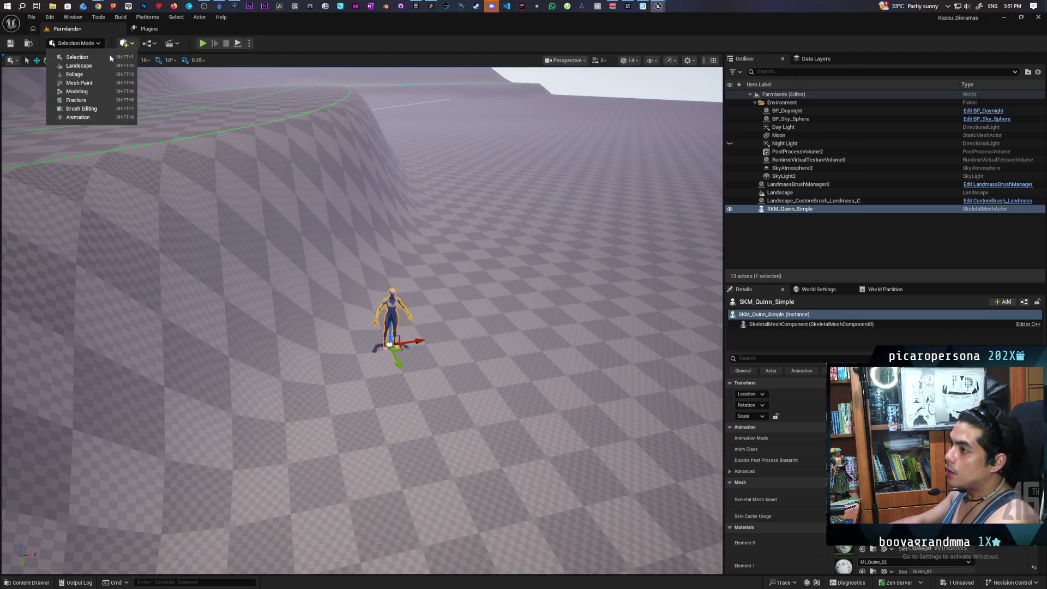
key("Escape")
key("shift+2")
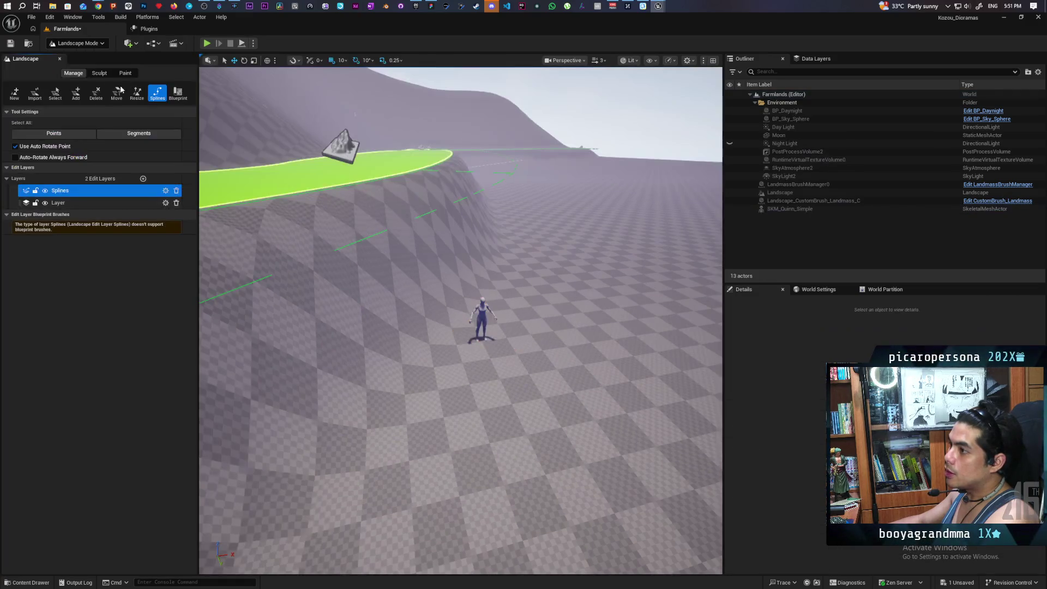
Step: Select all spline points, drop them with End, and widen the green path
left_click(52, 134)
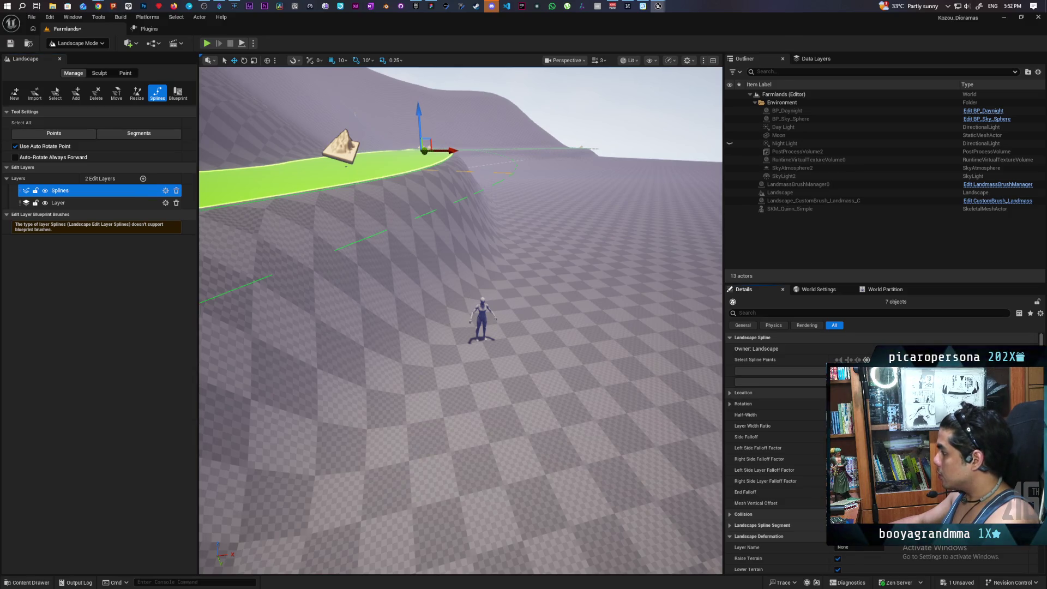
key("End")
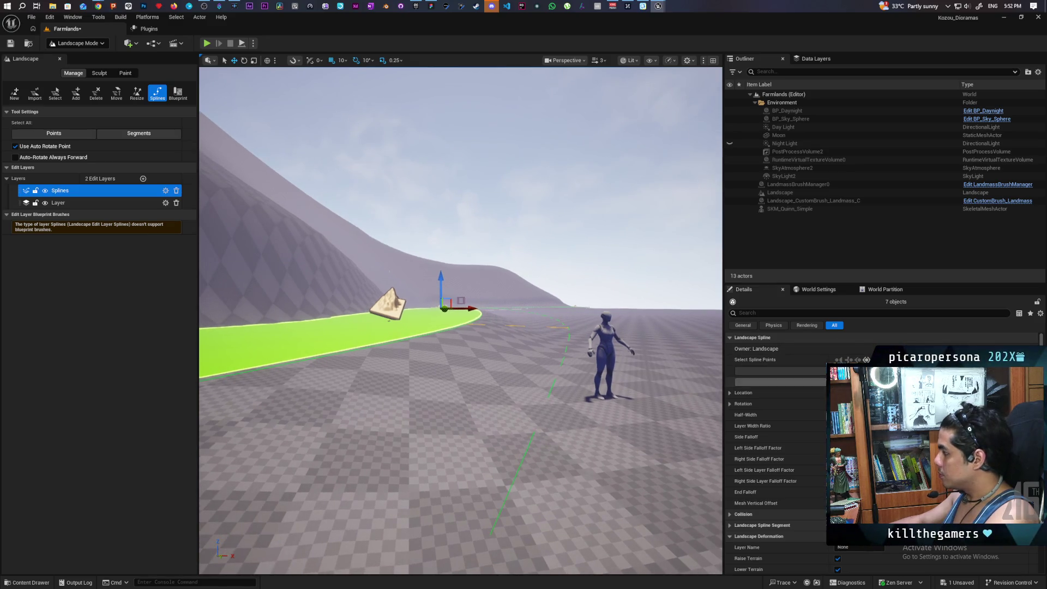
left_click_drag(873, 414, 888, 415)
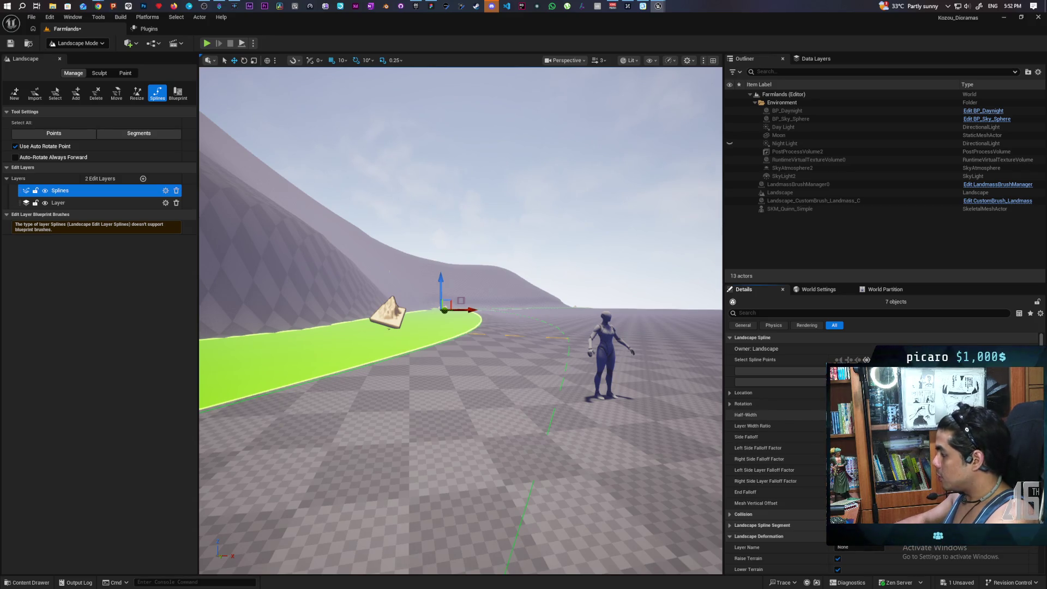
left_click_drag(533, 423, 559, 406)
left_click_drag(298, 253, 299, 253)
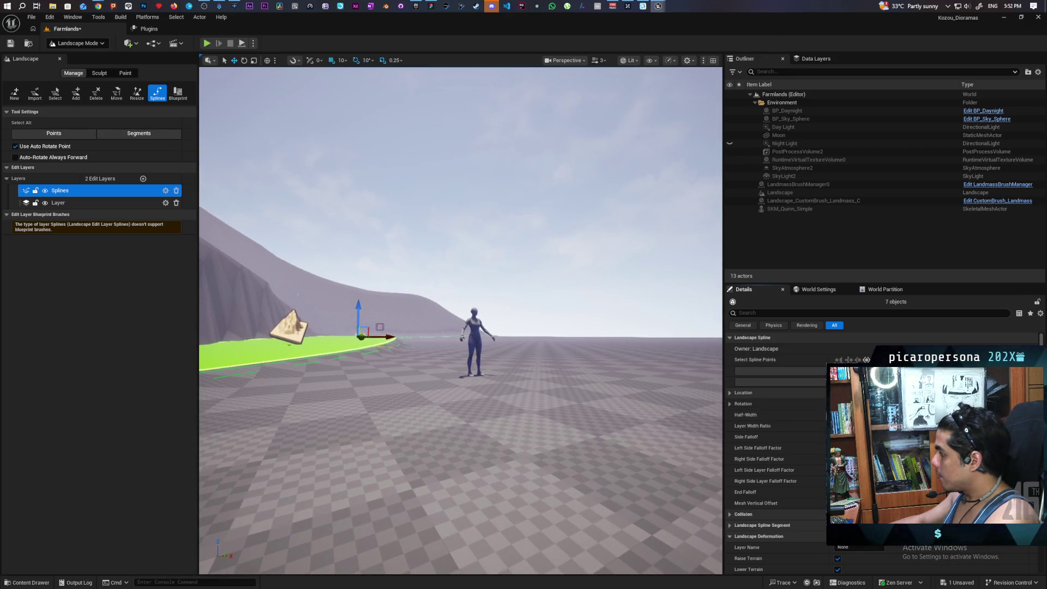
Step: Narrow the spline path to a thin strip and inspect it beside the mannequin
left_click_drag(856, 415, 856, 415)
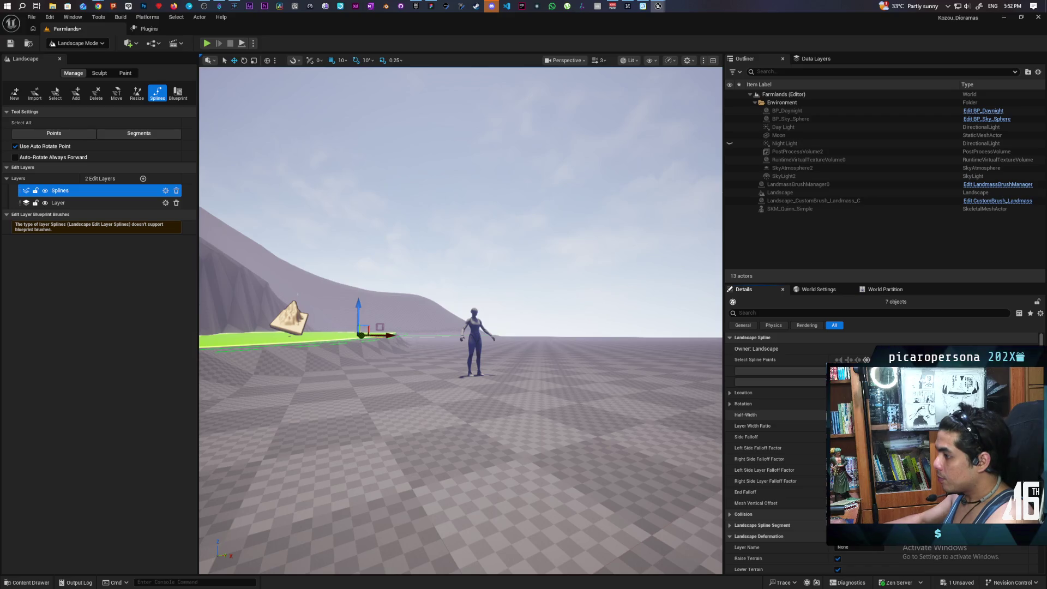
left_click_drag(460, 322, 461, 322)
left_click_drag(527, 363, 526, 363)
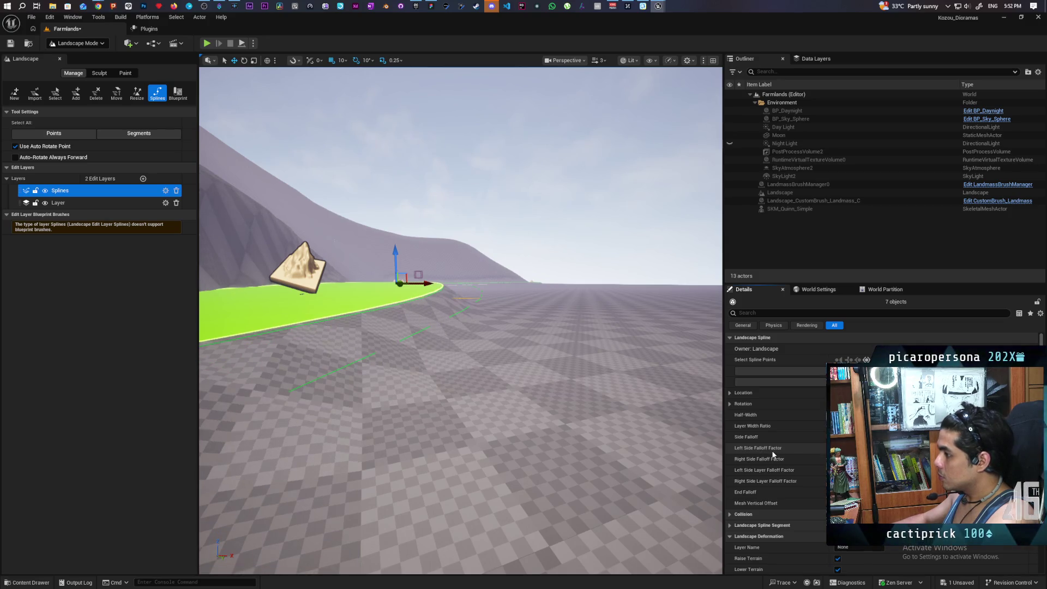
mouse_move(460, 327)
left_mouse_down()
mouse_move(469, 338)
mouse_move(453, 333)
mouse_move(461, 306)
mouse_move(474, 306)
left_mouse_up()
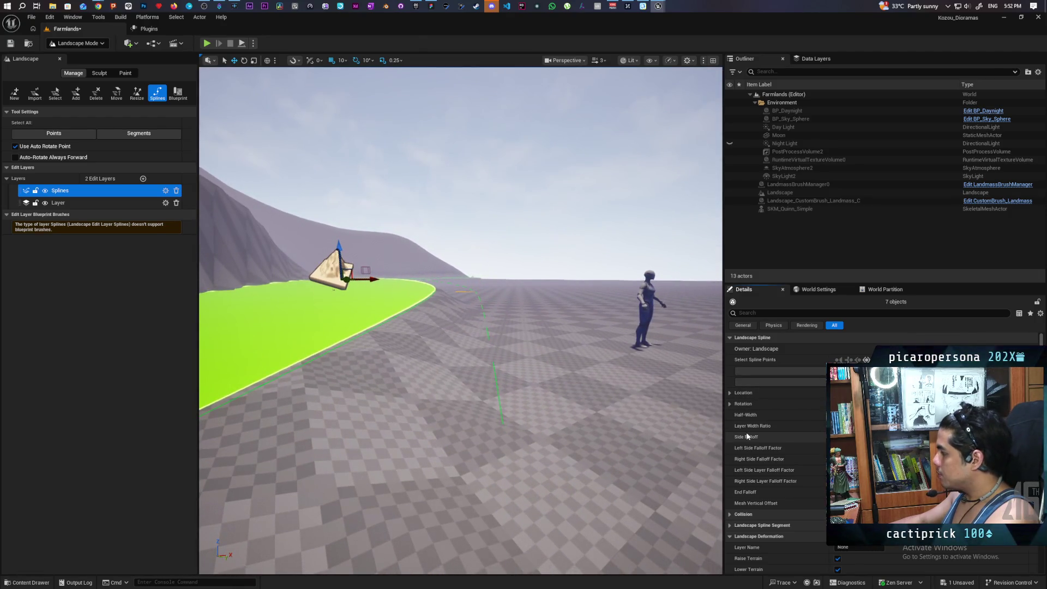
left_click_drag(461, 322, 466, 307)
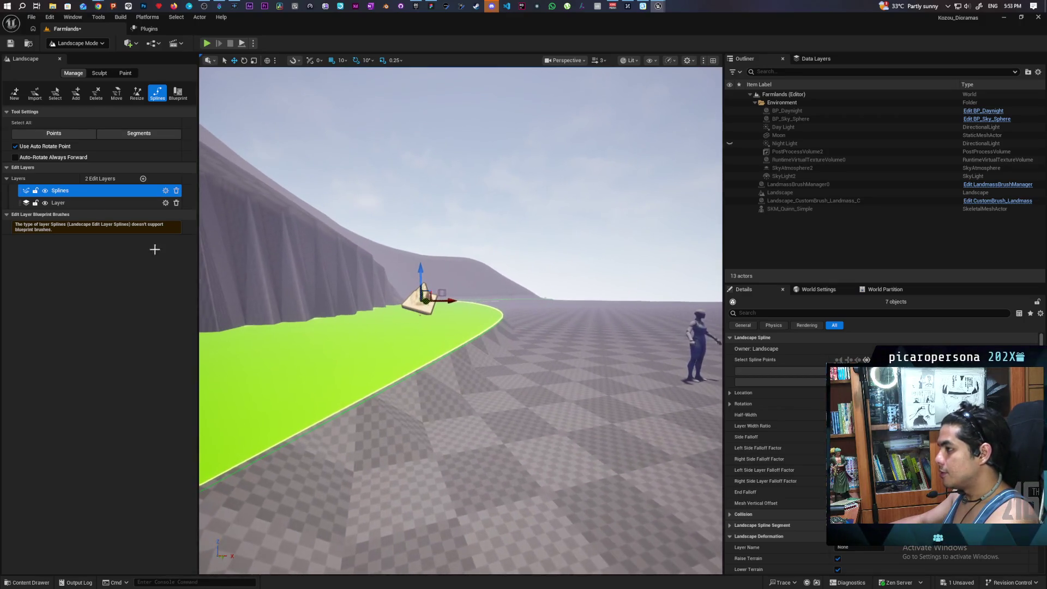
Step: Show Chrome's 'mountain rice farm' search tab with the video preview closed, revealing Videos results
mouse_move(98, 7)
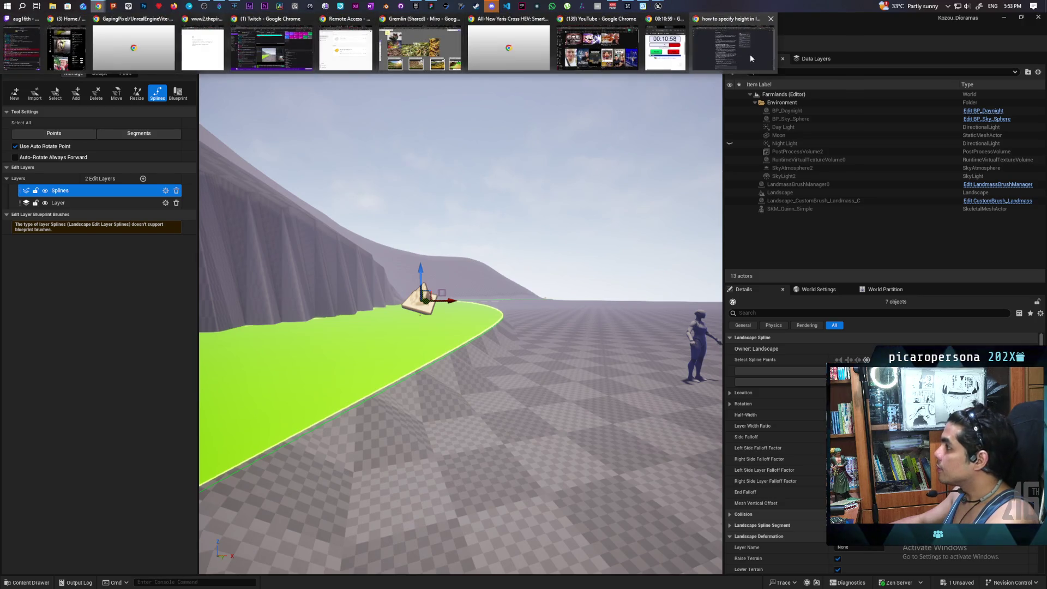
left_click(750, 54)
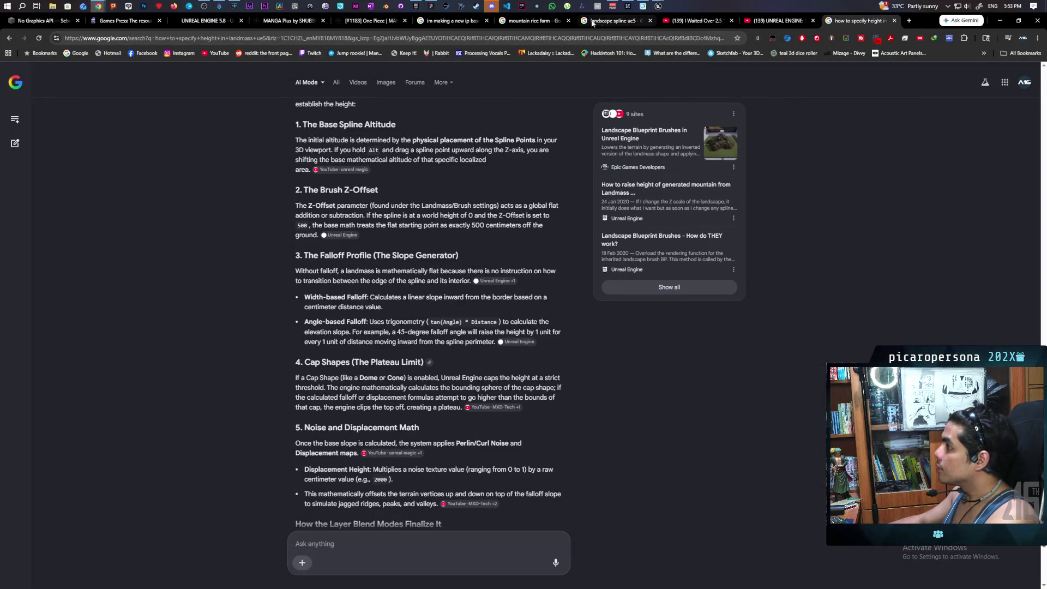
left_click(530, 23)
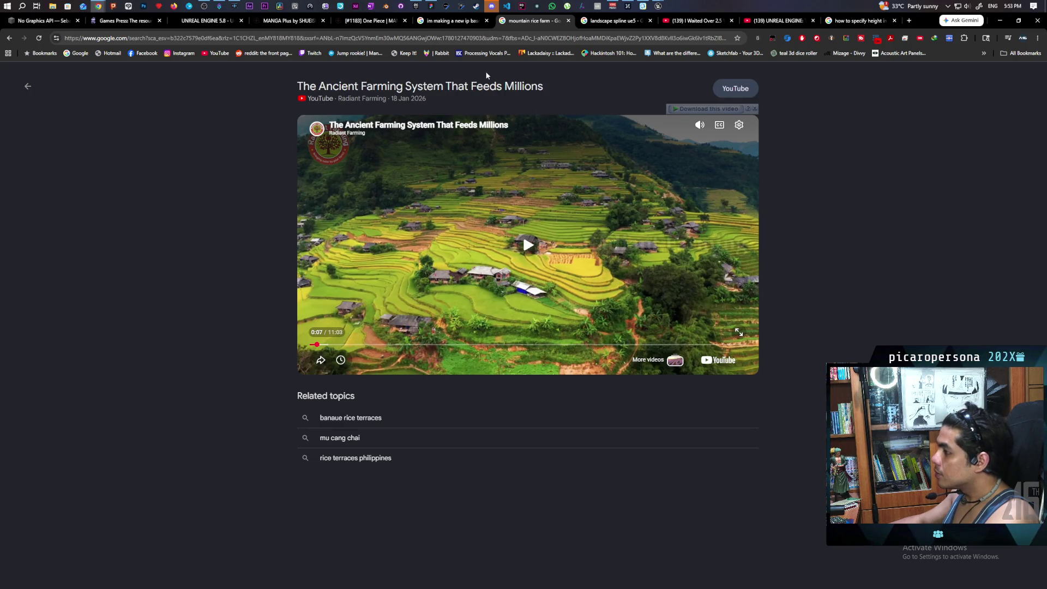
left_click(452, 21)
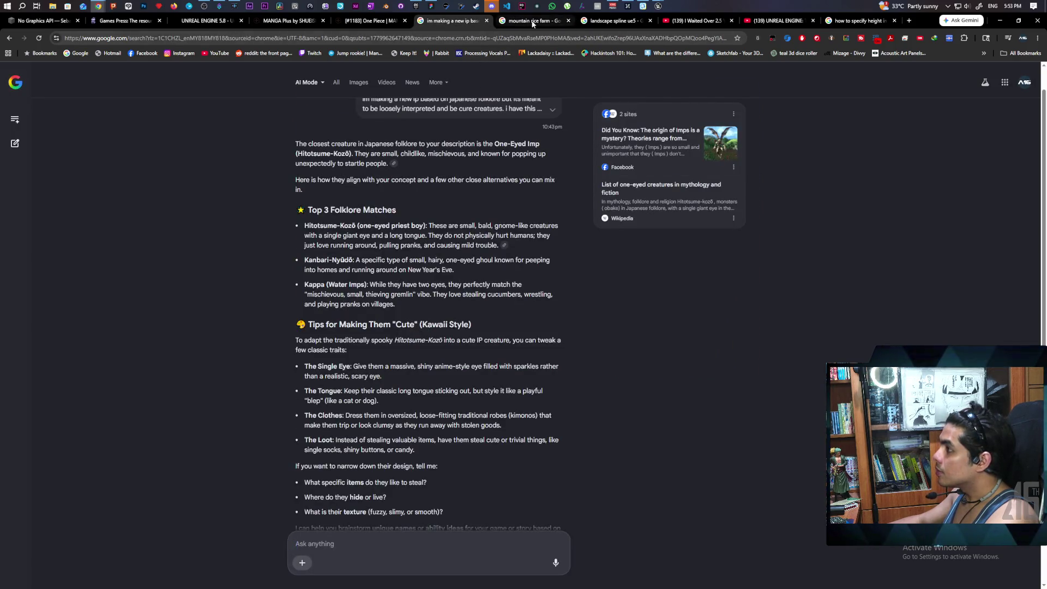
left_click(532, 21)
left_click(25, 89)
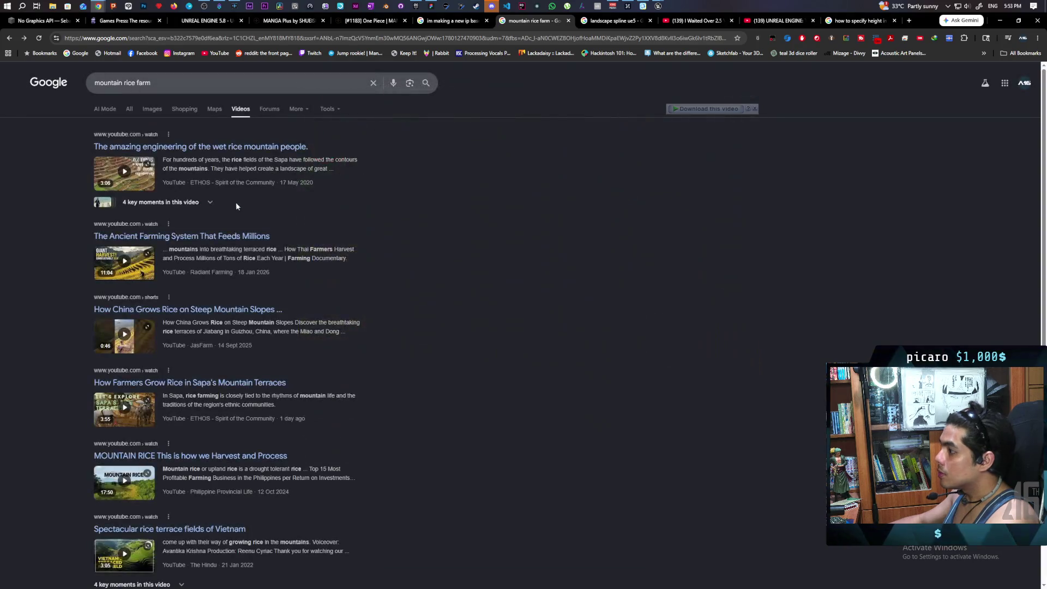
Step: Show Images results for 'mountain rice farm'; preview the terraced-field farmer and 'Rice Terraces - Reisterrassen'
left_click(151, 108)
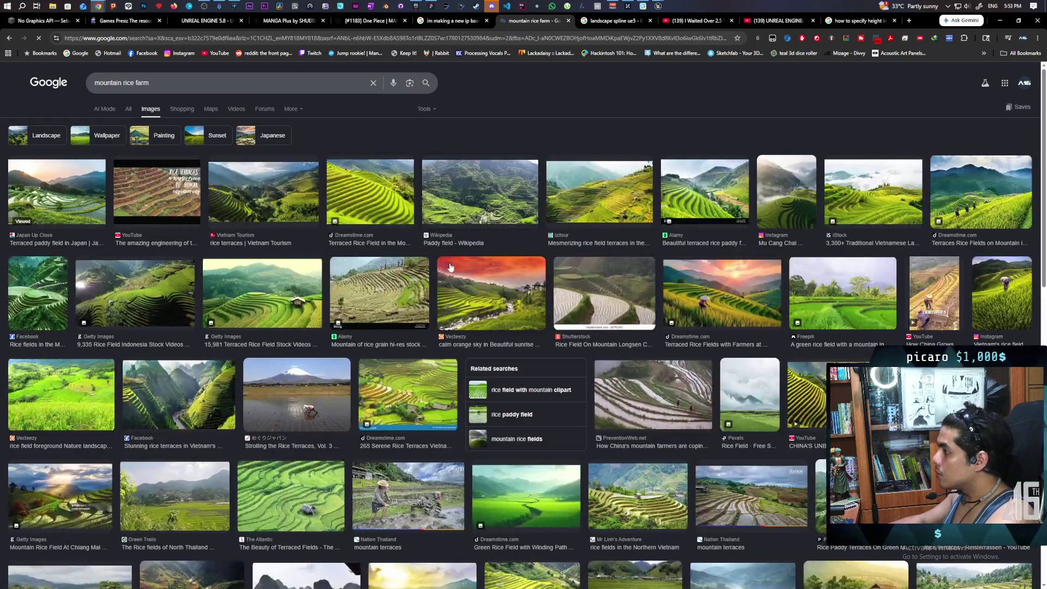
left_click(401, 491)
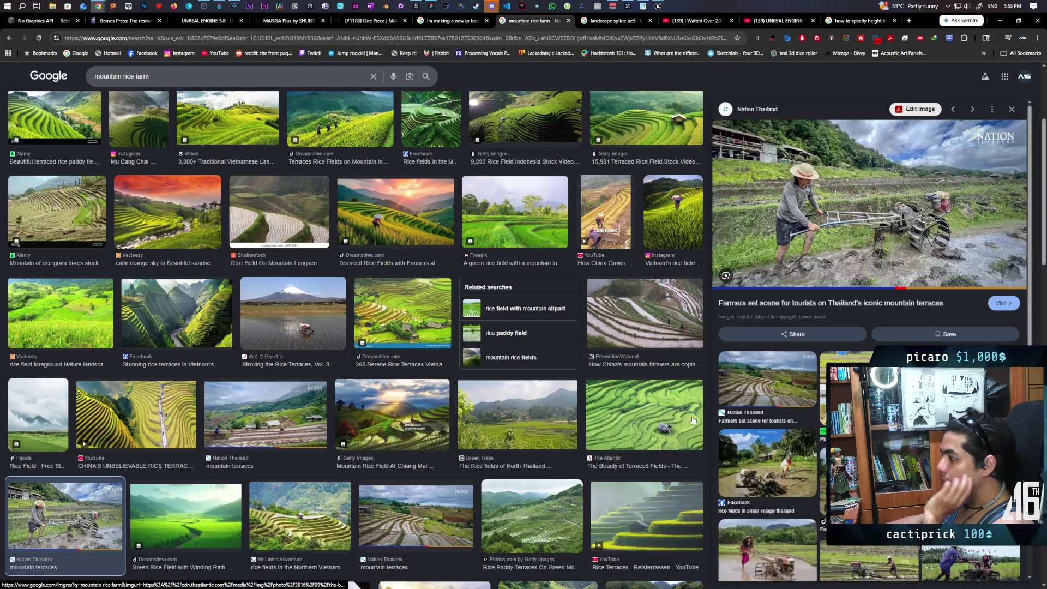
left_click(645, 532)
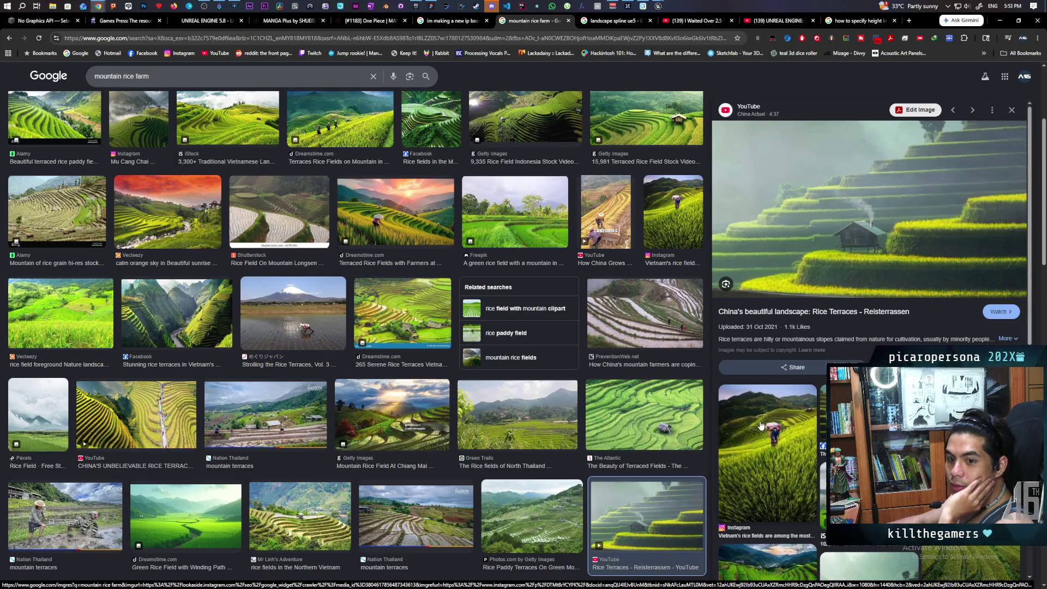
scroll(762, 425, "down", 6)
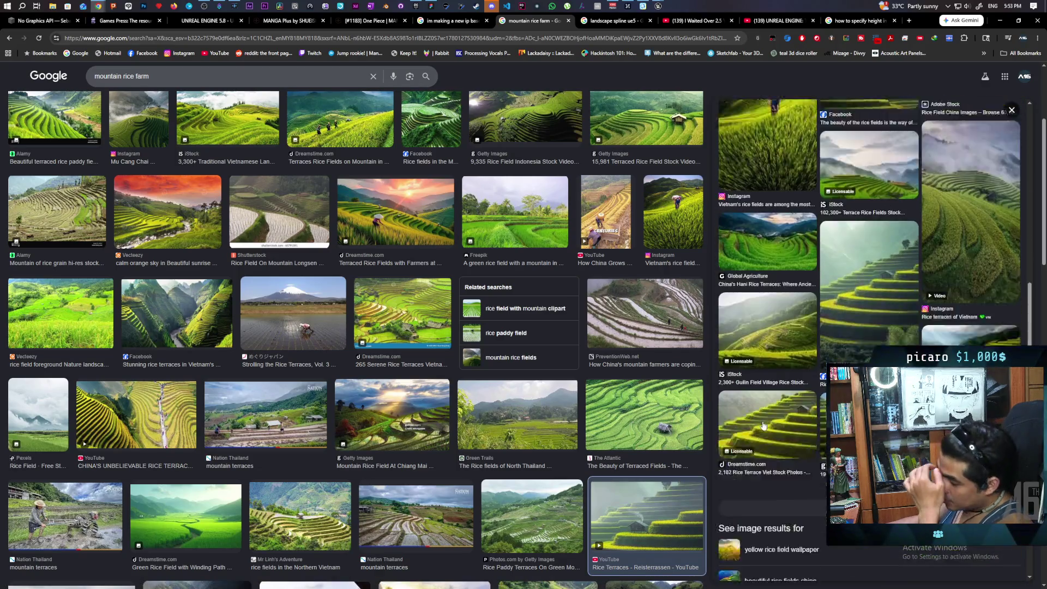
scroll(762, 425, "down", 1)
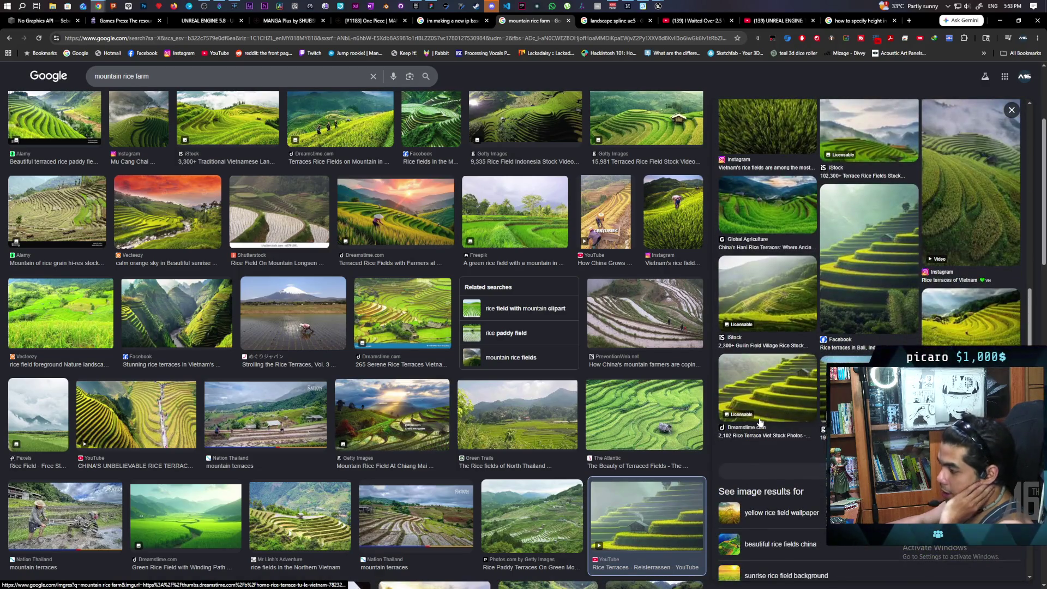
Step: Preview an iStock rice terrace image and the 'How China Grows Rice on Steep Mountain Slopes' video
left_click(879, 360)
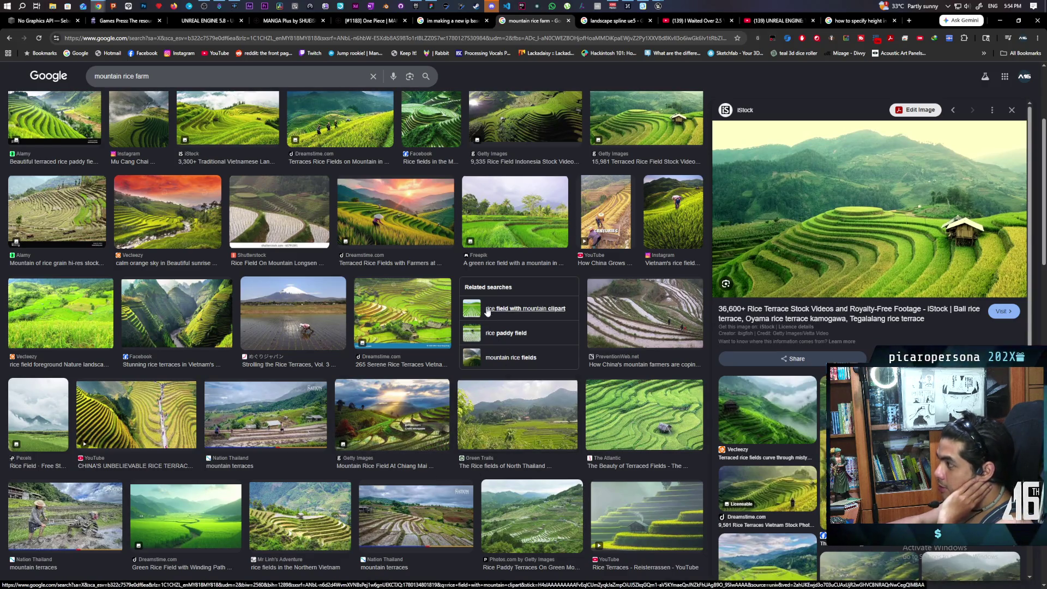
left_click(609, 210)
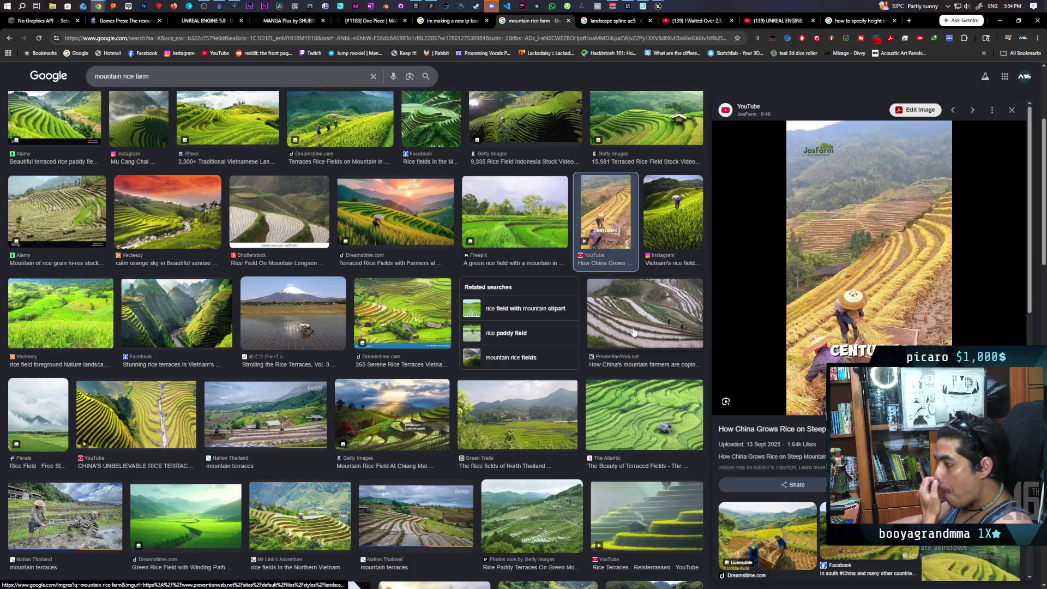
scroll(840, 339, "down", 5)
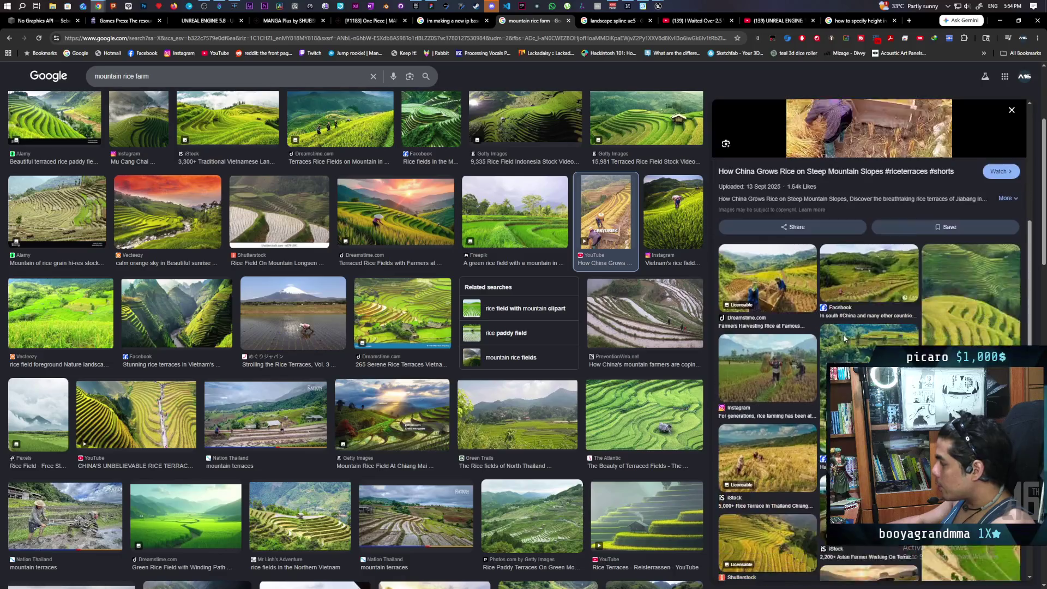
scroll(838, 335, "down", 2)
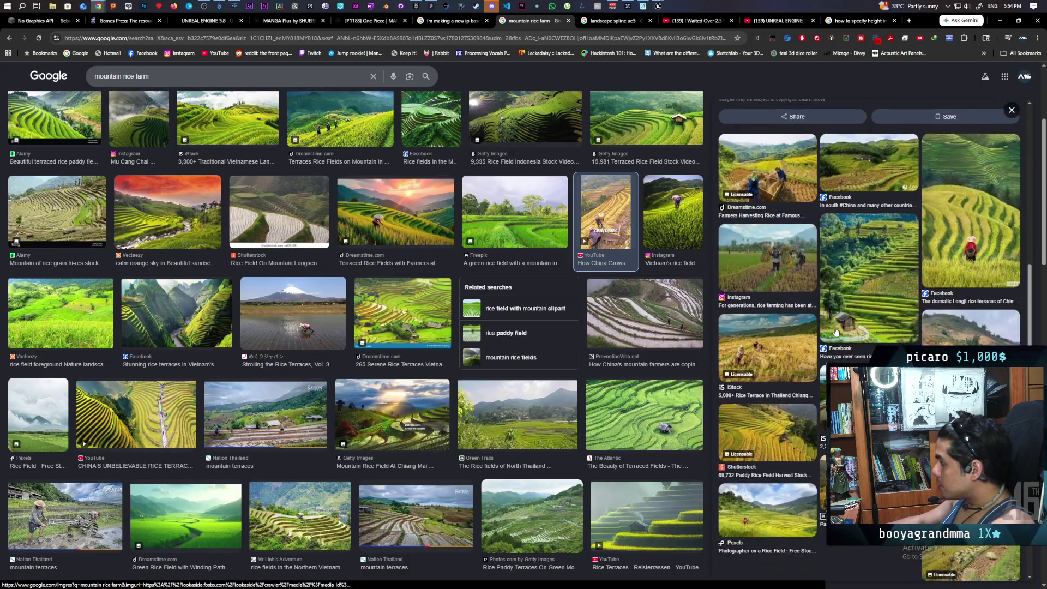
scroll(836, 331, "down", 1)
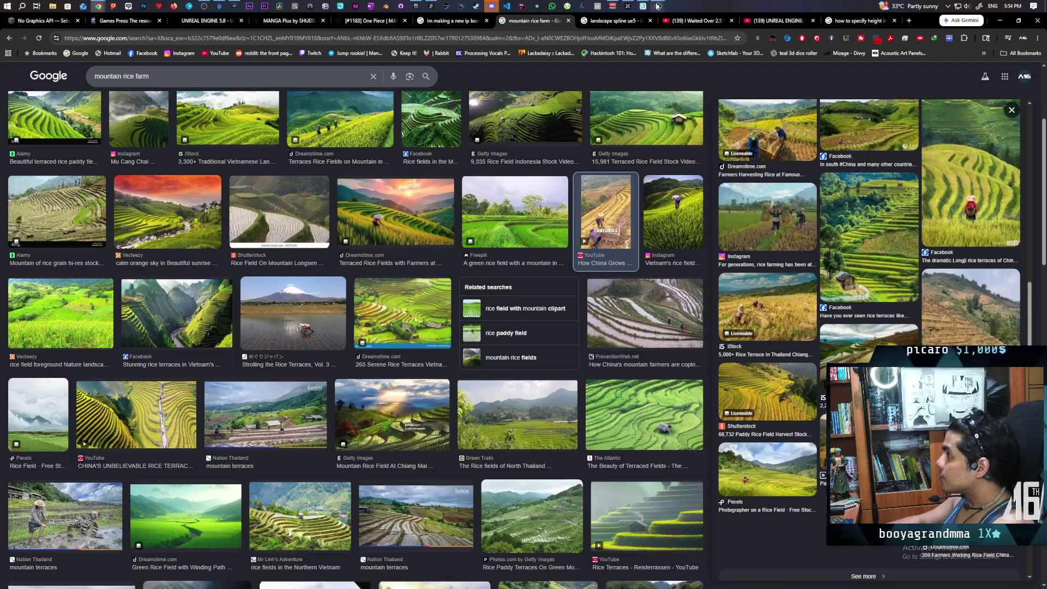
mouse_move(657, 6)
left_click(700, 40)
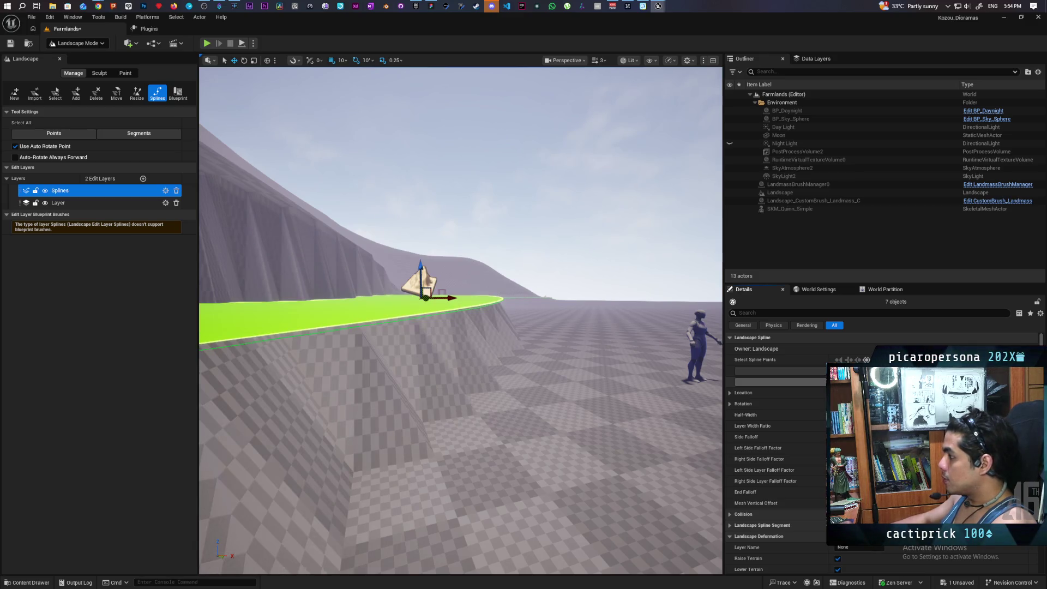
Step: Frame the viewport on the raised green spline terrace ledge beside the mannequin
key("f")
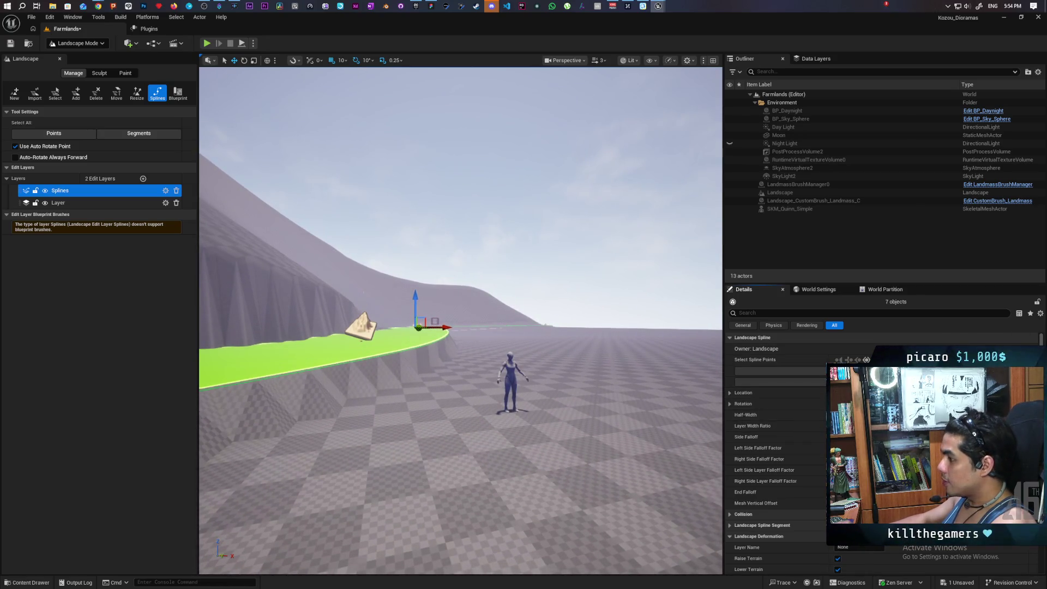
left_click_drag(561, 370, 612, 389)
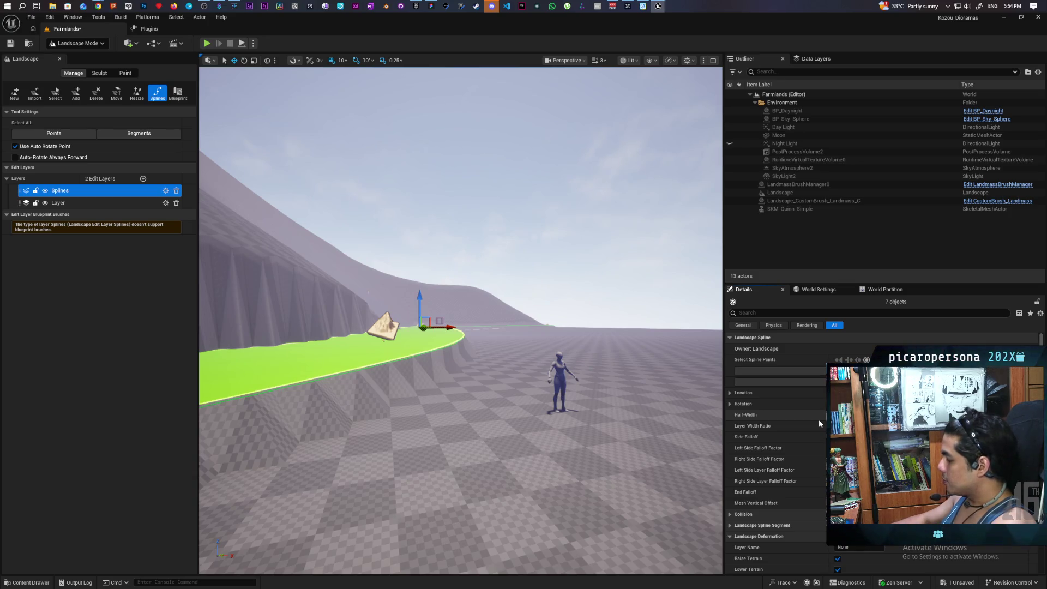
mouse_move(504, 430)
left_mouse_down()
mouse_move(504, 404)
mouse_move(490, 431)
mouse_move(382, 301)
left_mouse_up()
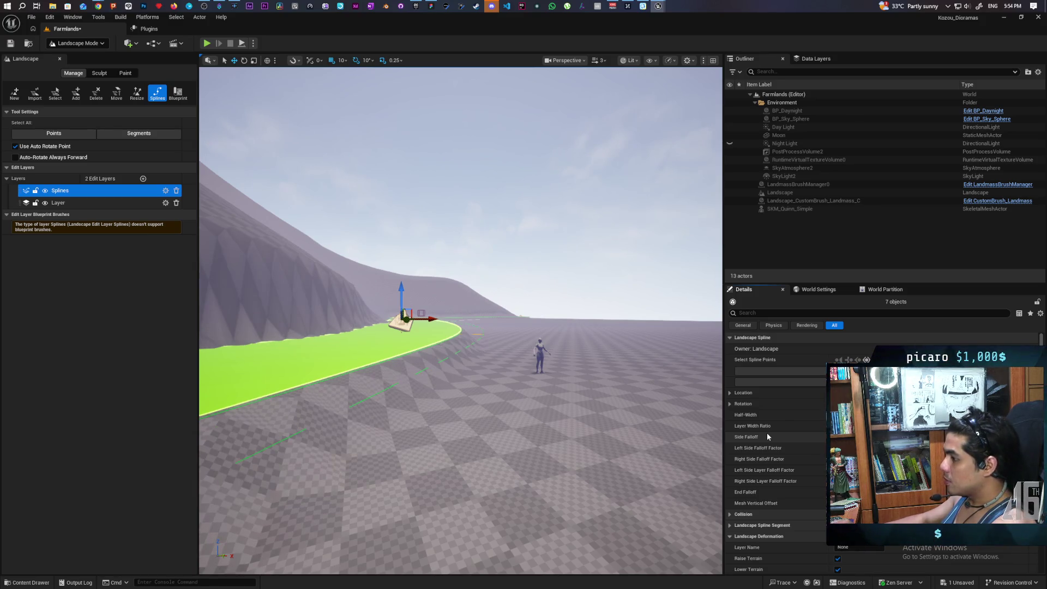
scroll(461, 321, "up", 3)
scroll(460, 321, "down", 2)
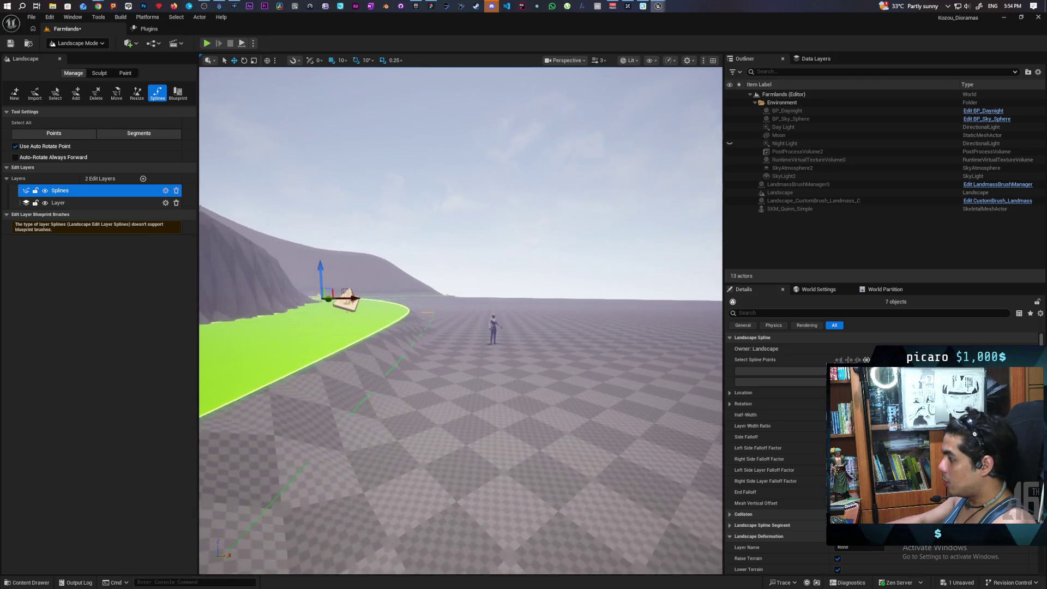
scroll(461, 321, "down", 3)
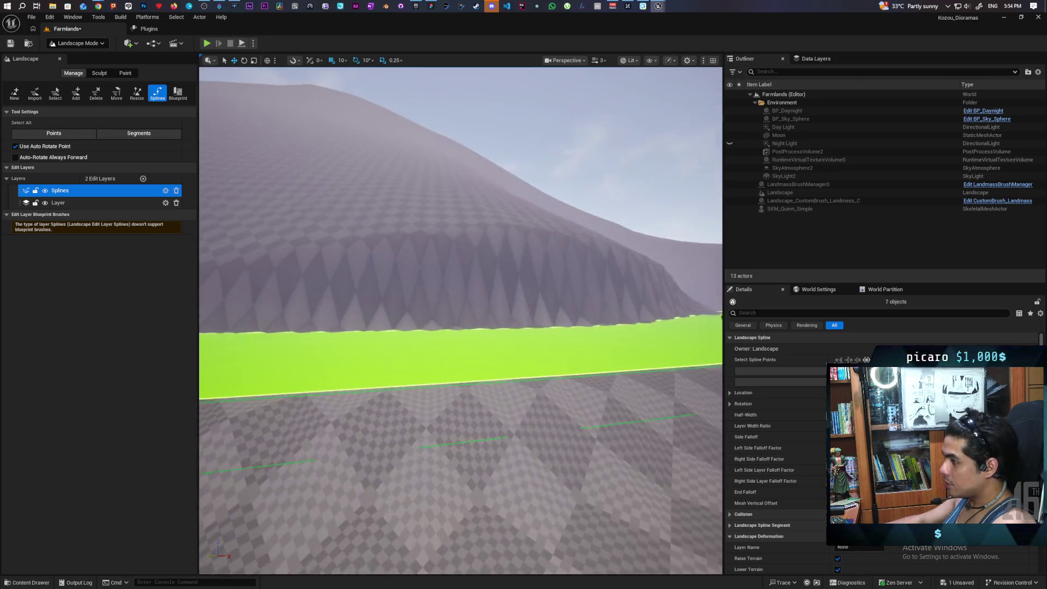
scroll(460, 321, "up", 4)
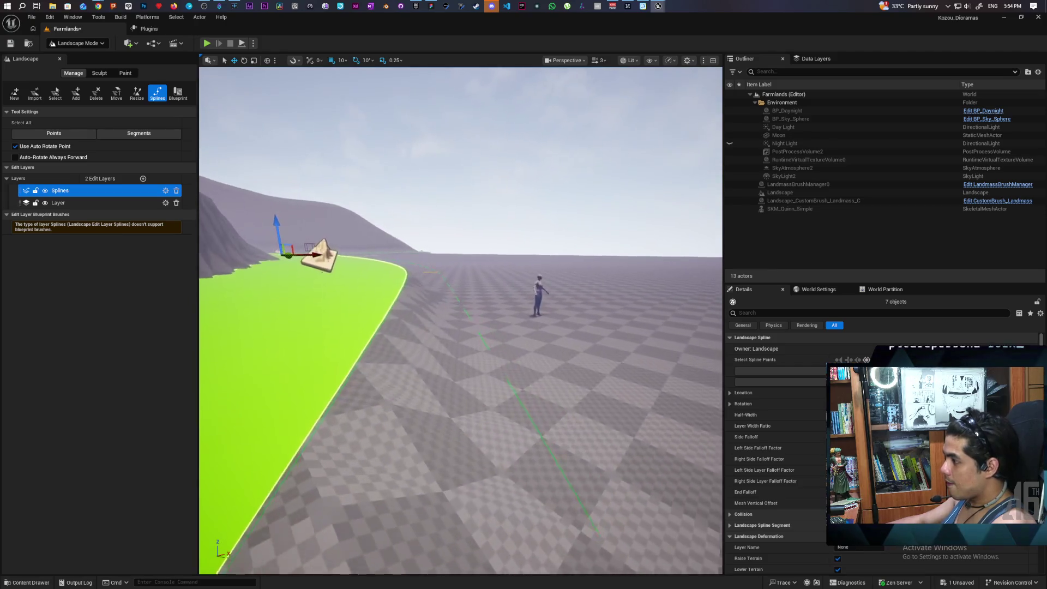
scroll(461, 321, "down", 4)
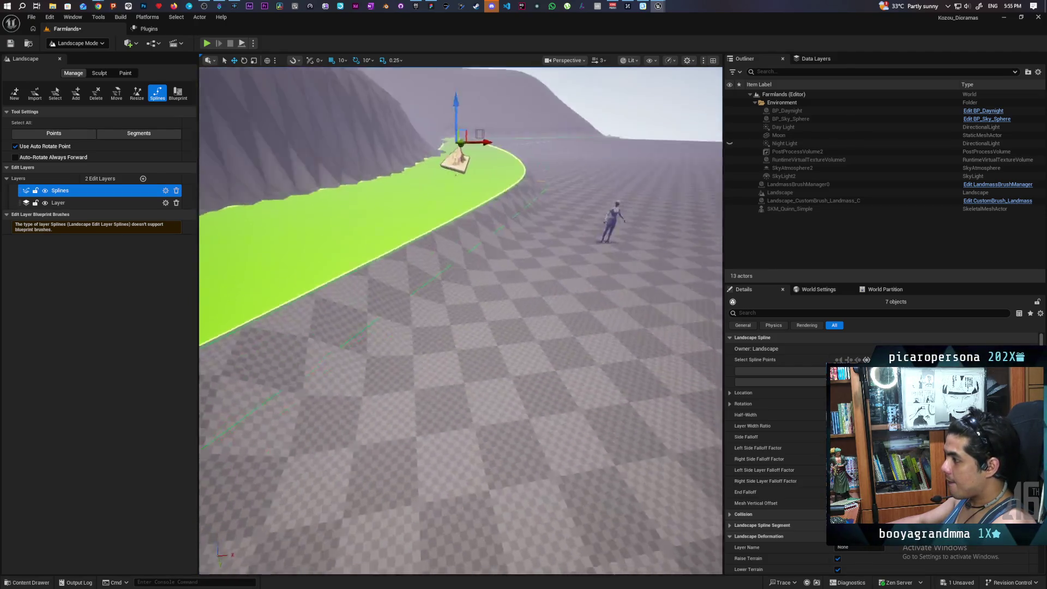
scroll(461, 320, "down", 4)
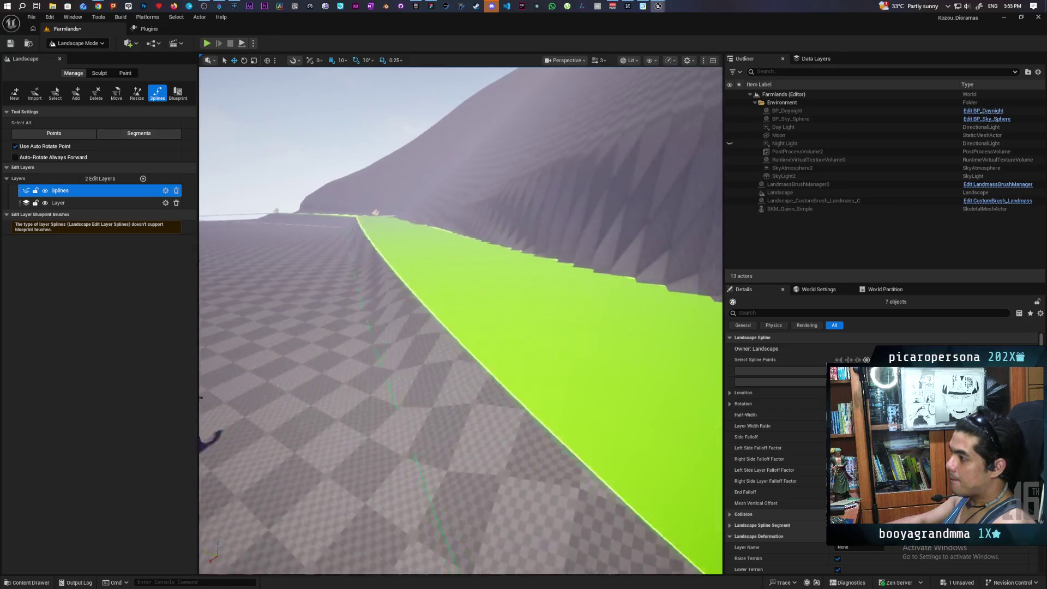
scroll(461, 321, "down", 4)
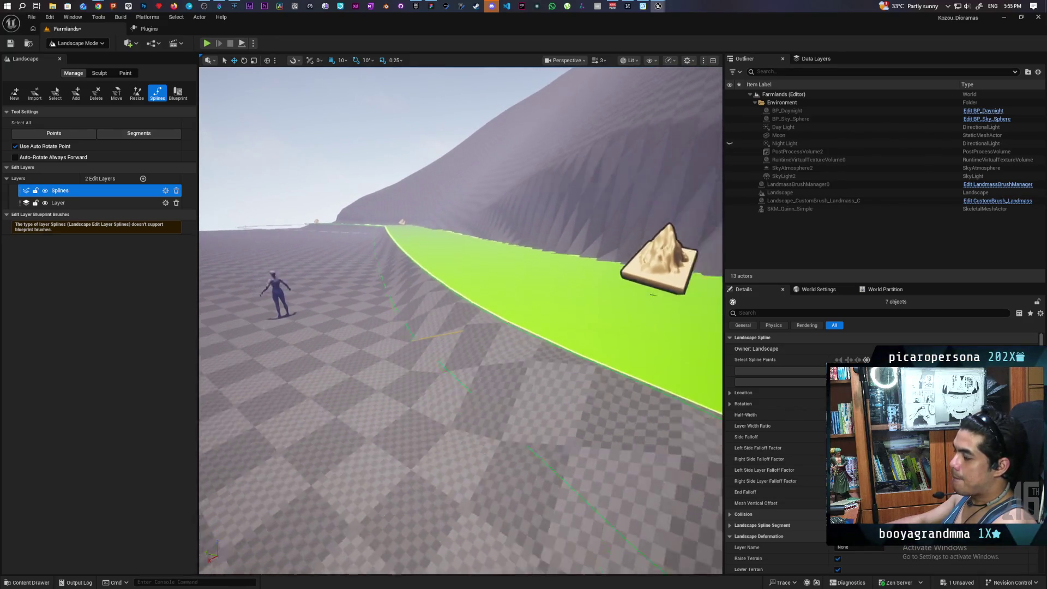
scroll(460, 320, "down", 5)
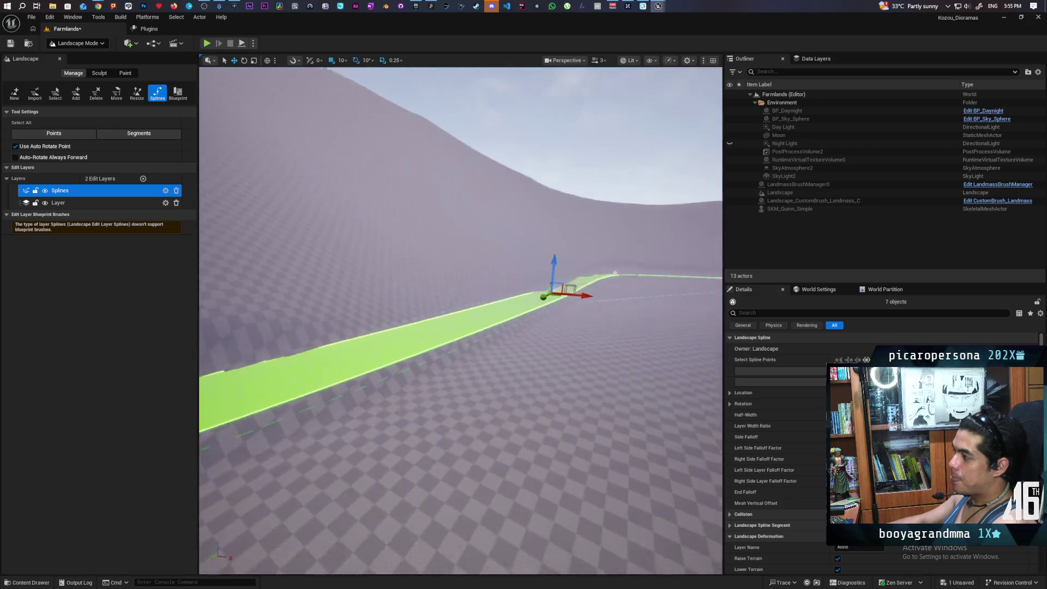
scroll(460, 320, "up", 3)
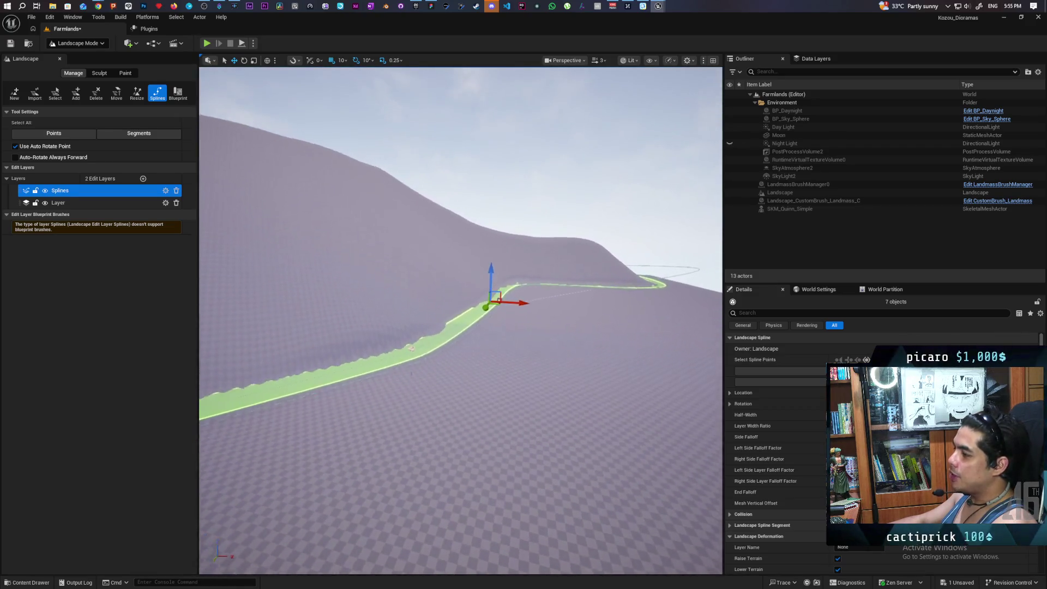
scroll(461, 320, "up", 3)
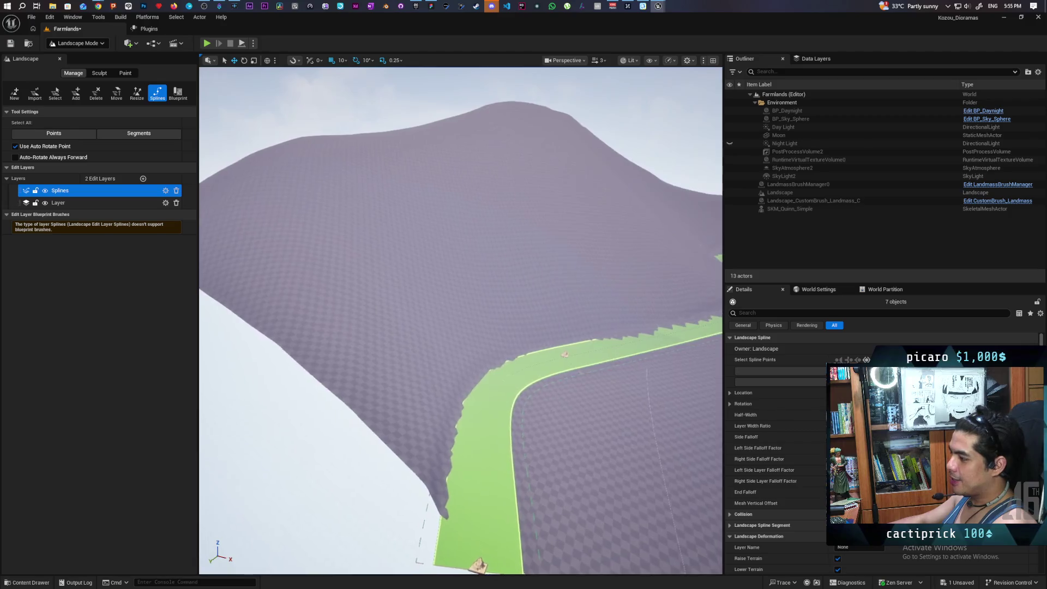
scroll(460, 321, "up", 2)
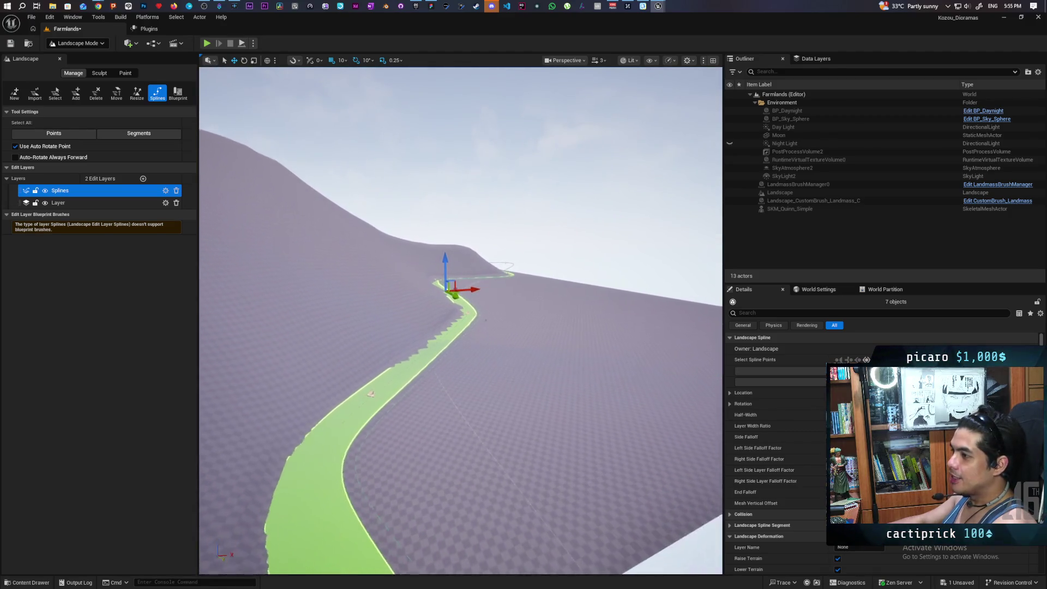
scroll(461, 320, "down", 3)
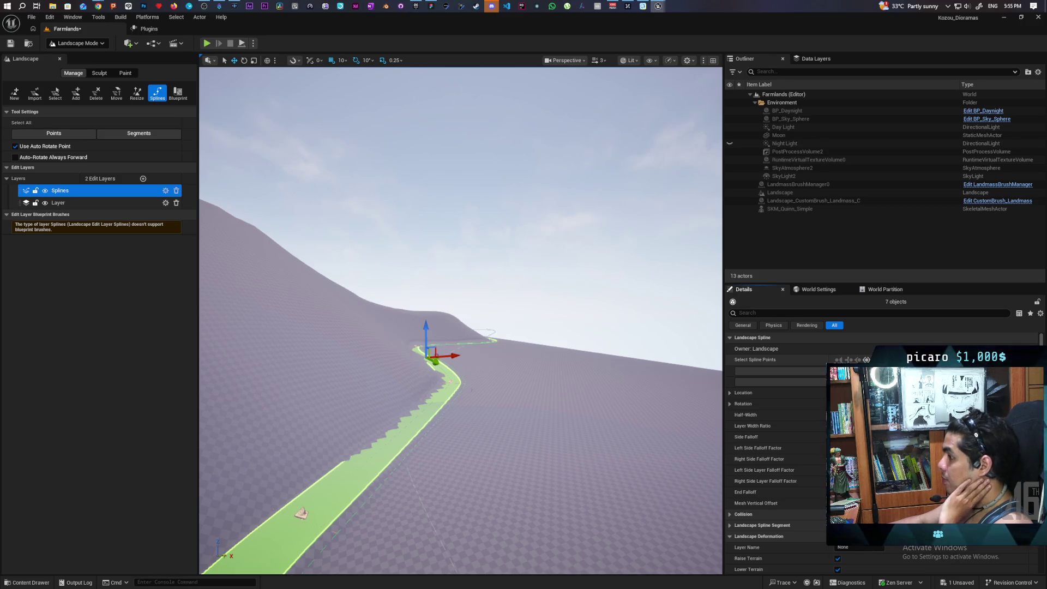
left_click(138, 133)
left_click(53, 134)
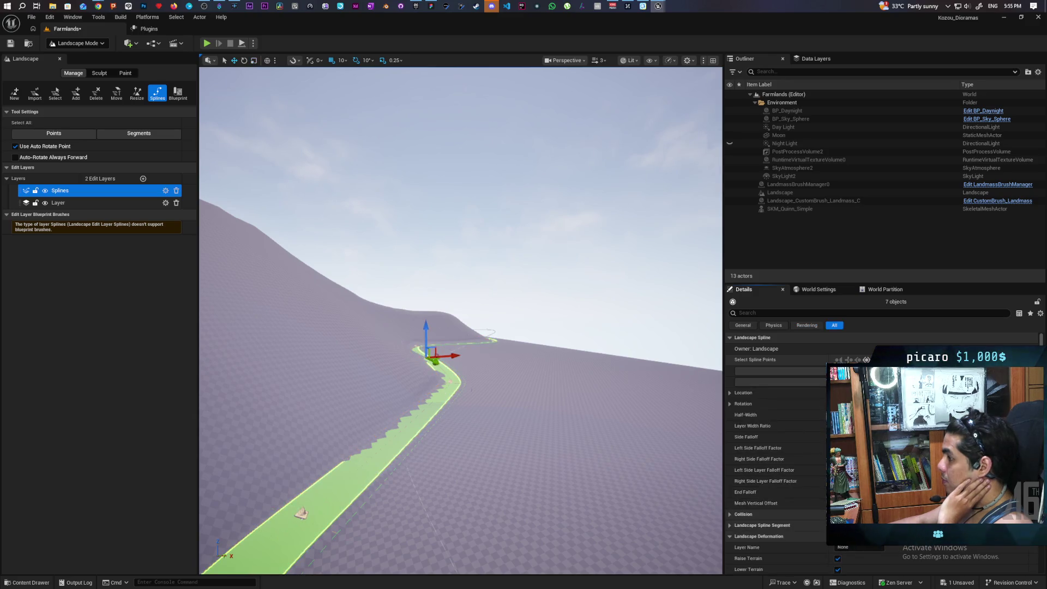
left_click(139, 133)
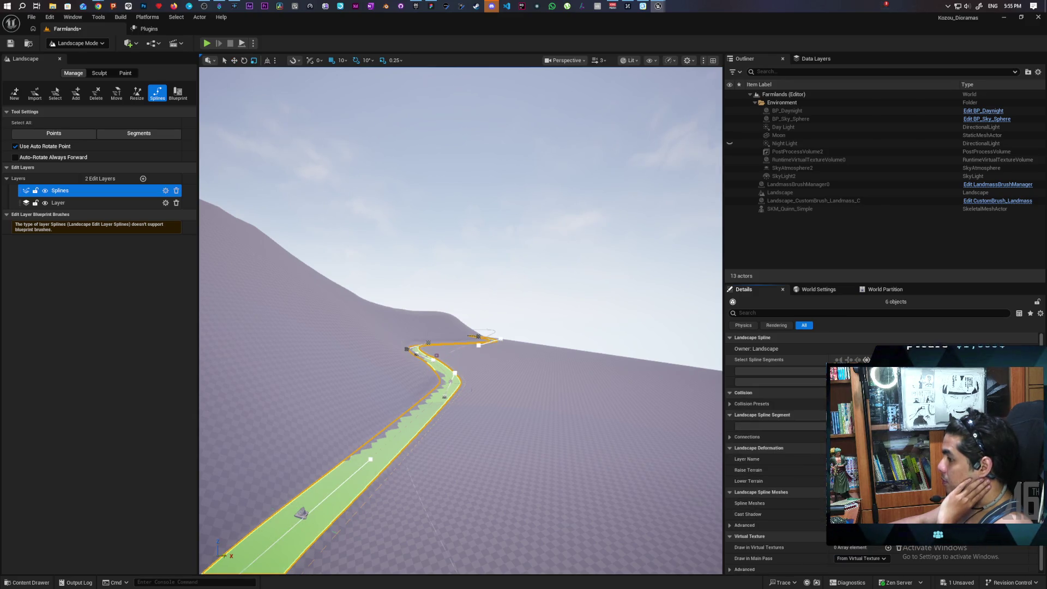
left_click(53, 133)
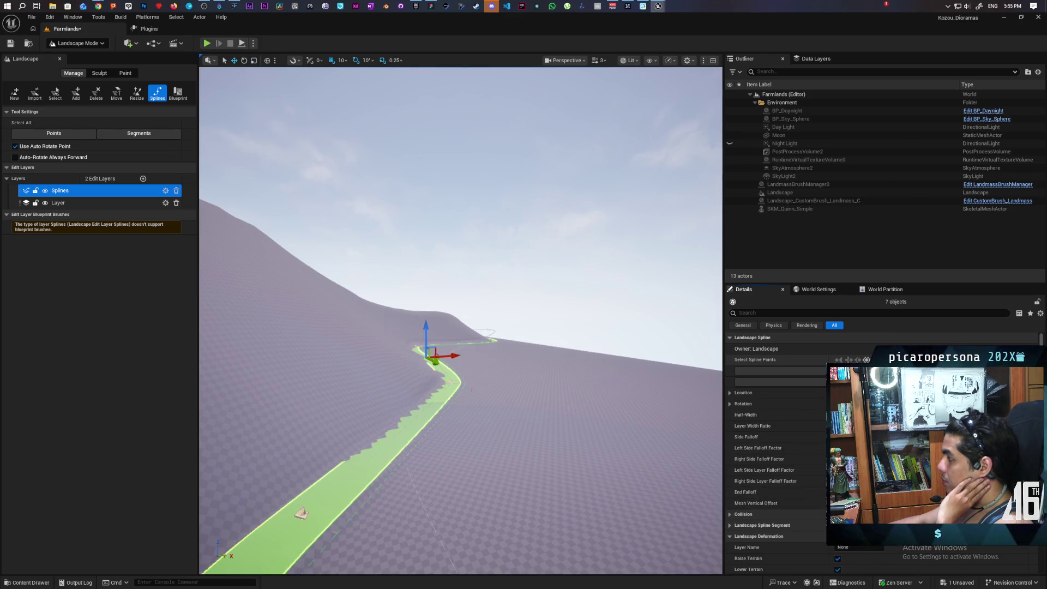
left_click(139, 133)
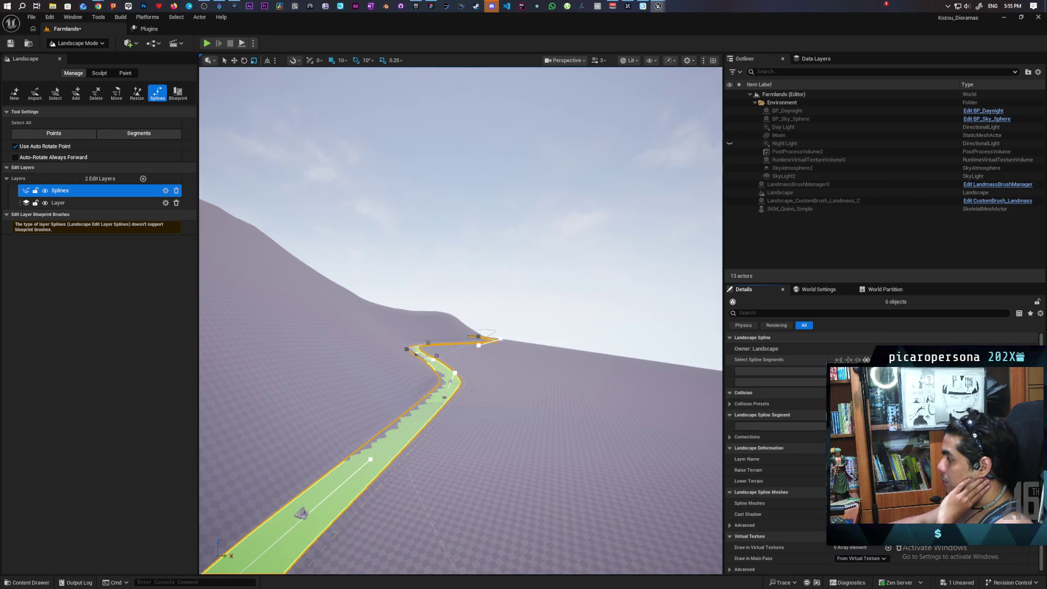
left_click(54, 133)
left_click(138, 133)
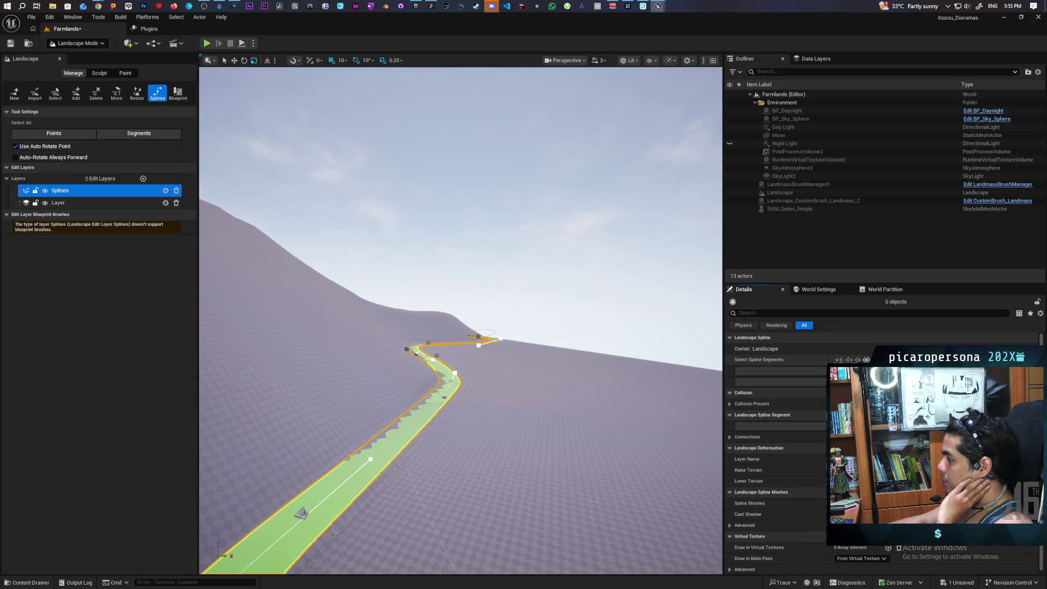
left_click(53, 133)
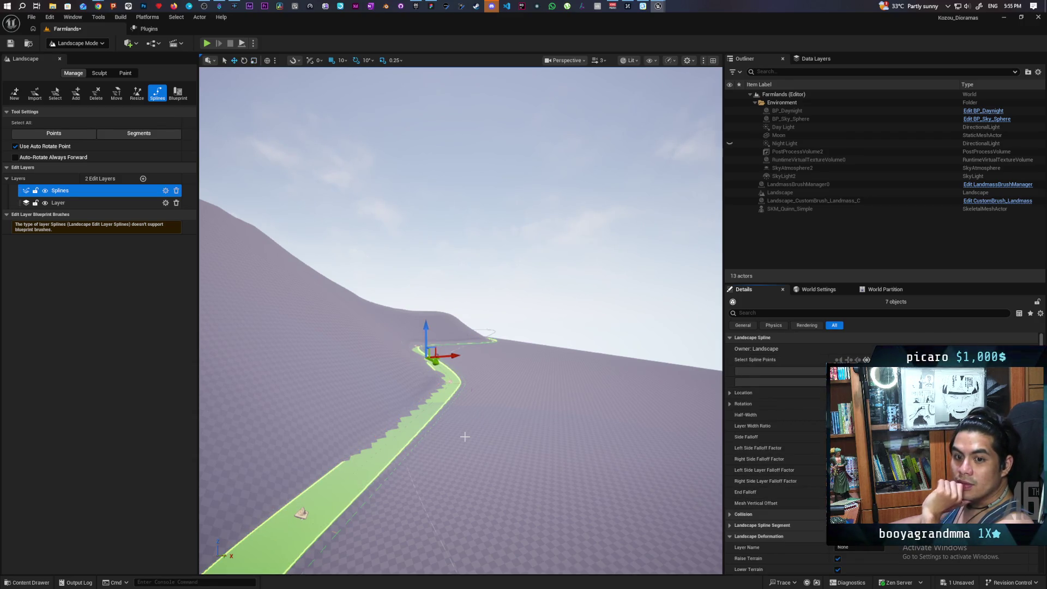
scroll(460, 320, "down", 3)
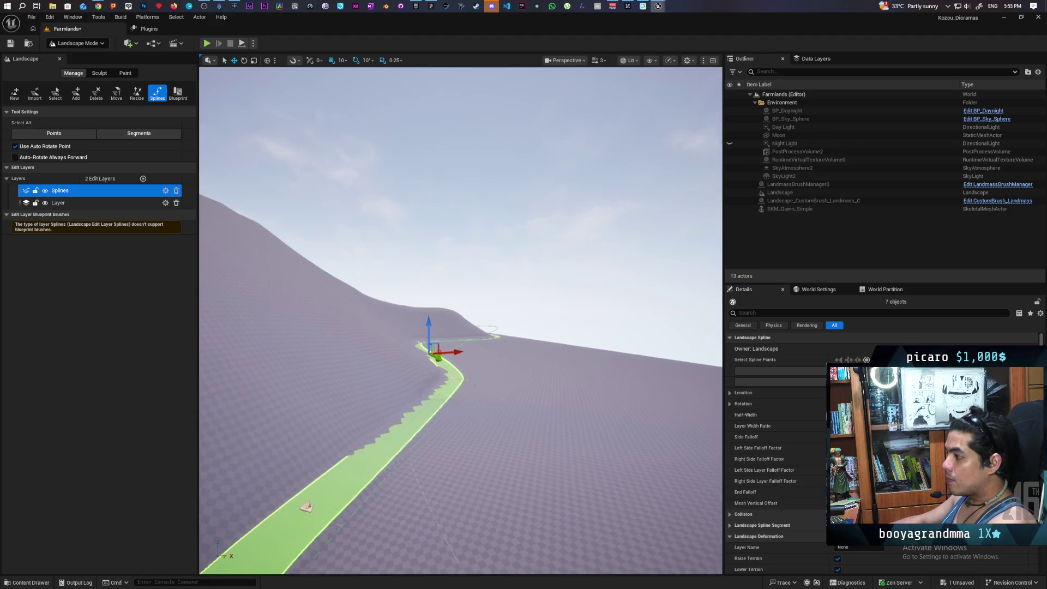
Step: Try shifting and raising the path's end control point, undoing both changes
scroll(461, 321, "up", 2)
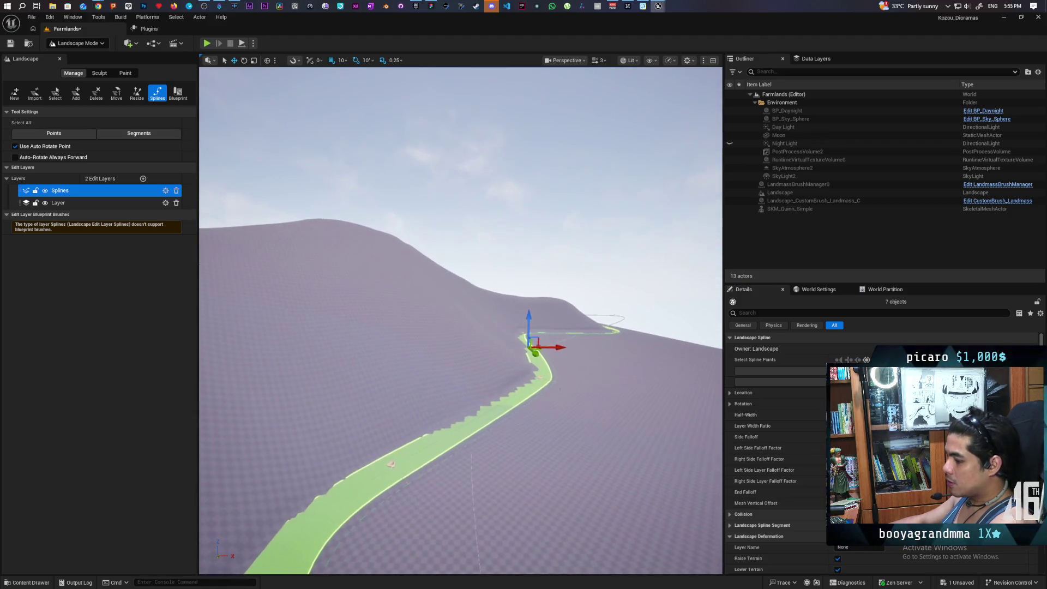
left_click_drag(542, 358, 607, 372)
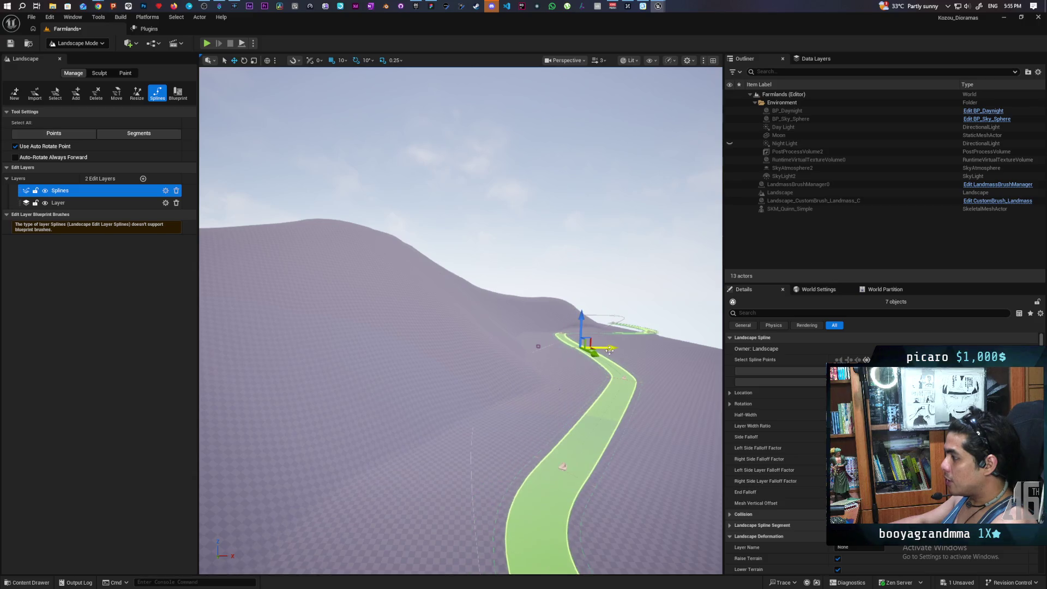
key("ctrl+z")
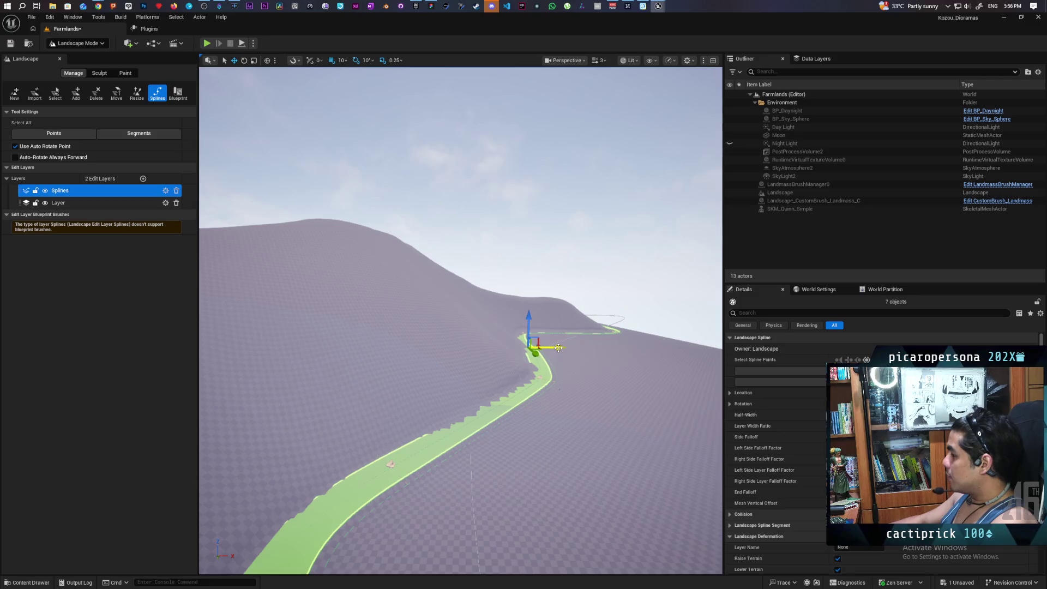
left_click_drag(528, 321, 532, 275)
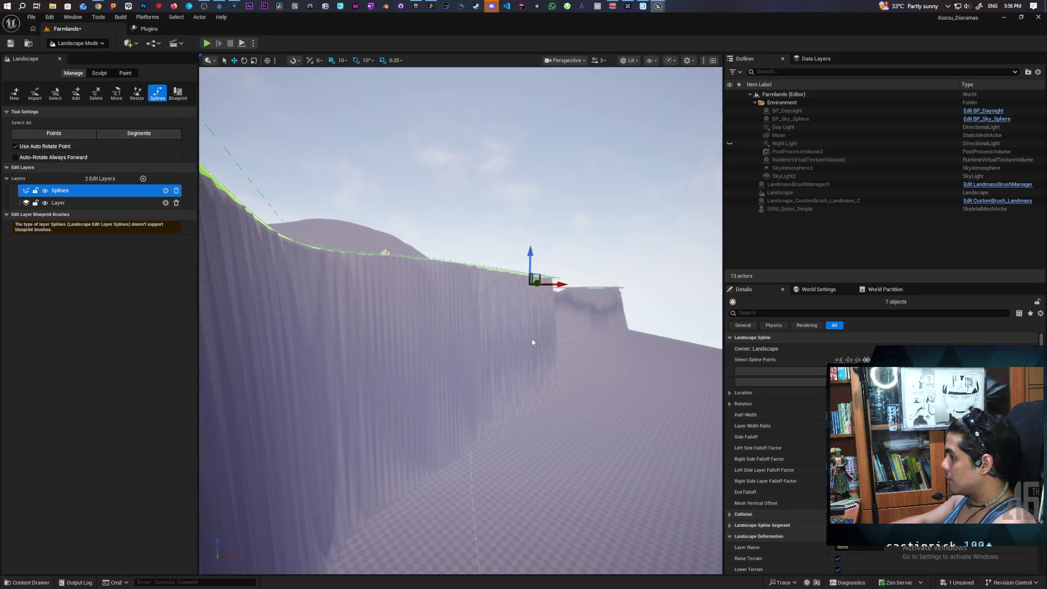
key("ctrl+z")
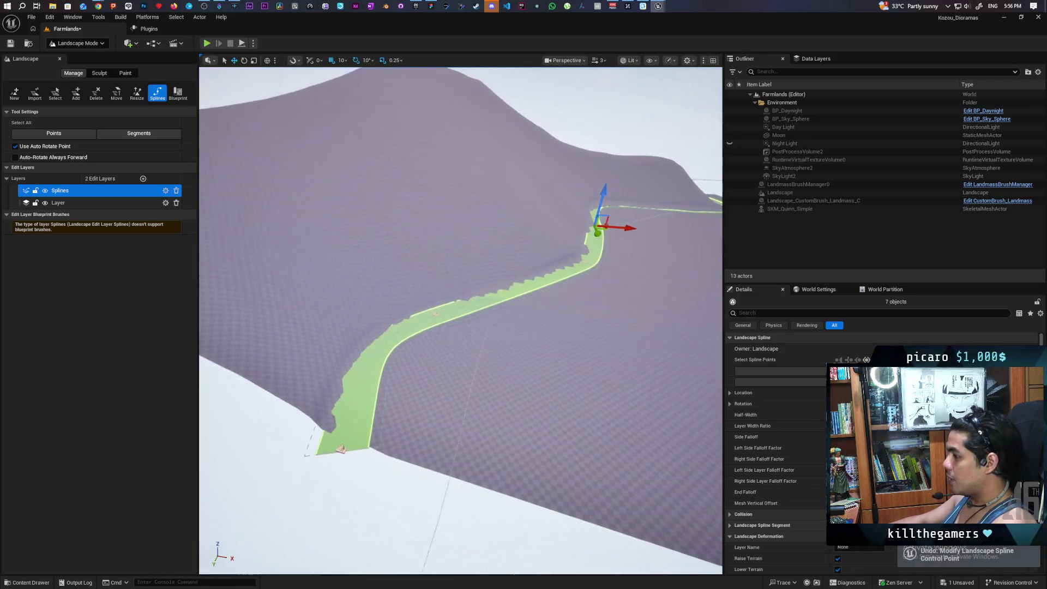
Step: Try adding control points near the path's start, undo them, and show the Splines layer details
left_click(526, 413)
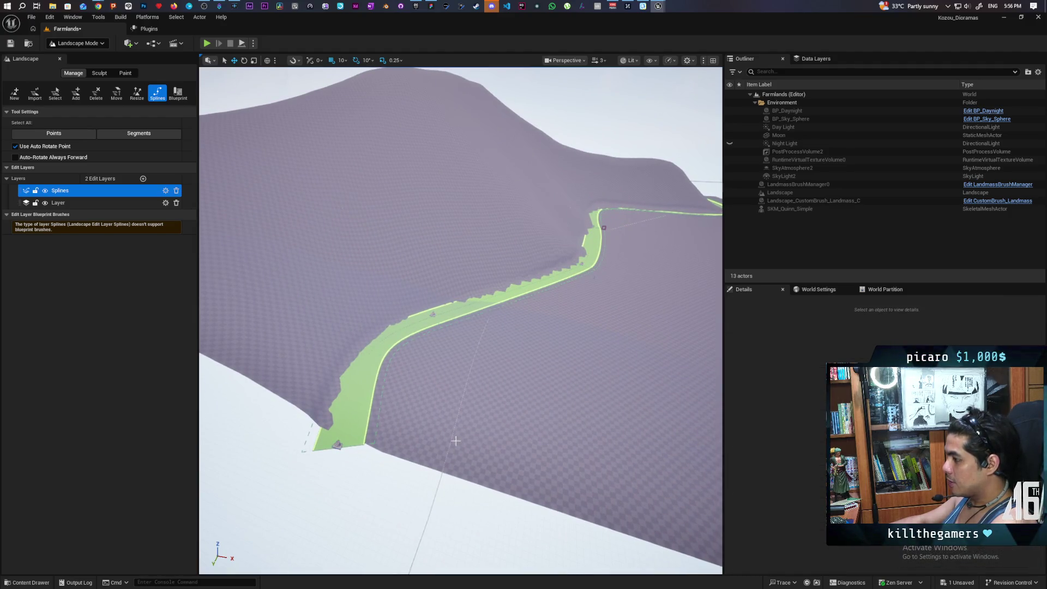
left_click(406, 445, "ctrl")
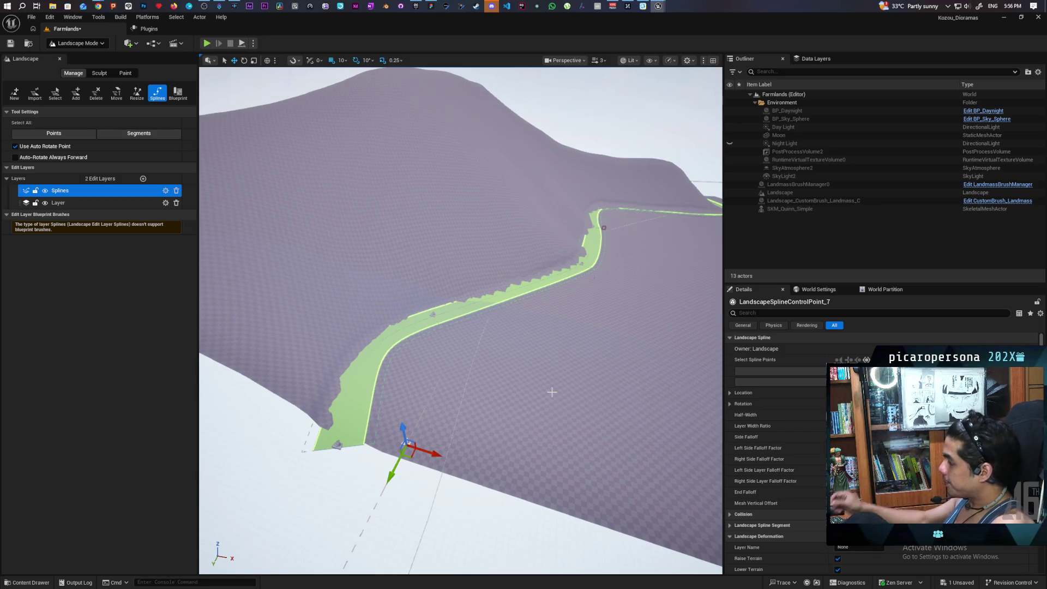
key("Escape")
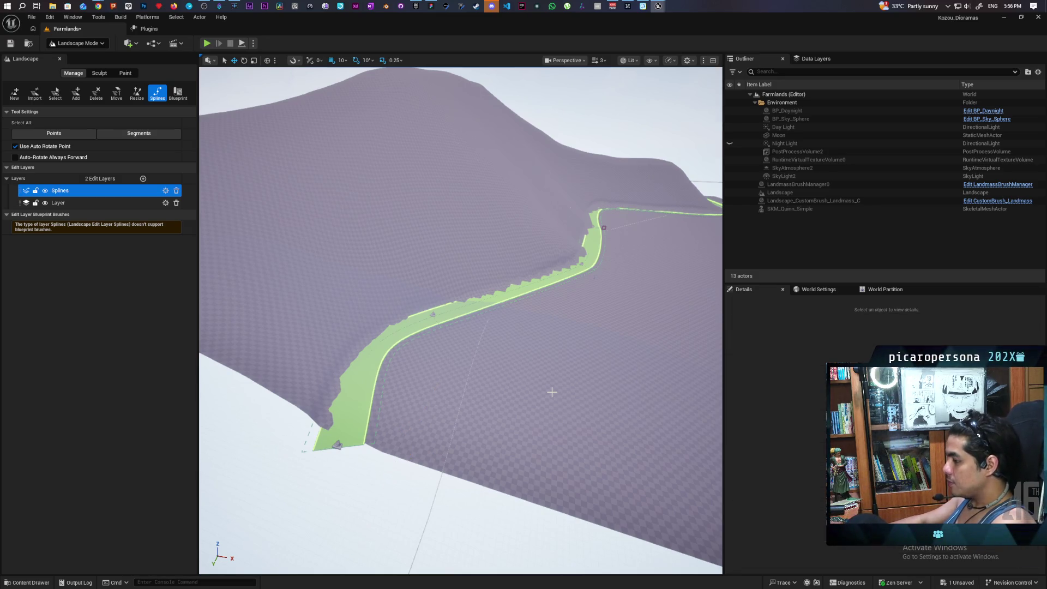
left_click(401, 445)
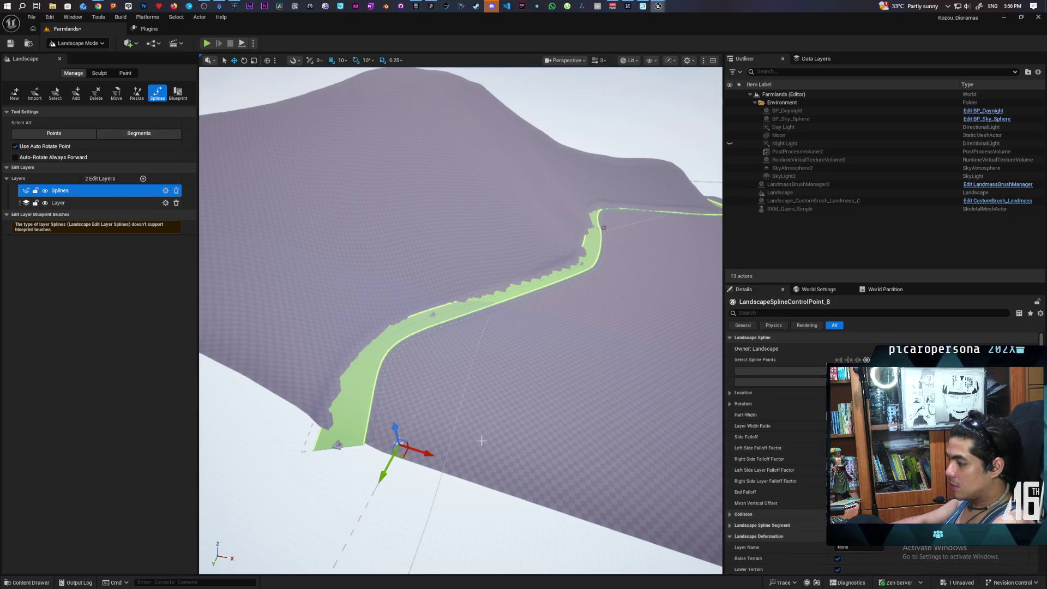
key("ctrl+z")
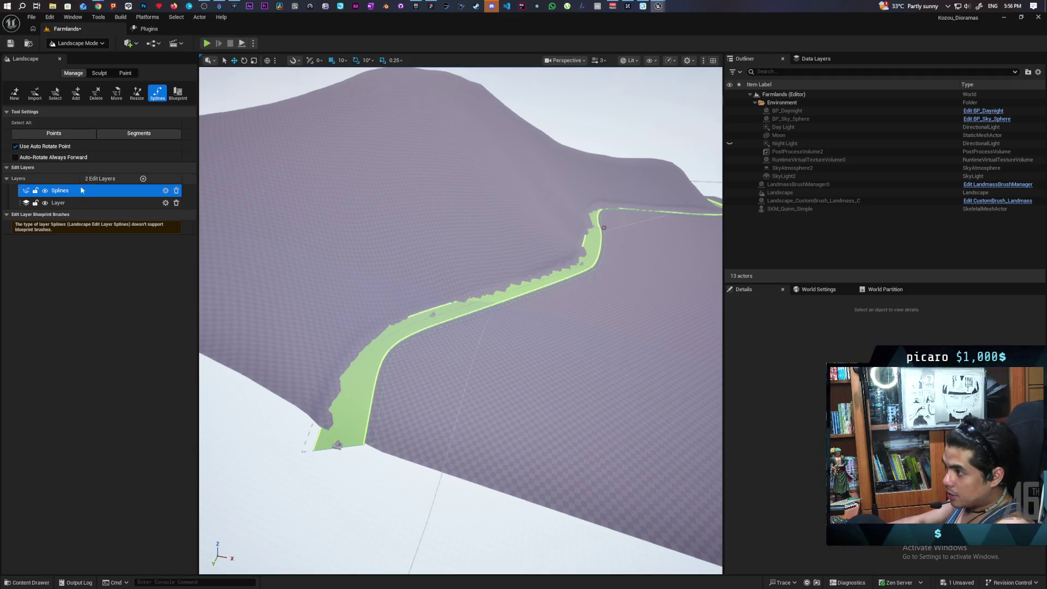
left_click(166, 191)
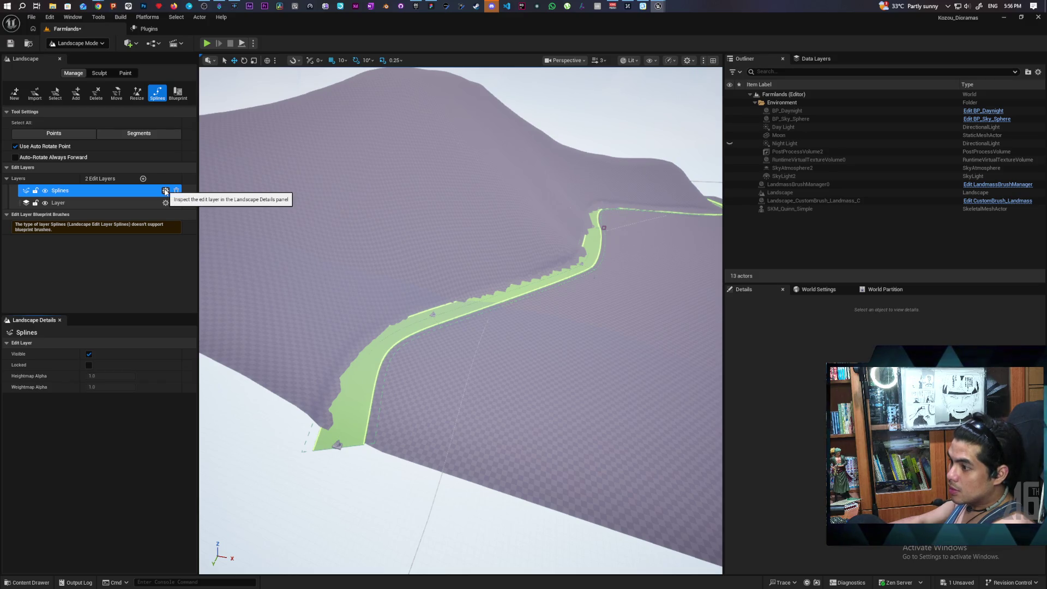
Step: Open the Splines layer options, then toggle its visibility, leaving it hidden
right_click(58, 192)
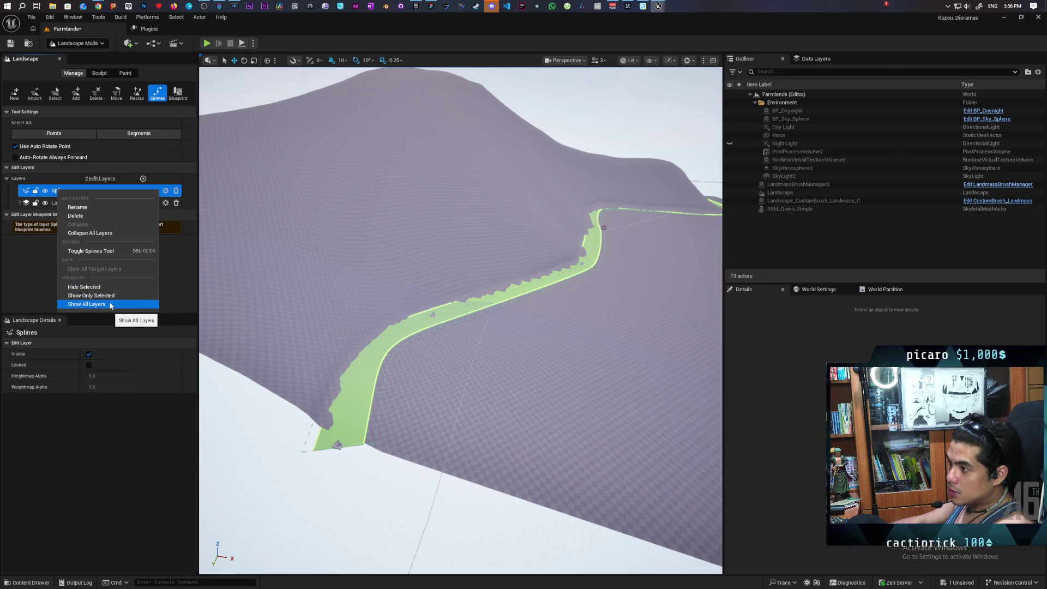
left_click(35, 280)
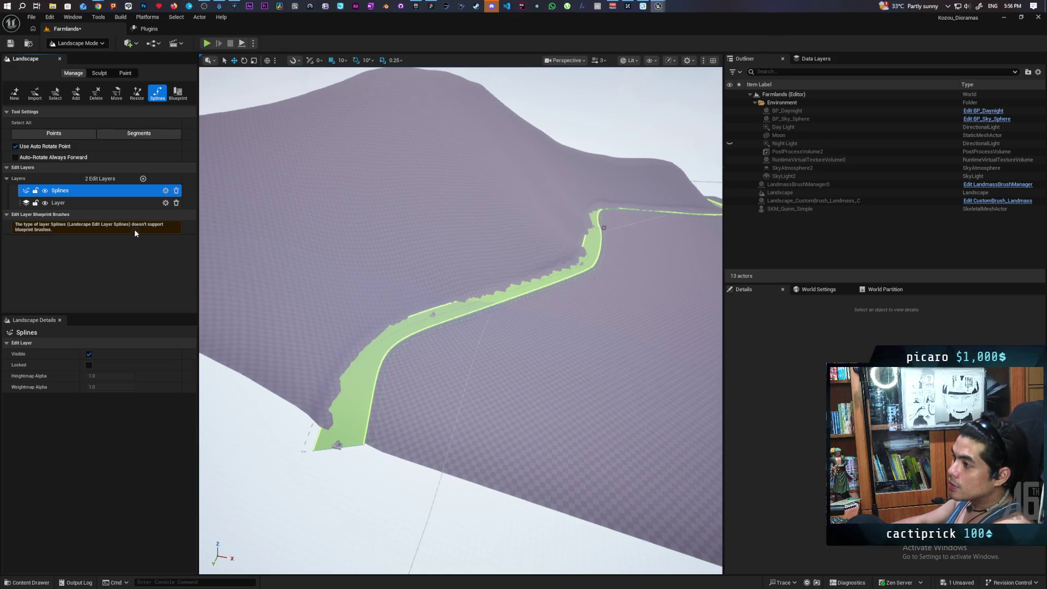
left_click(44, 191)
left_click(45, 190)
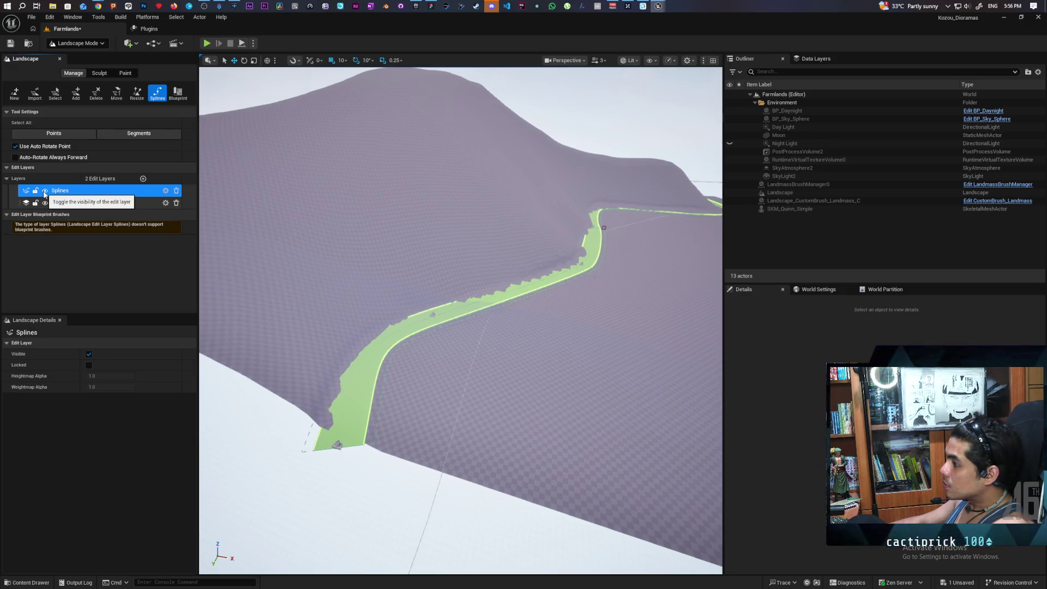
left_click(45, 191)
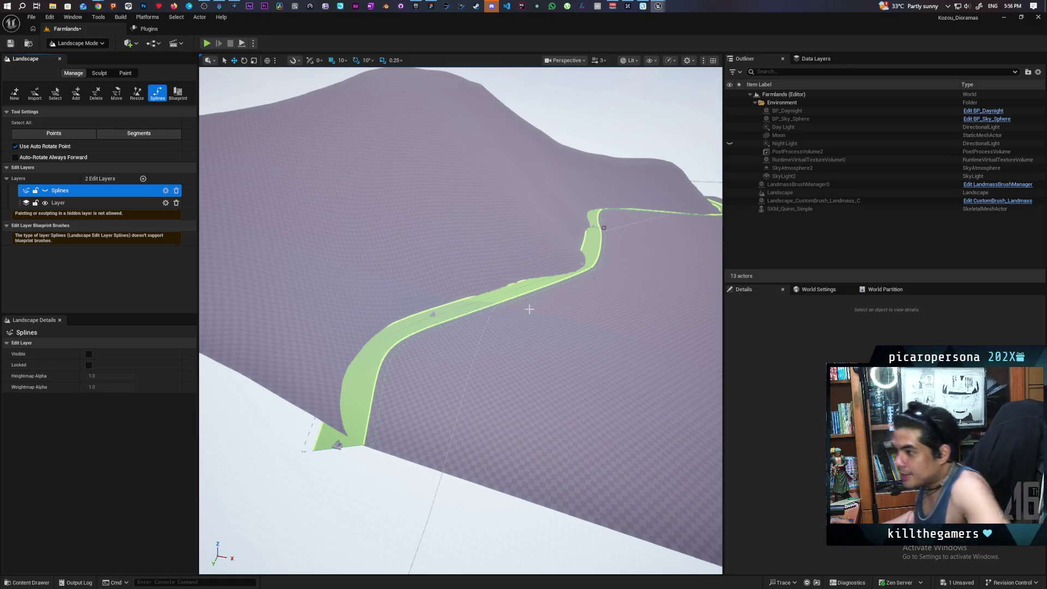
Step: Hide the base layer, re-show and select the Splines layer, and switch to Selection Mode
left_click(43, 203)
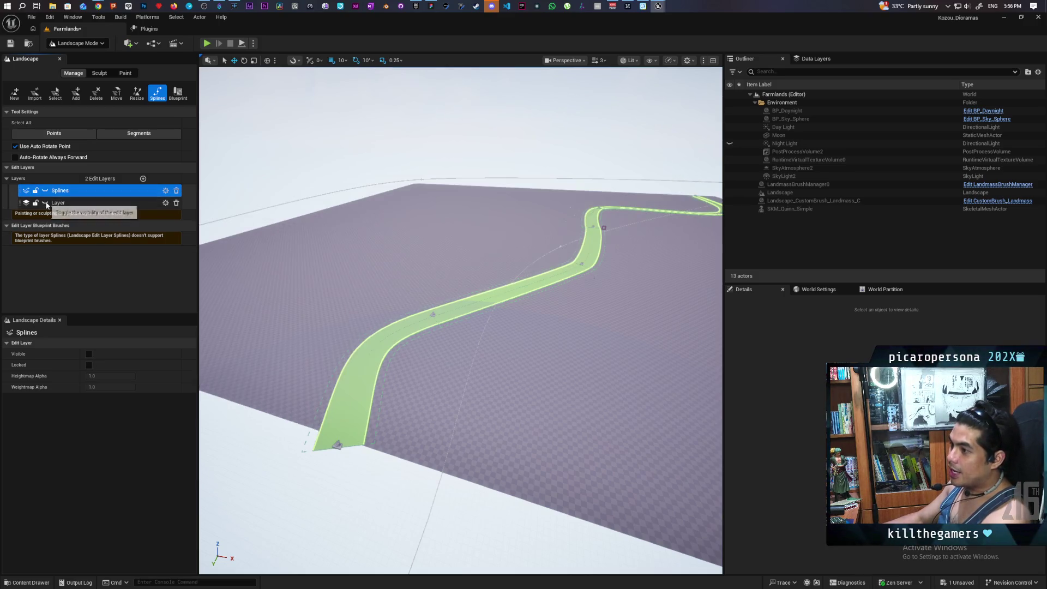
left_click(47, 205)
left_click(45, 190)
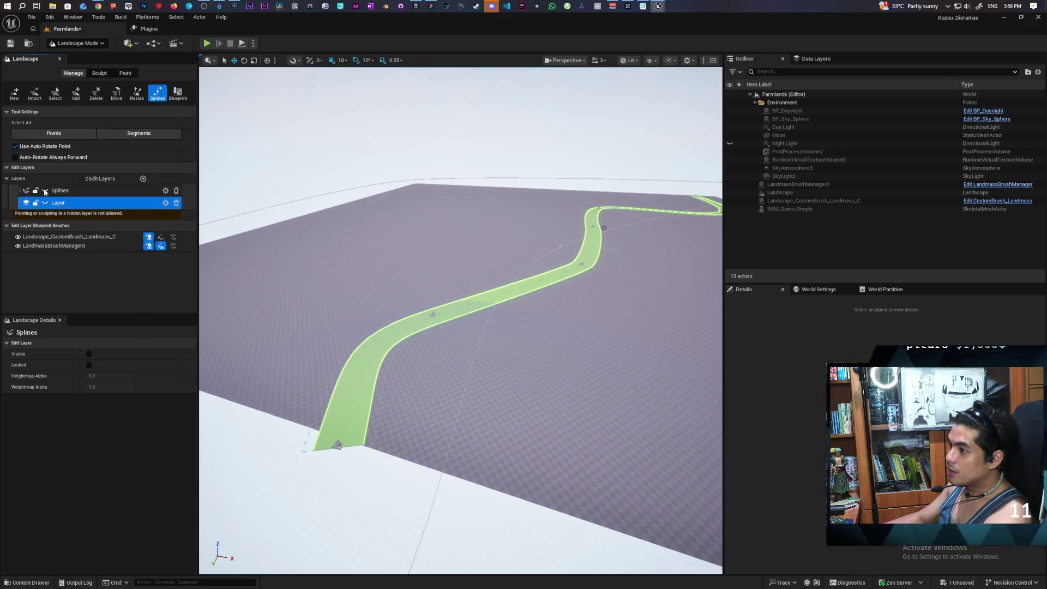
left_click(59, 190)
left_click_drag(488, 397, 404, 355)
key("shift+1")
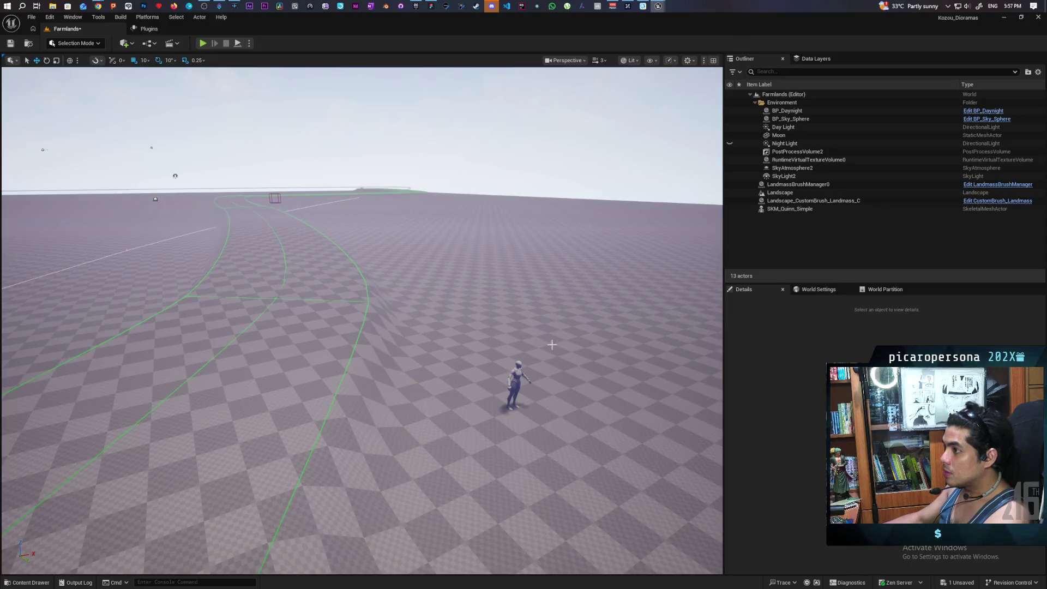
Step: Duplicate the Quinn mannequin, move the copy farther back, and snap it to the ground with End
left_click(521, 379)
mouse_move(527, 406)
left_mouse_down()
mouse_move(218, 403)
mouse_move(218, 393)
mouse_move(231, 456)
left_mouse_up()
scroll(213, 372, "up", 3)
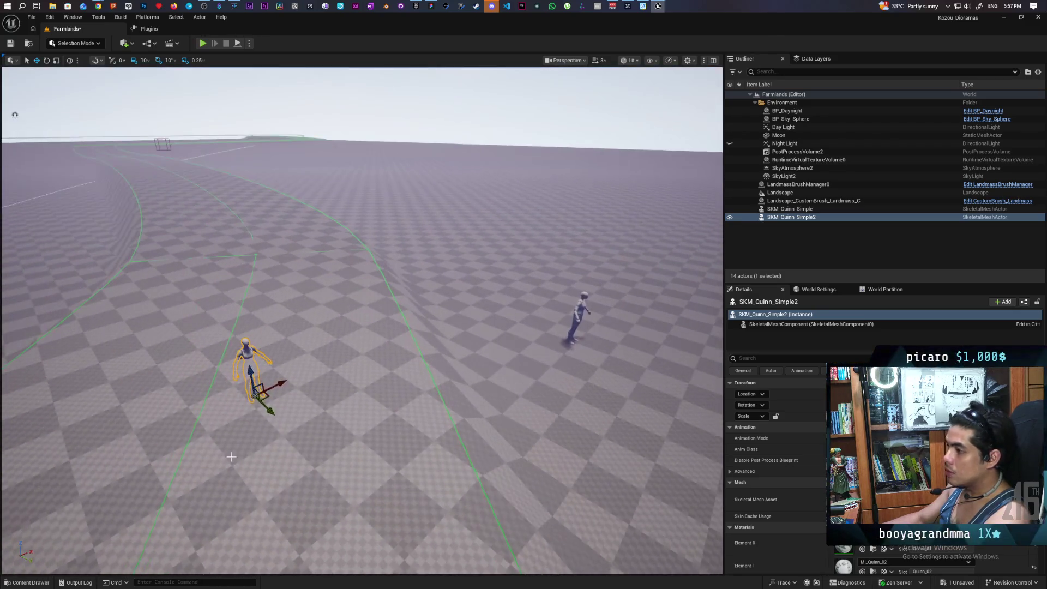
left_click_drag(253, 373, 267, 266)
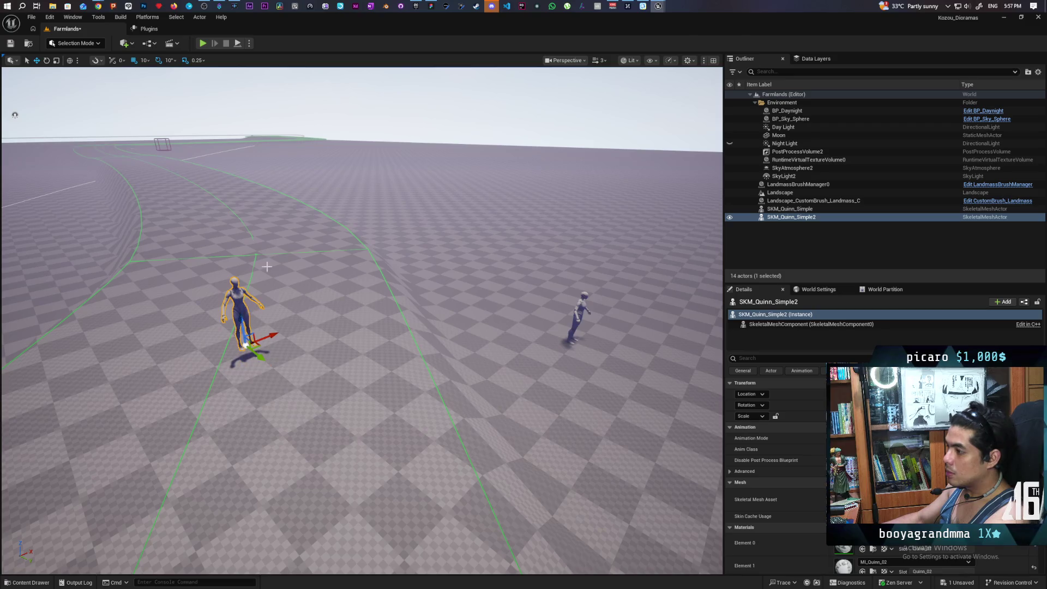
key("End")
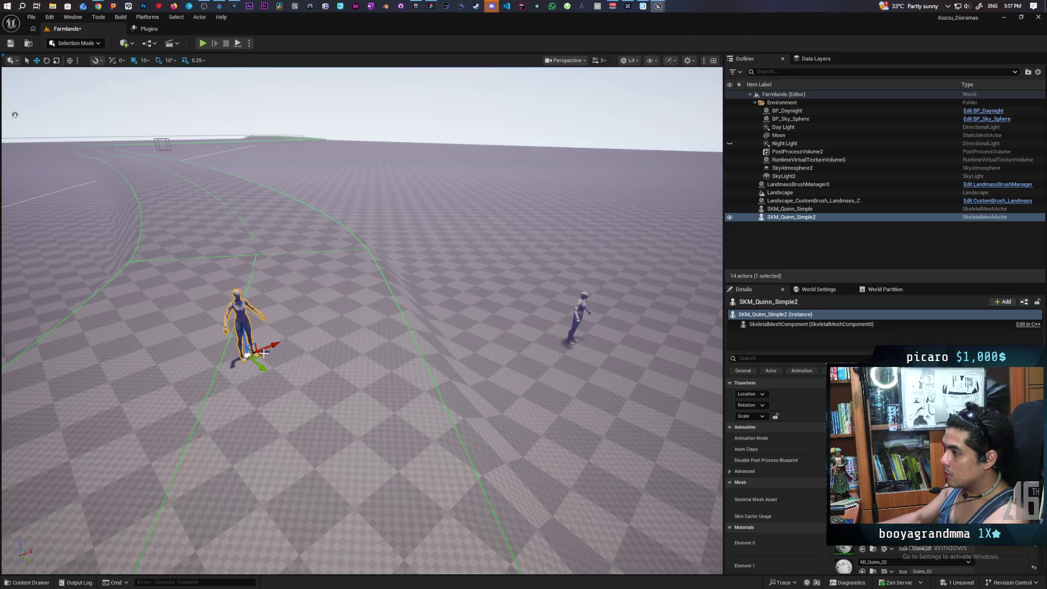
left_click_drag(267, 358, 403, 354)
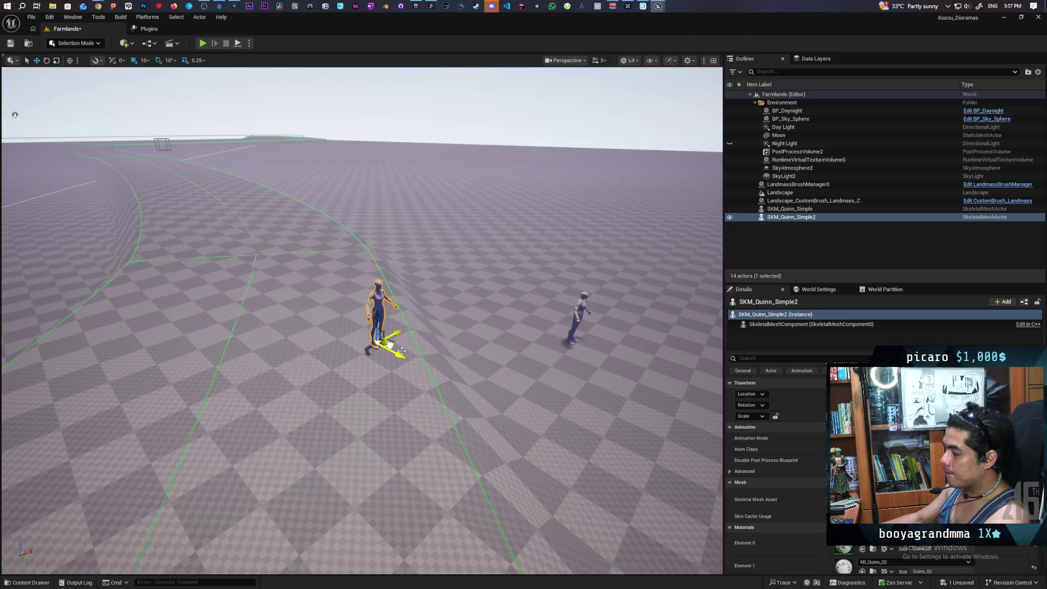
mouse_move(216, 282)
left_mouse_down()
mouse_move(389, 352)
mouse_move(304, 311)
mouse_move(374, 296)
mouse_move(355, 292)
mouse_move(480, 315)
mouse_move(540, 367)
left_mouse_up()
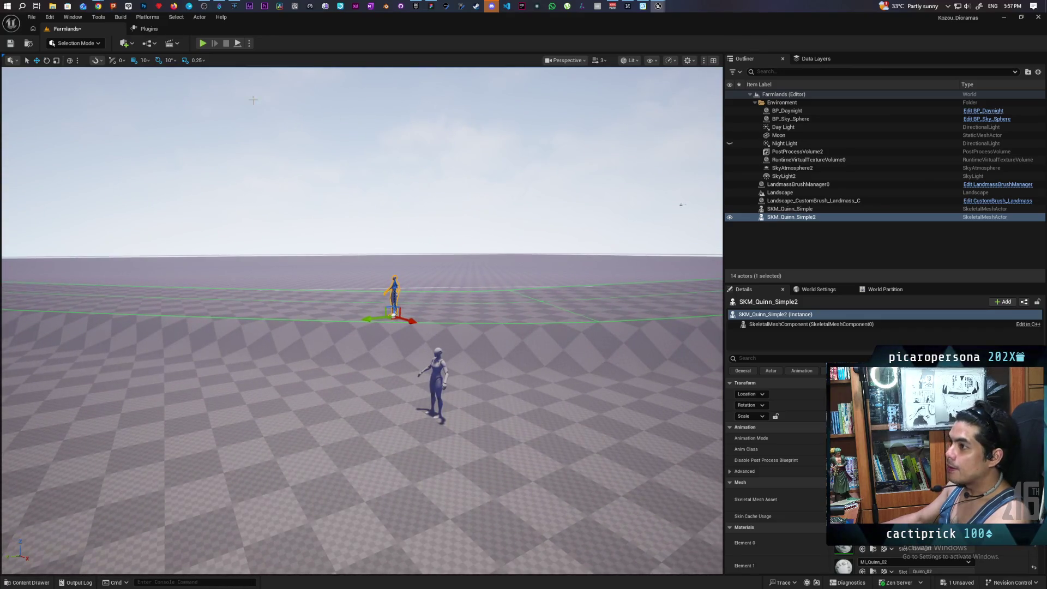
mouse_move(98, 6)
left_click(733, 44)
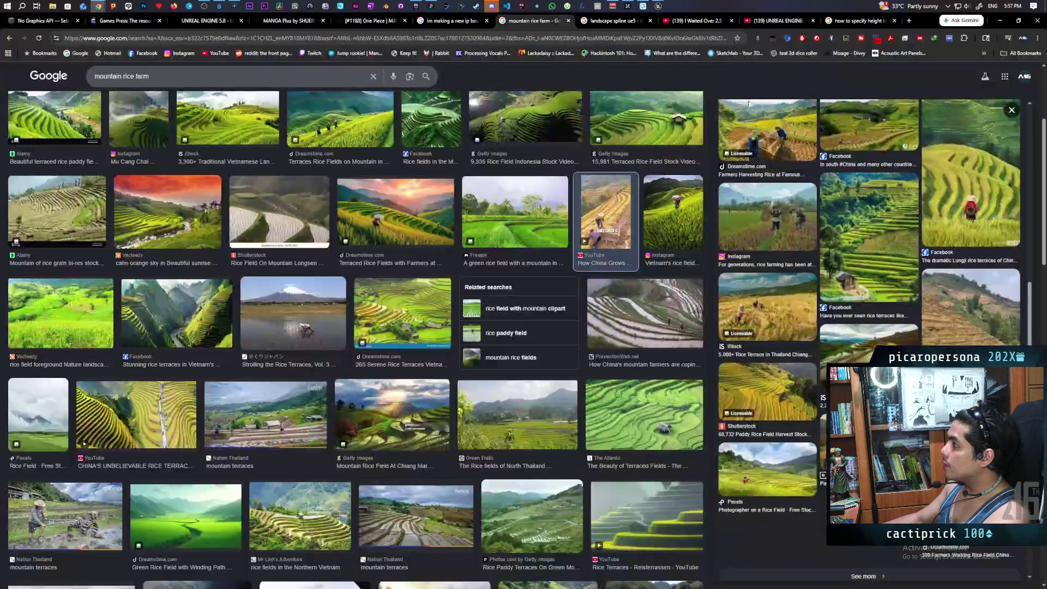
Step: Google 'how tall is a rice terrace' in a new tab, correcting the misspelled 'grasce' to 'rice'
left_click(909, 21)
type("how")
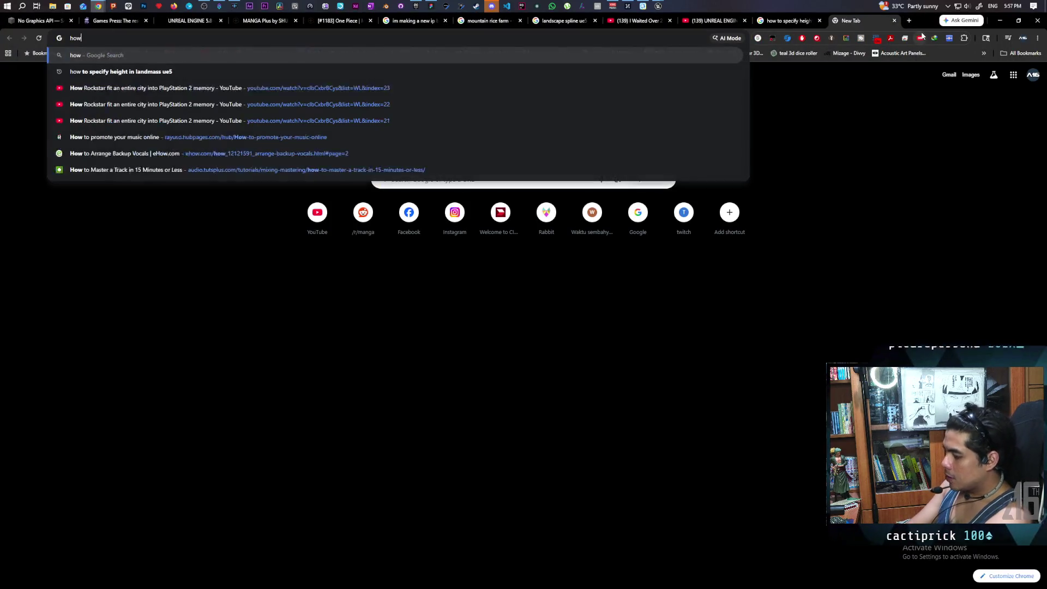
type(" tall is a ")
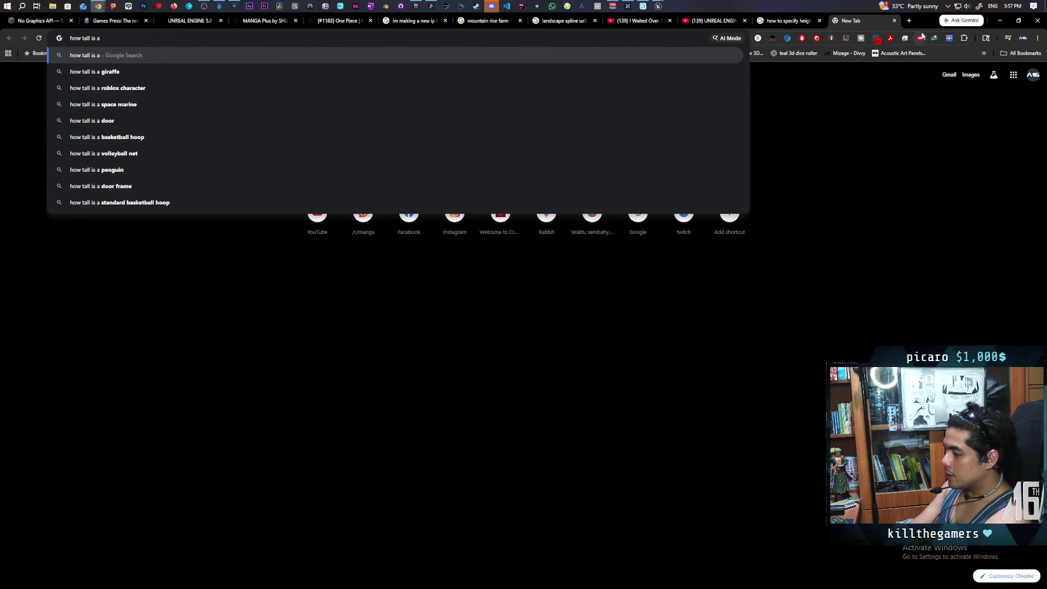
type("grasce t")
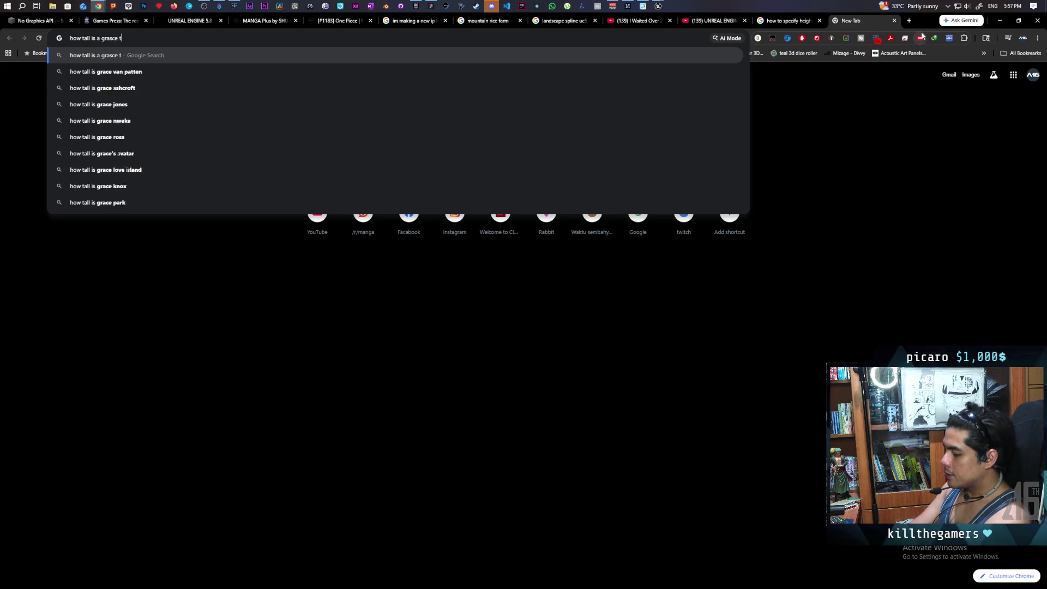
type("errace")
key("Return")
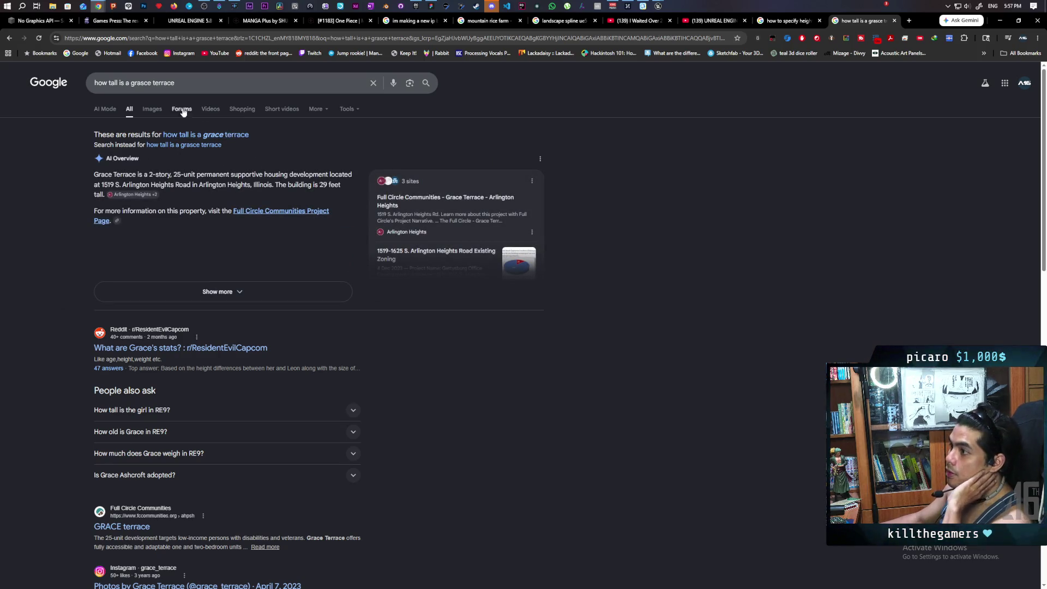
left_click(140, 82)
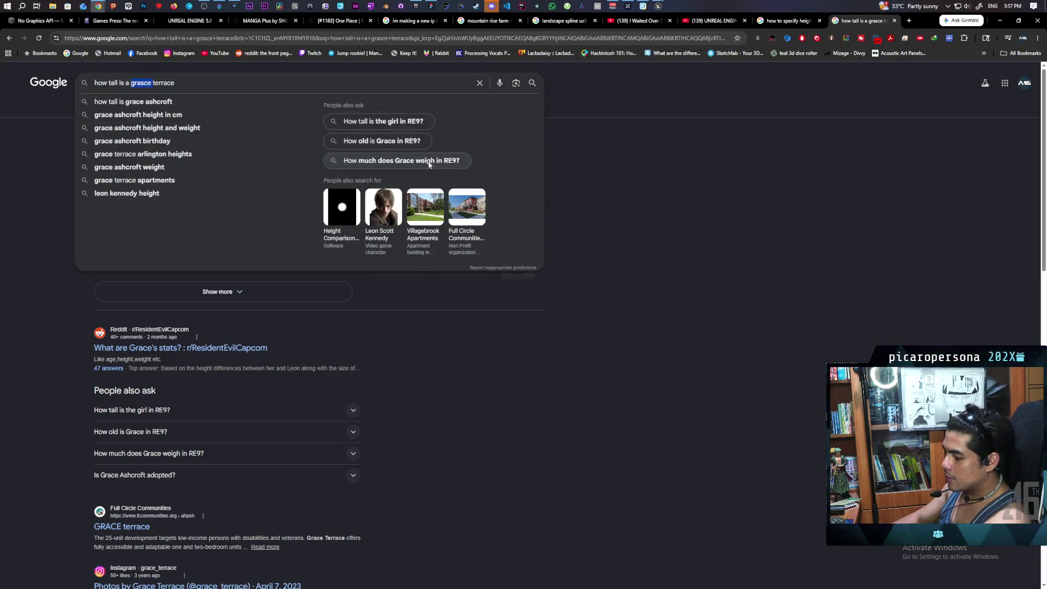
type("rice")
key("Return")
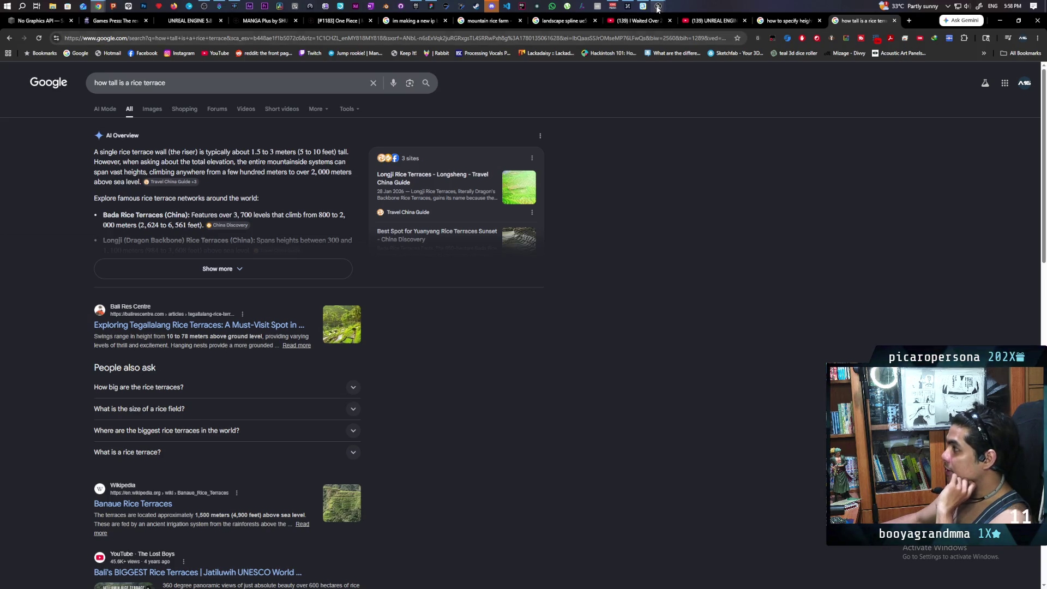
mouse_move(658, 8)
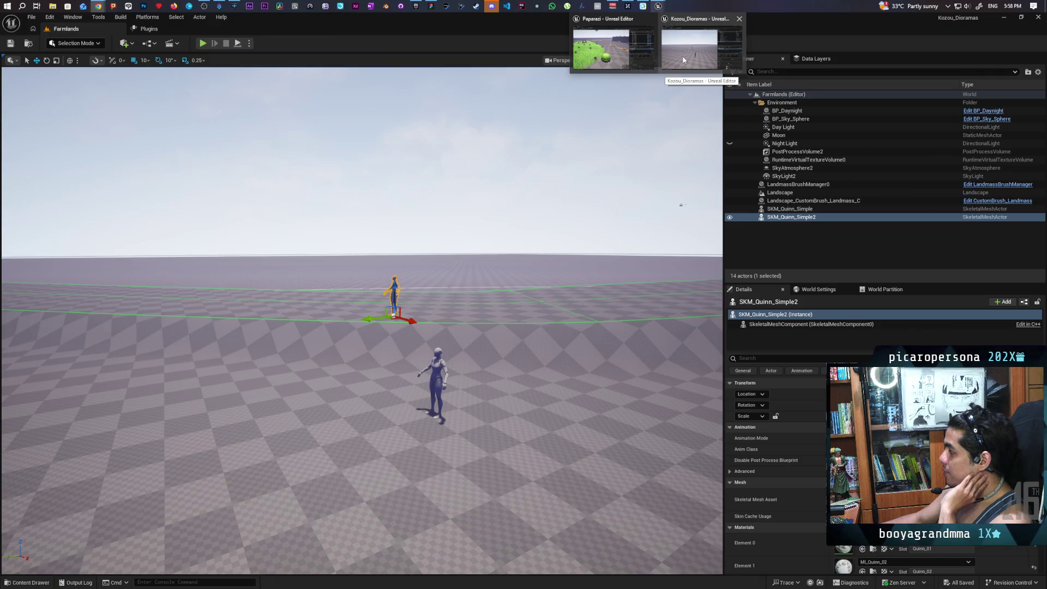
Step: Fly the Farmlands viewport forward and back with W and S to take in the whole winding spline road
left_click(683, 60)
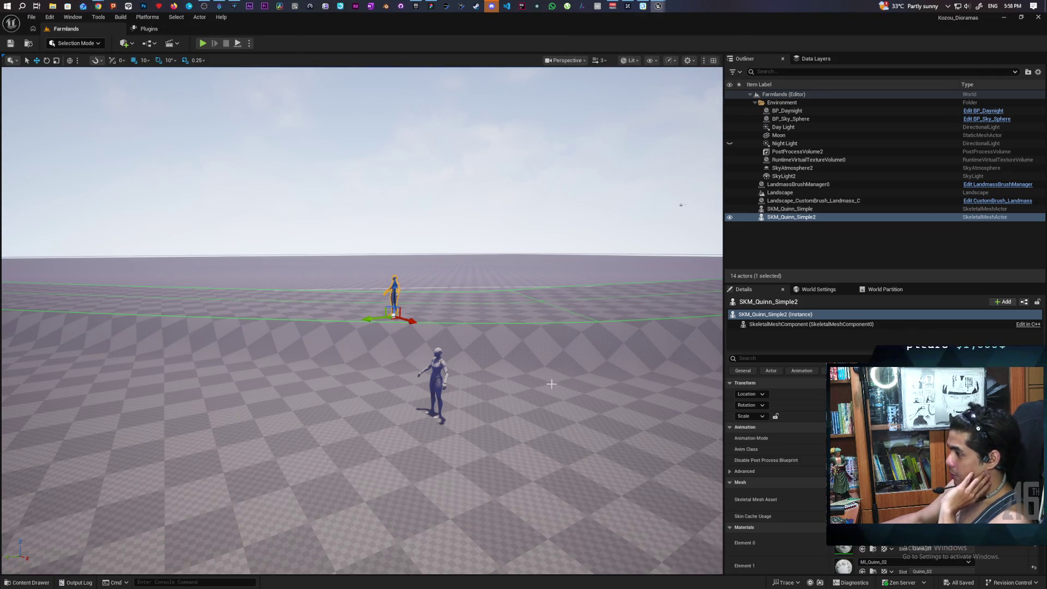
left_click(76, 43)
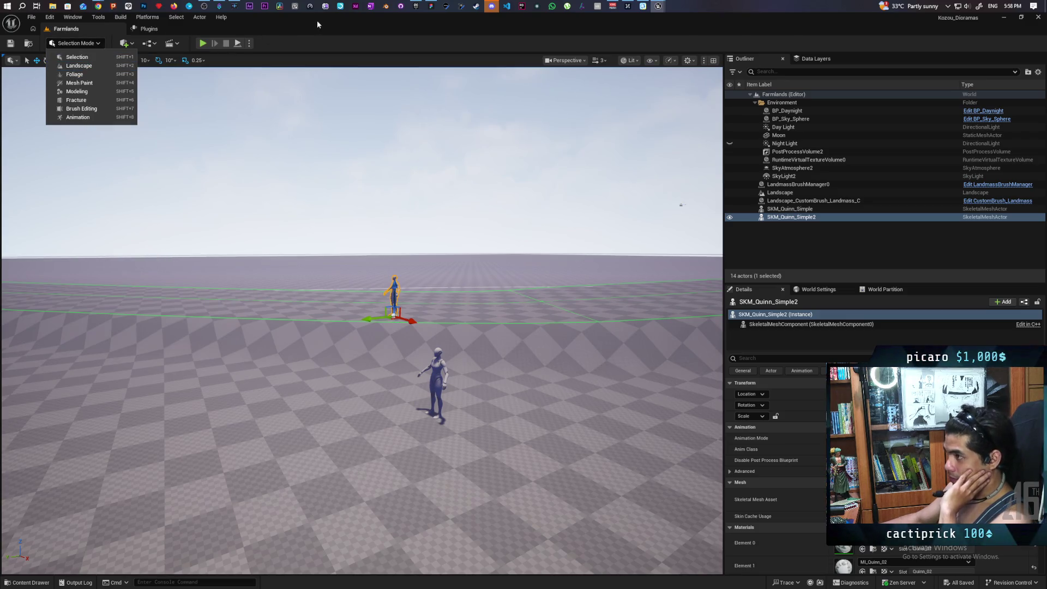
left_click(352, 231)
left_click_drag(351, 232, 354, 207)
key("w")
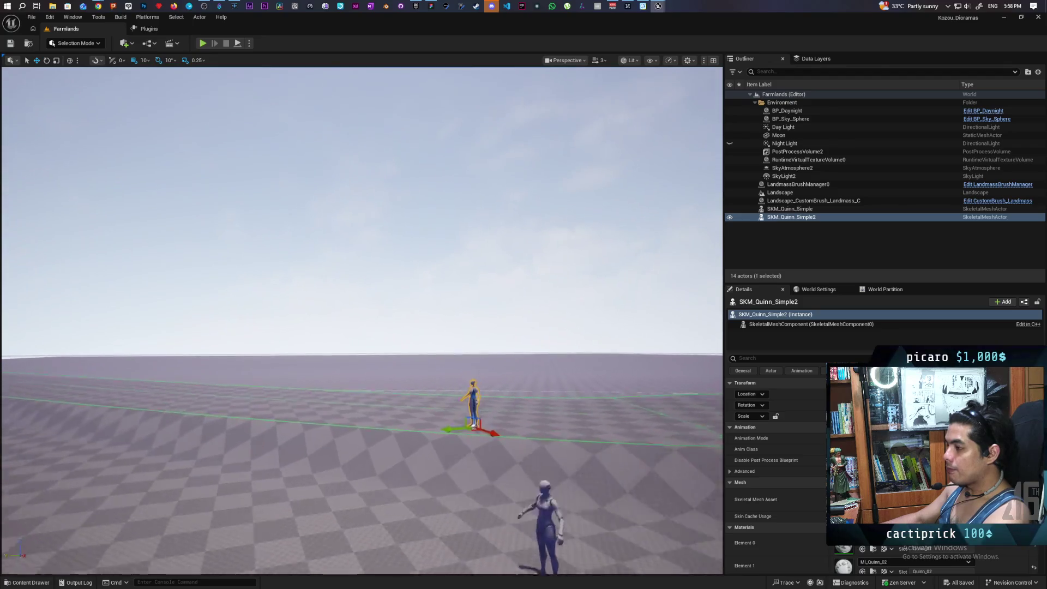
key("s")
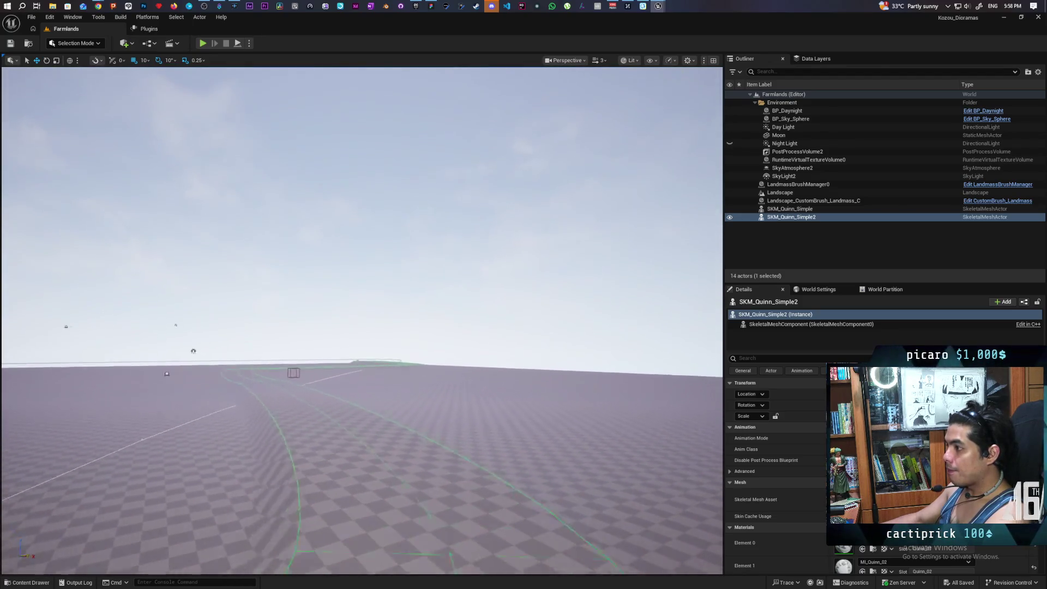
key("w")
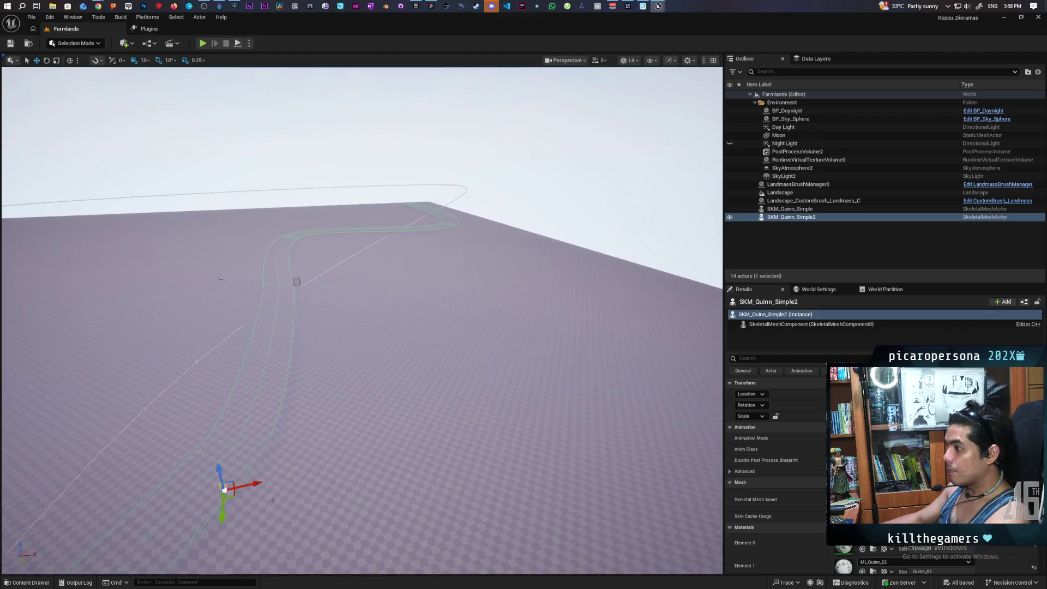
key("s")
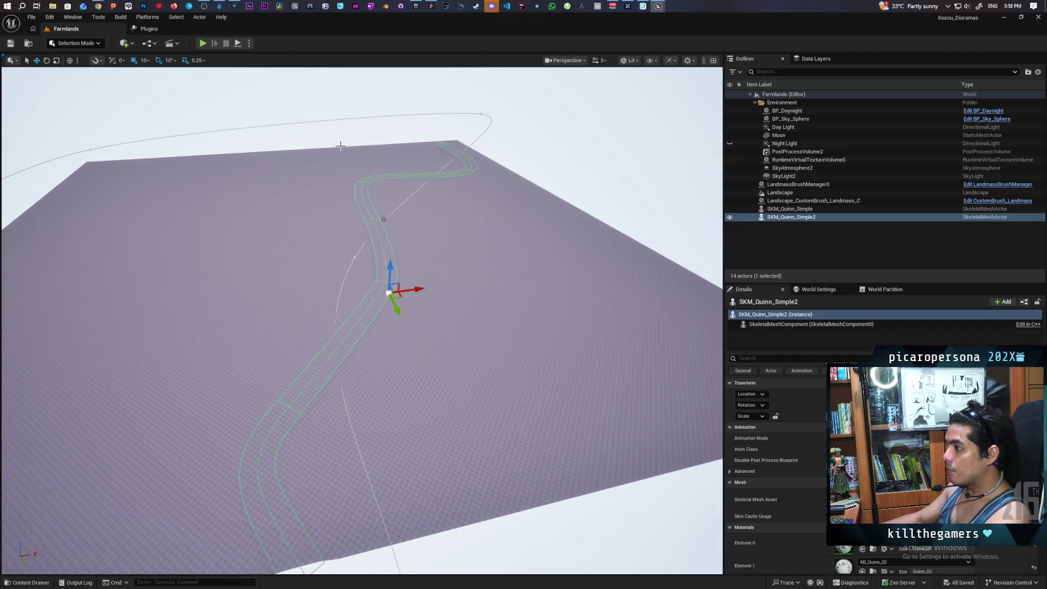
Step: Replace the previous Google query with 'how to duplicate landscape splines' and run it
mouse_move(98, 6)
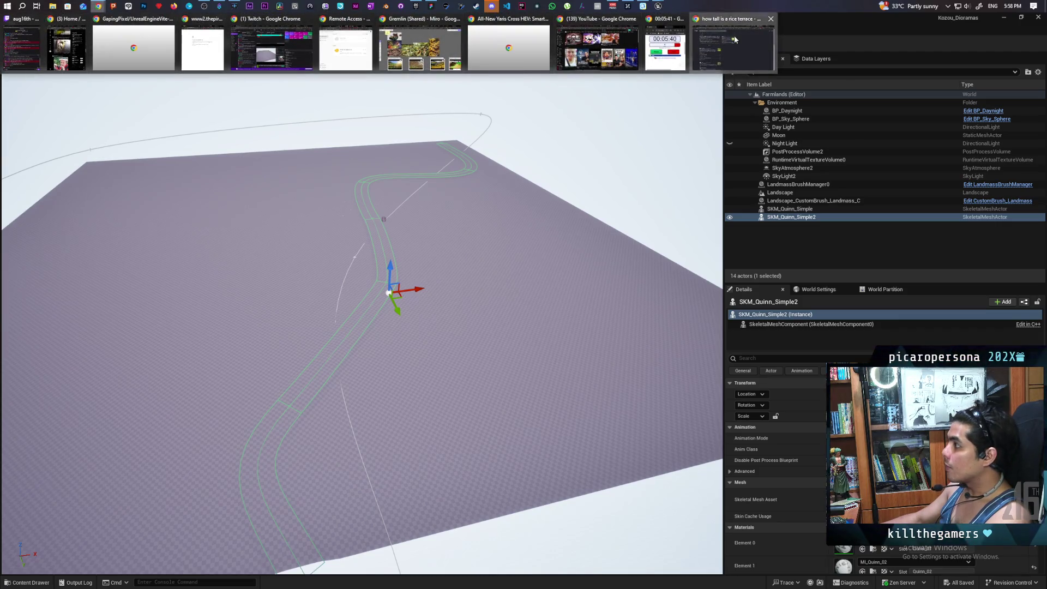
left_click(734, 41)
triple_click(146, 89)
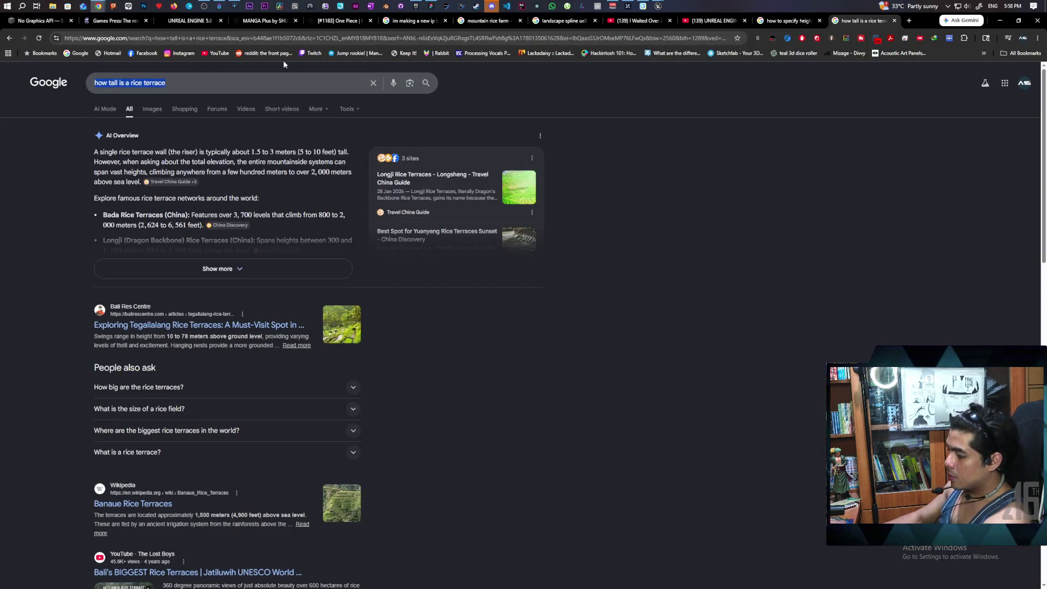
type("how to duplicate landscape s")
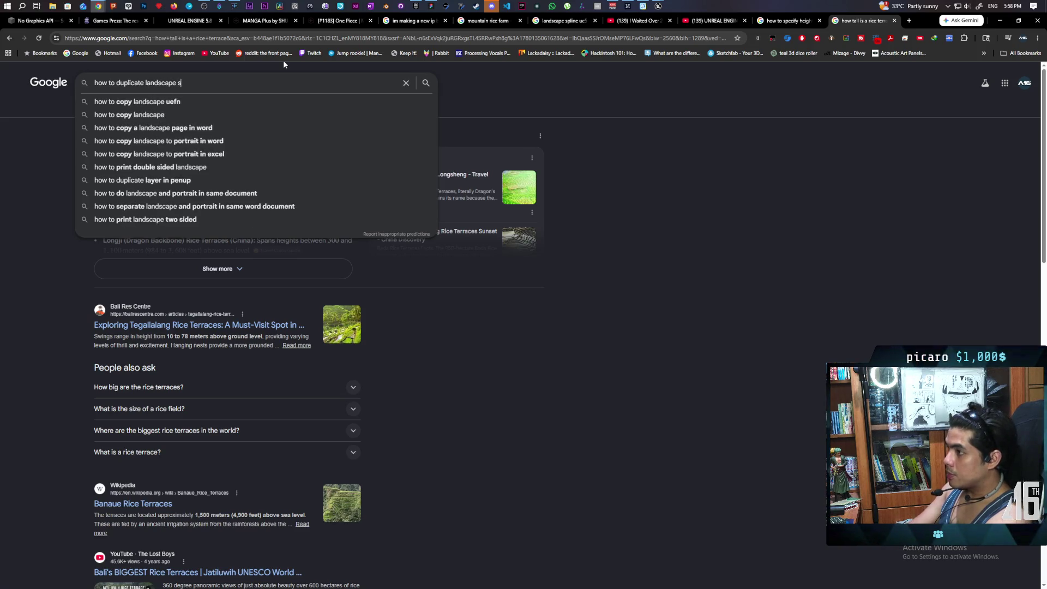
type("plines")
key("Return")
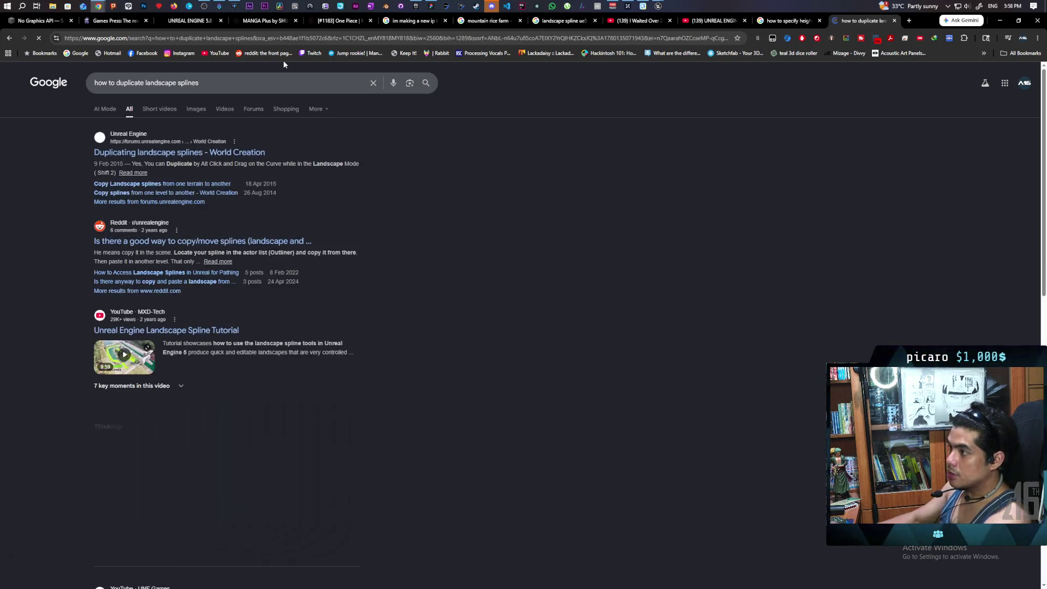
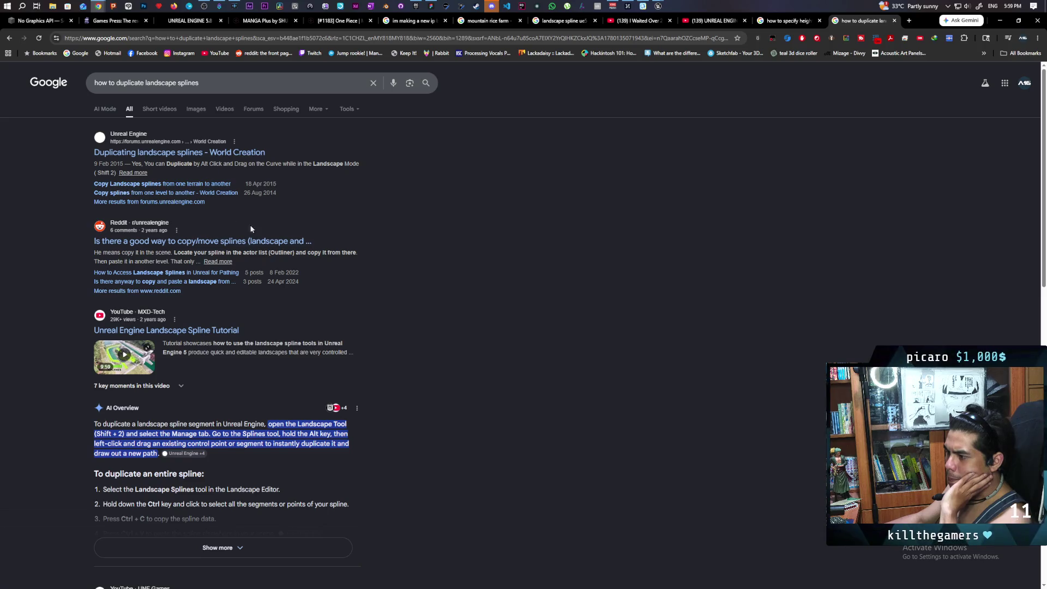
Step: Expand the full AI overview, then open the 'Duplicating landscape splines' Unreal forum thread
scroll(252, 295, "down", 3)
left_click(217, 383)
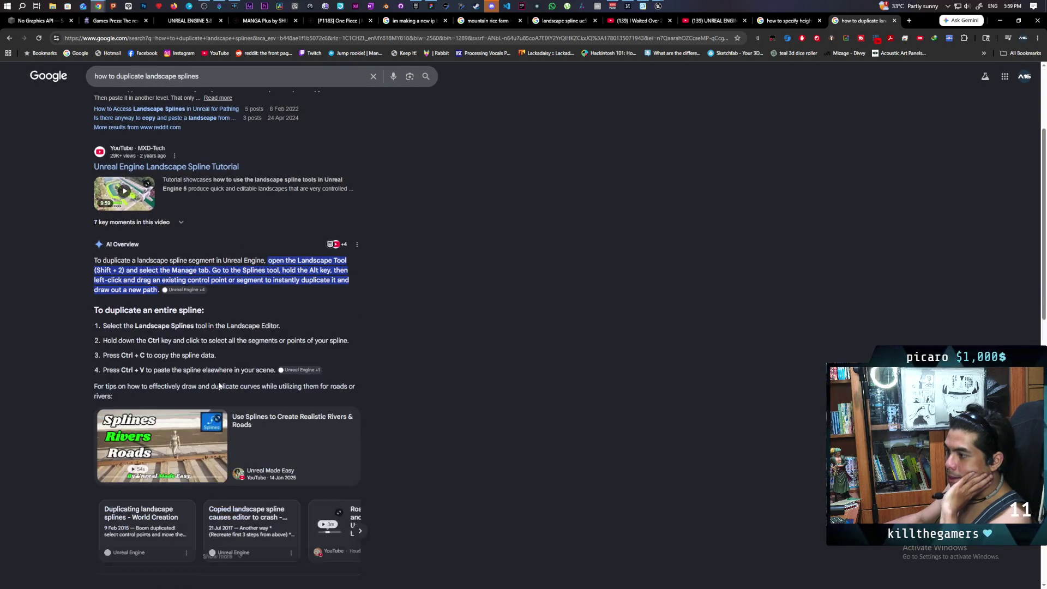
scroll(223, 354, "down", 2)
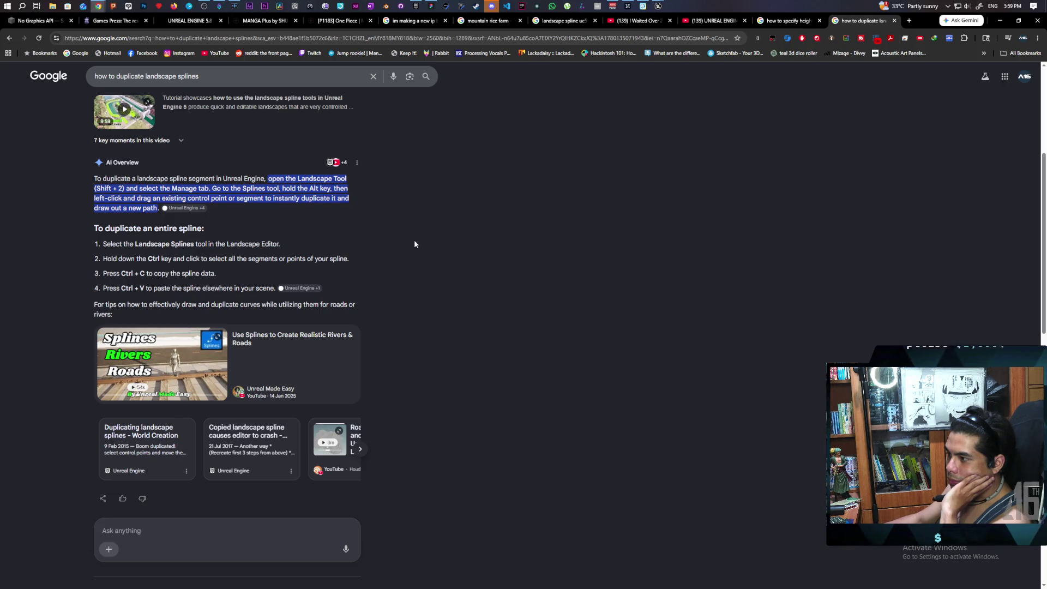
scroll(414, 240, "down", 3)
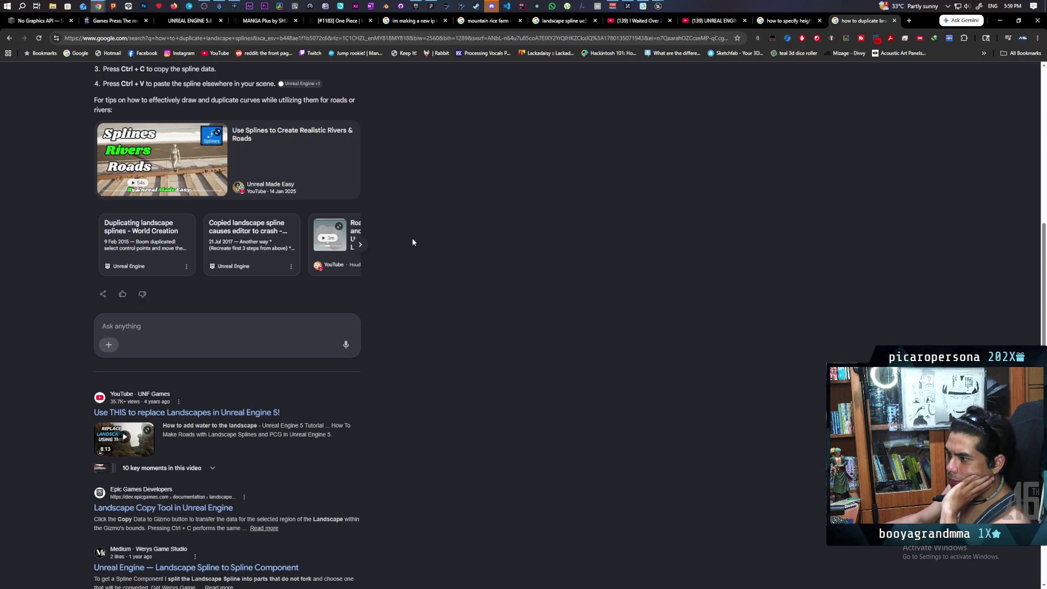
left_click(151, 245)
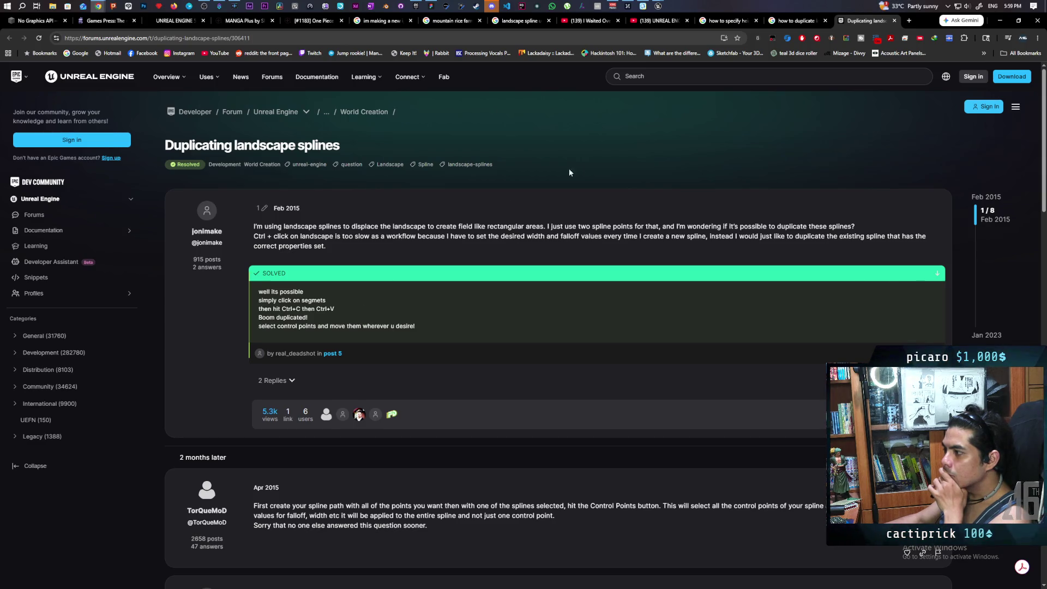
Step: Bring the Kozou_Dioramas Unreal Editor window back to the front
mouse_move(659, 6)
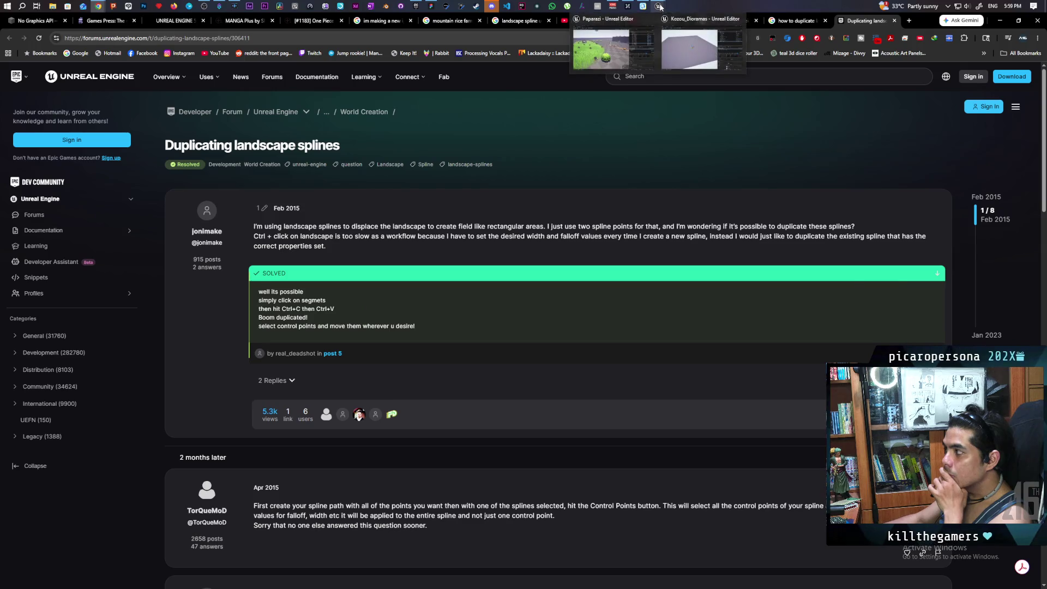
left_click(676, 49)
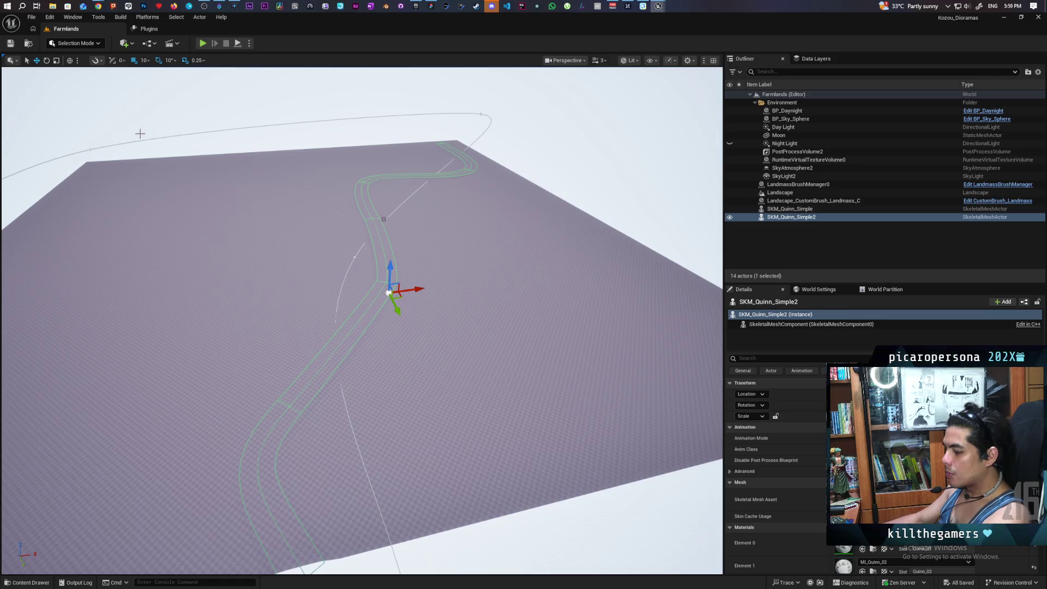
Step: Enter Landscape Mode with Shift+2 and switch between the Layer and Splines edit layers, ending on Splines
key("shift+2")
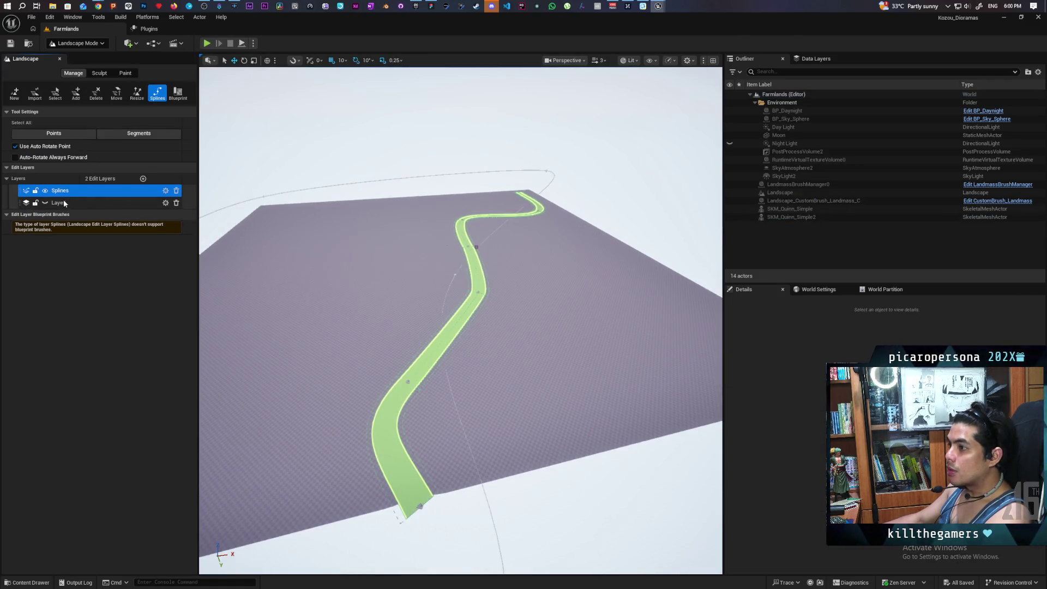
left_click(76, 200)
left_click(78, 191)
left_click(74, 204)
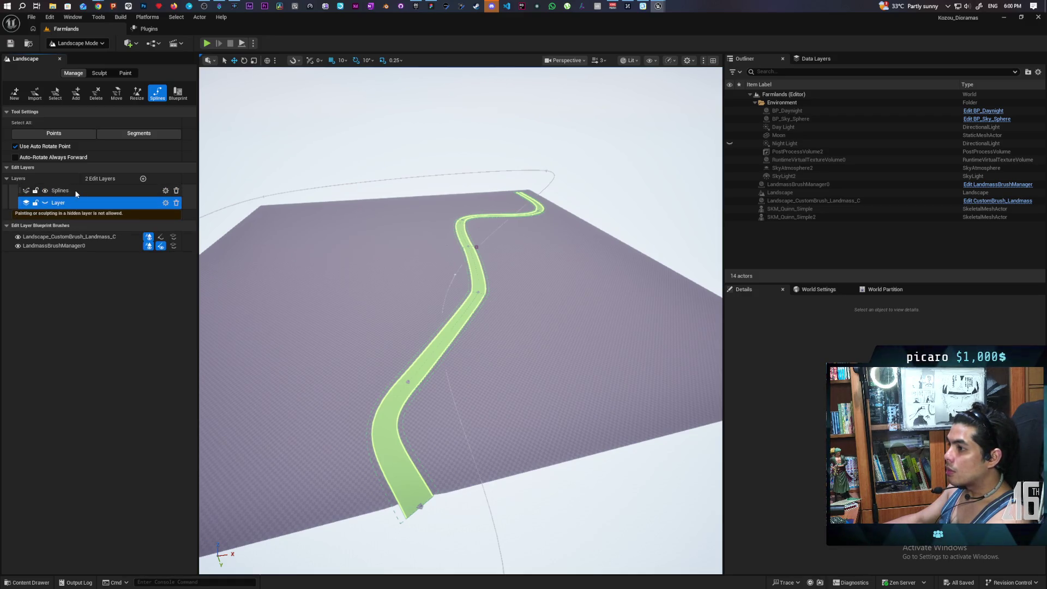
left_click(75, 190)
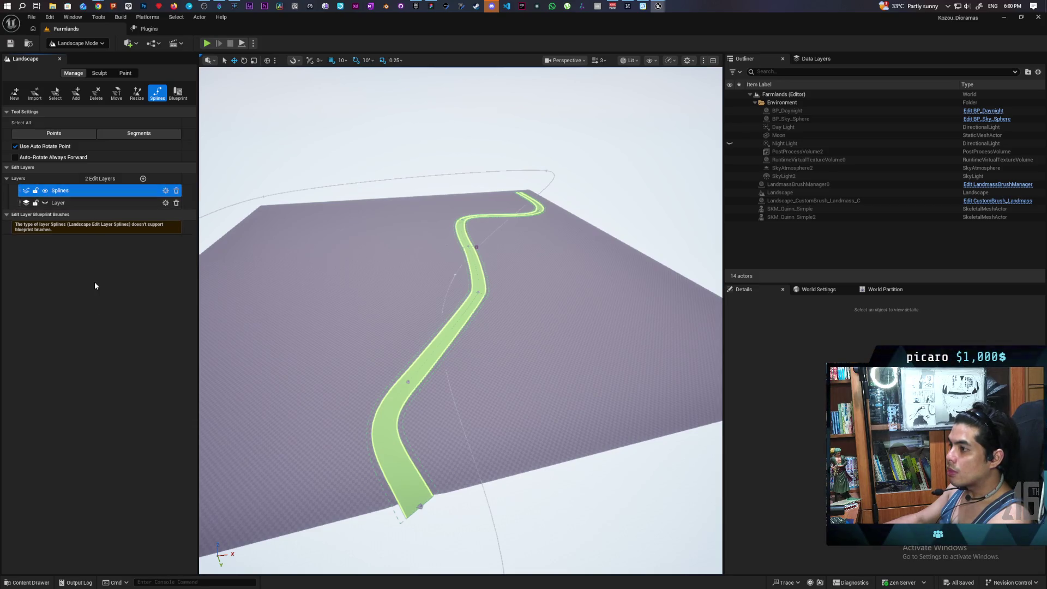
Step: Test Select All Points and Select All Segments on the spline, clear the selection, and return to the forum
left_click(52, 133)
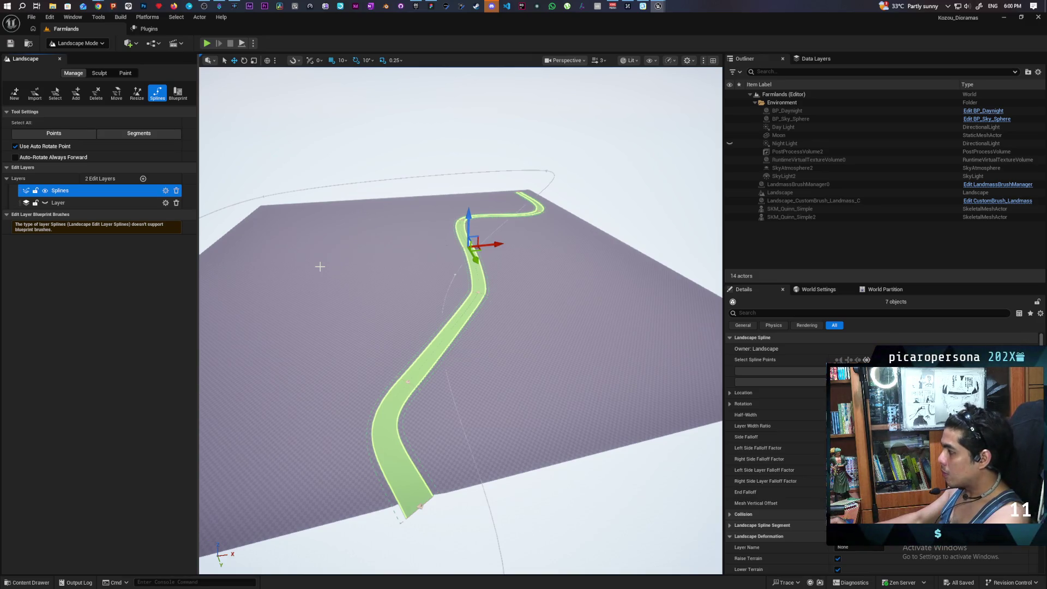
left_click(354, 288)
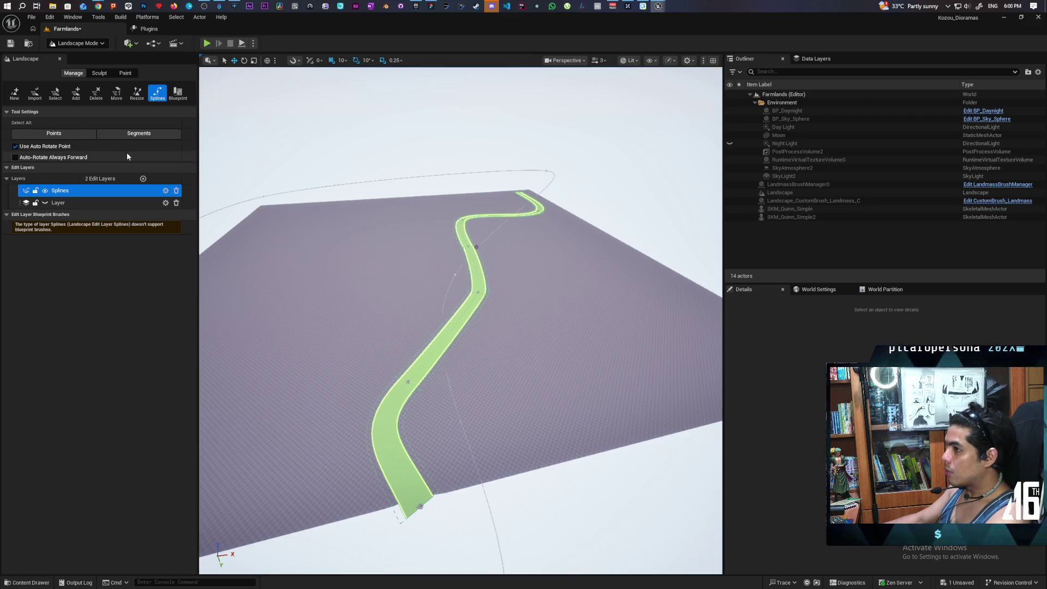
left_click(70, 133)
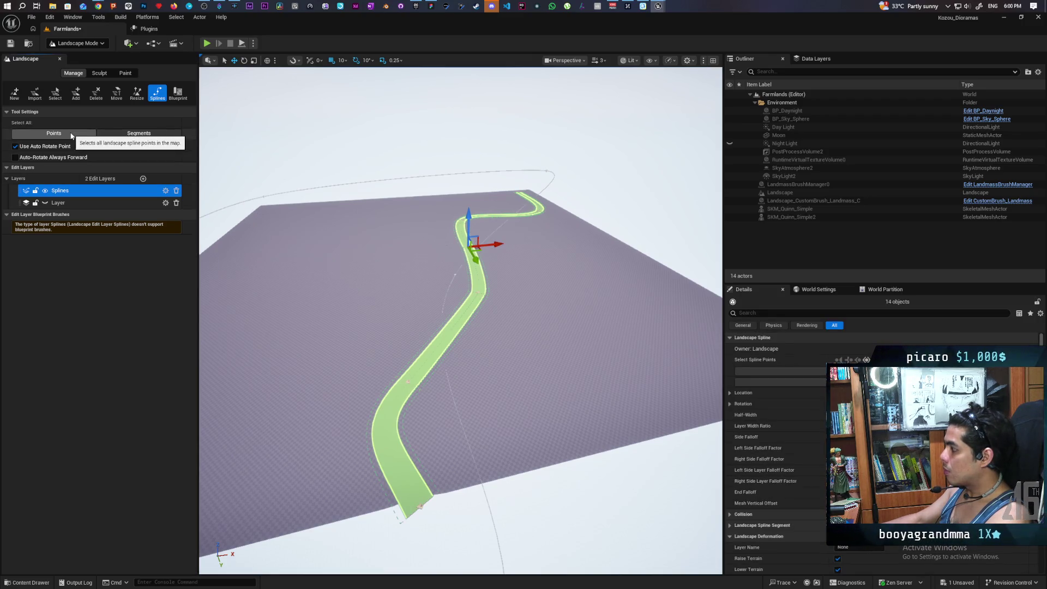
left_click(147, 134)
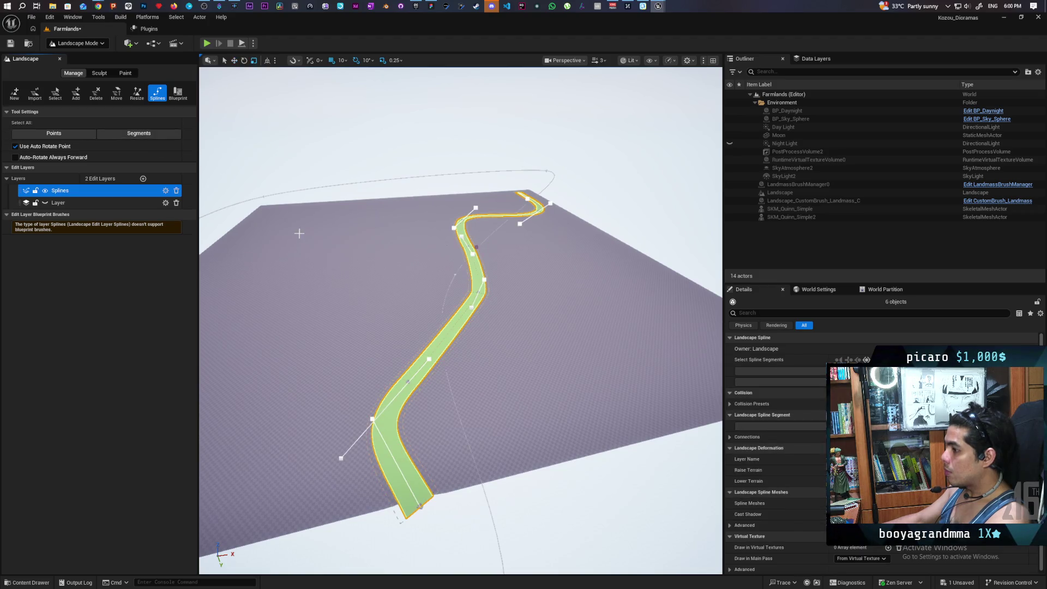
left_click(322, 291)
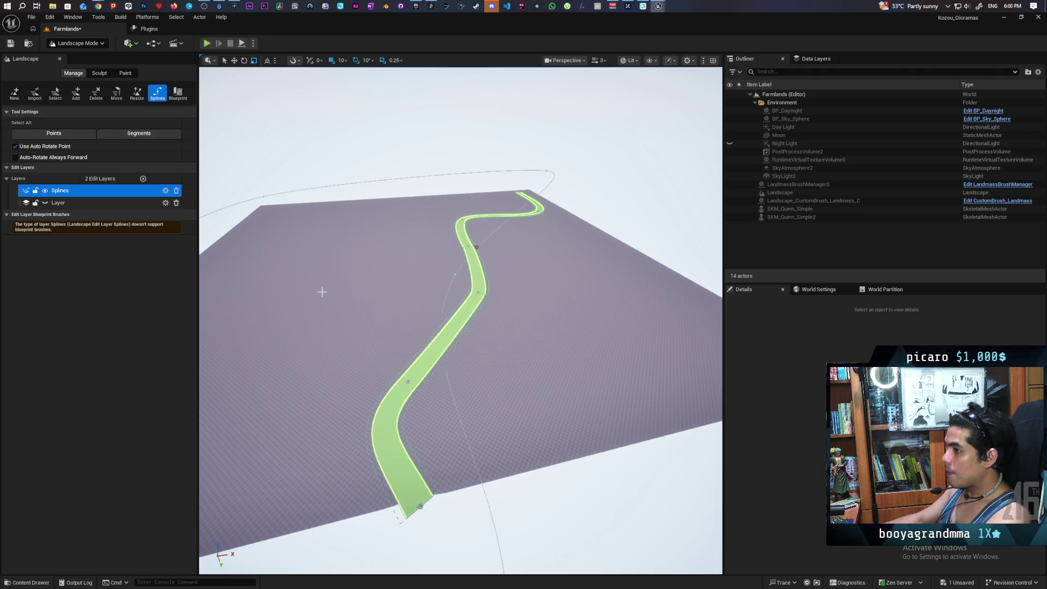
mouse_move(99, 6)
left_click(440, 43)
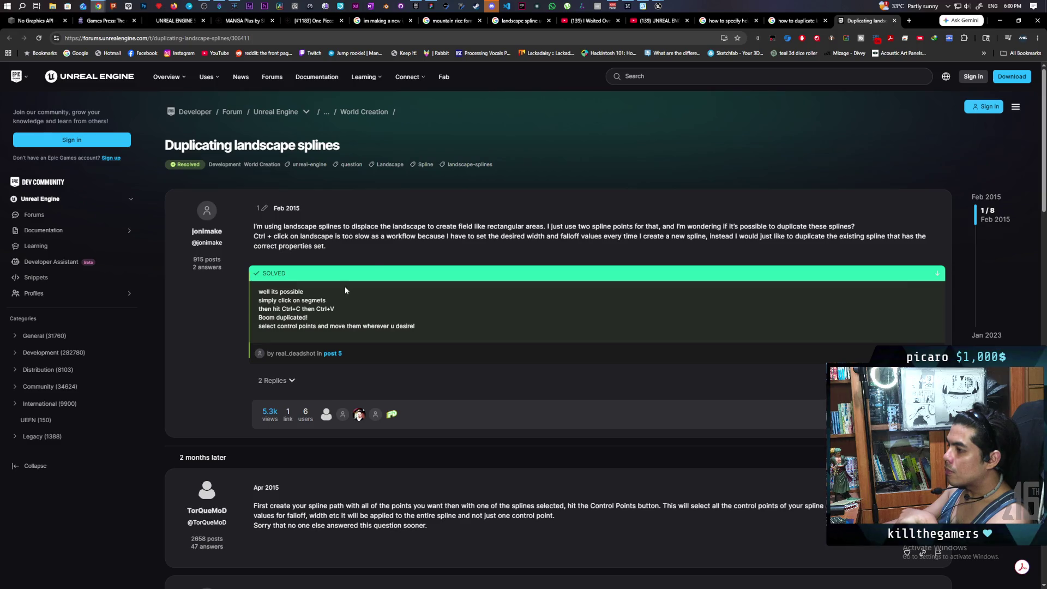
Step: Back in the editor, select all spline segments and points, then clear the selection
mouse_move(659, 6)
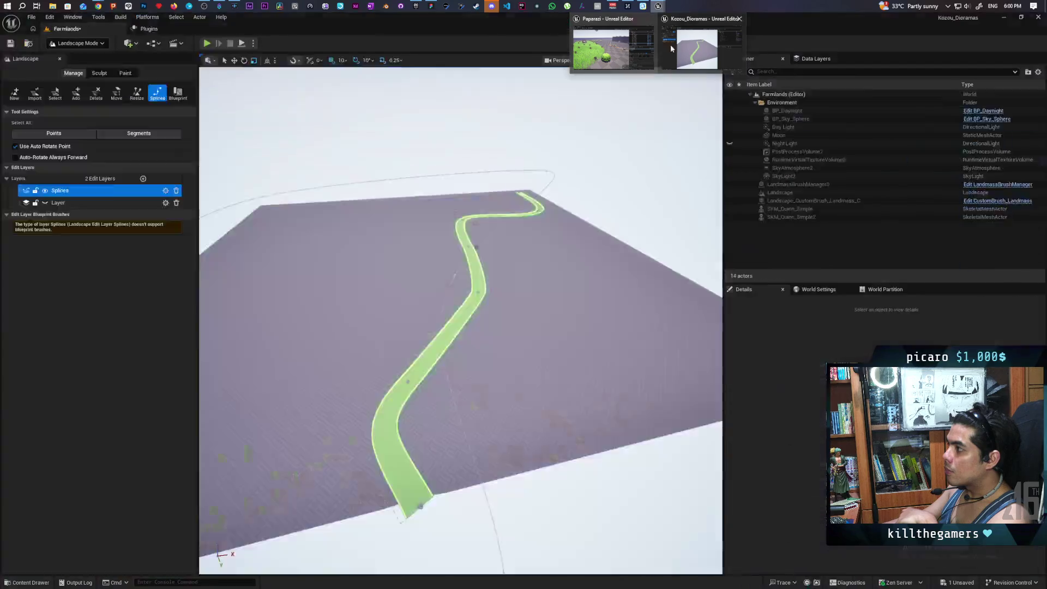
left_click(674, 48)
left_click(160, 136)
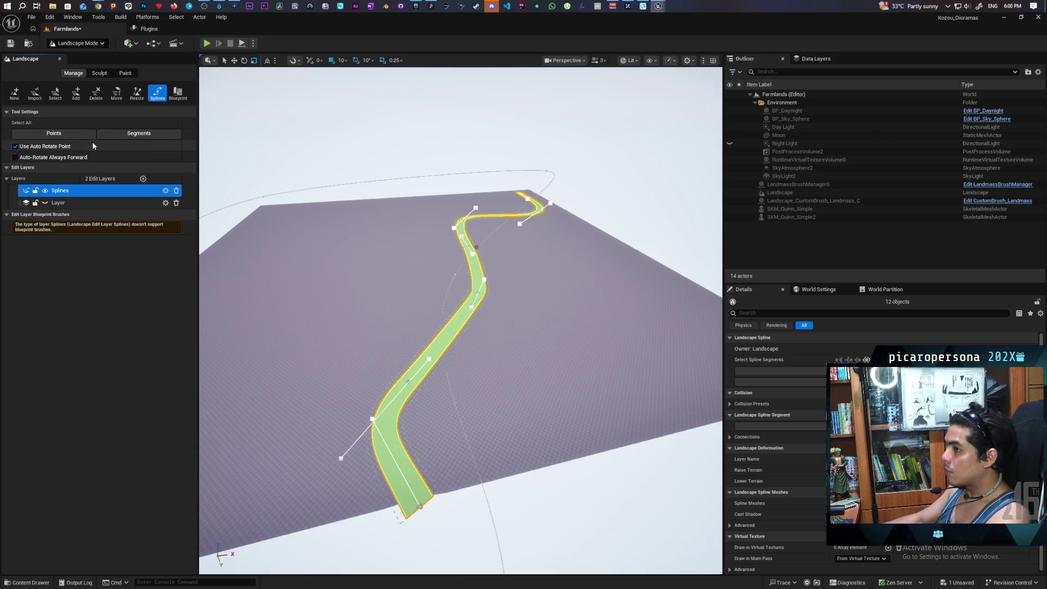
left_click(74, 133)
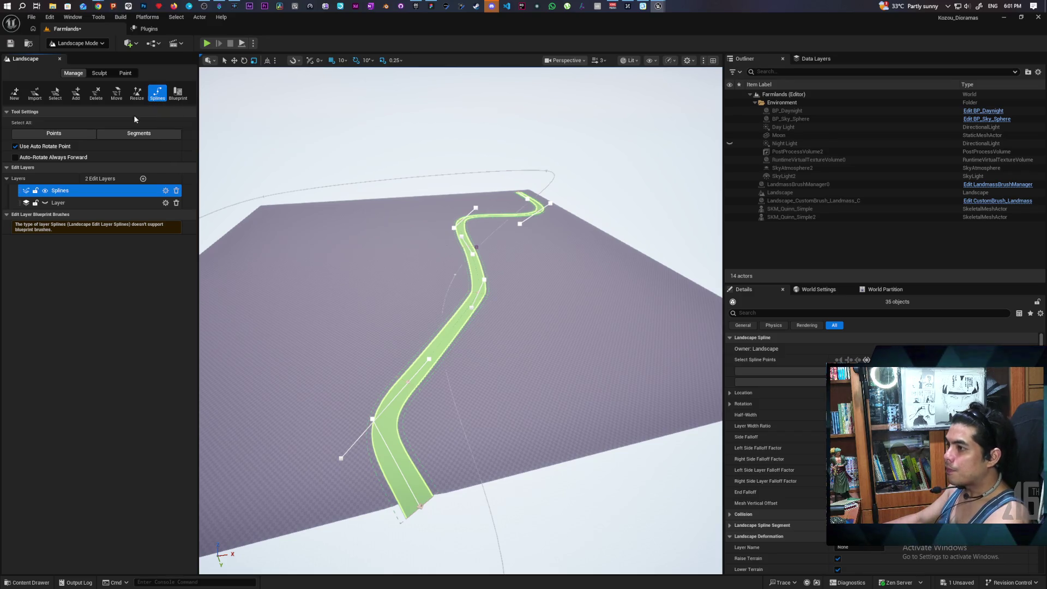
left_click(127, 132)
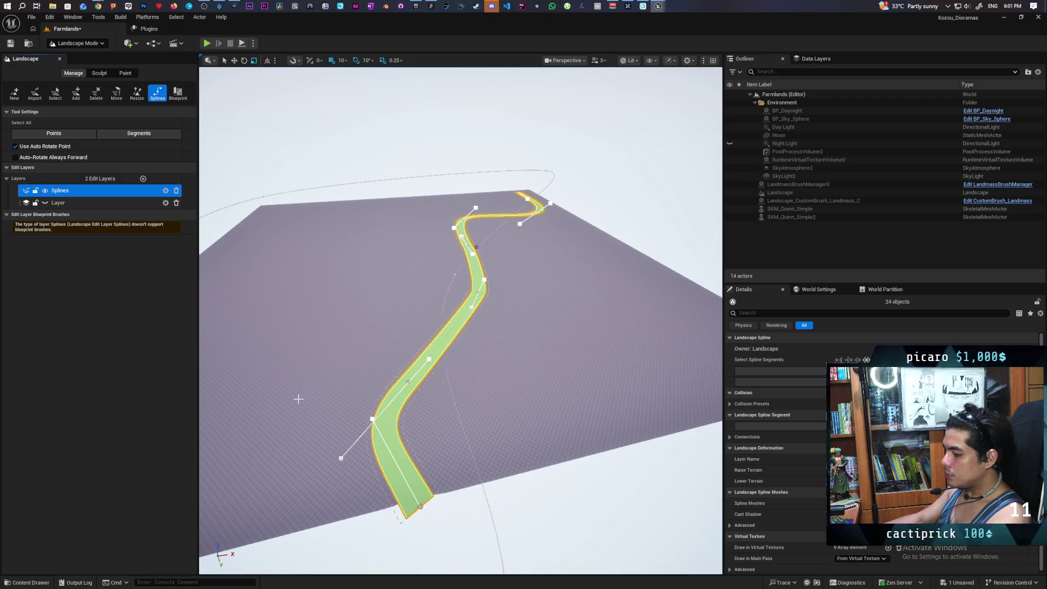
left_click(291, 420)
Step: Undo the pasted splines and the stray control point with two Ctrl+Z, then return to the forum
left_click(284, 418, "ctrl")
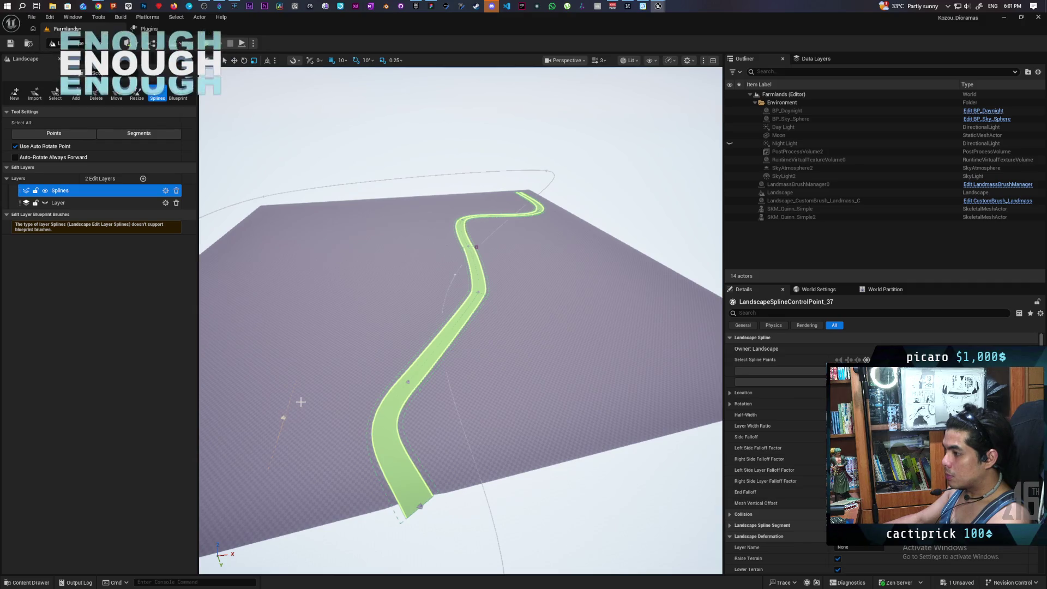
key("ctrl+z")
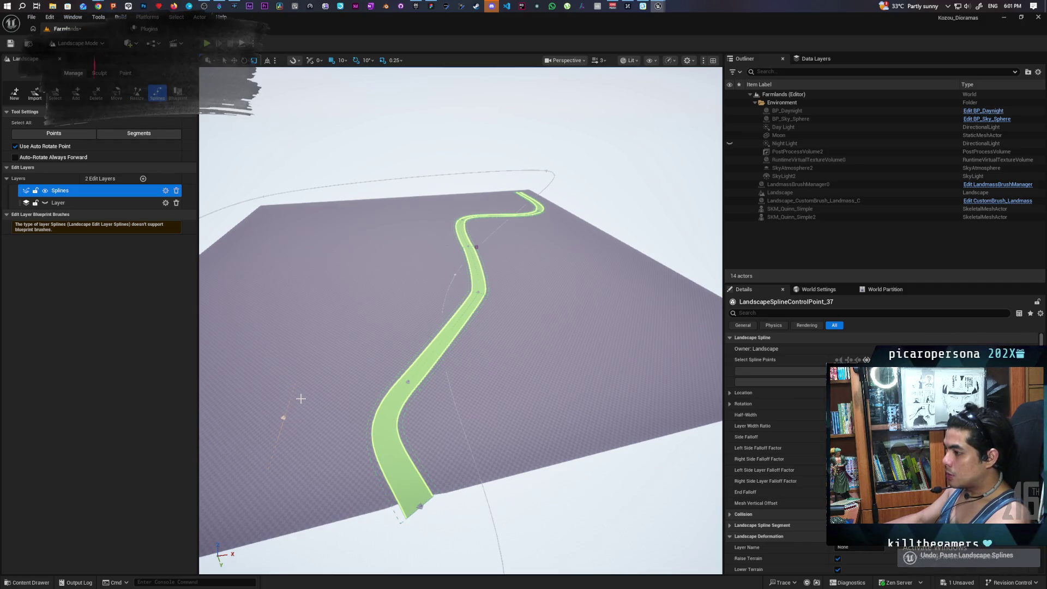
key("ctrl+z")
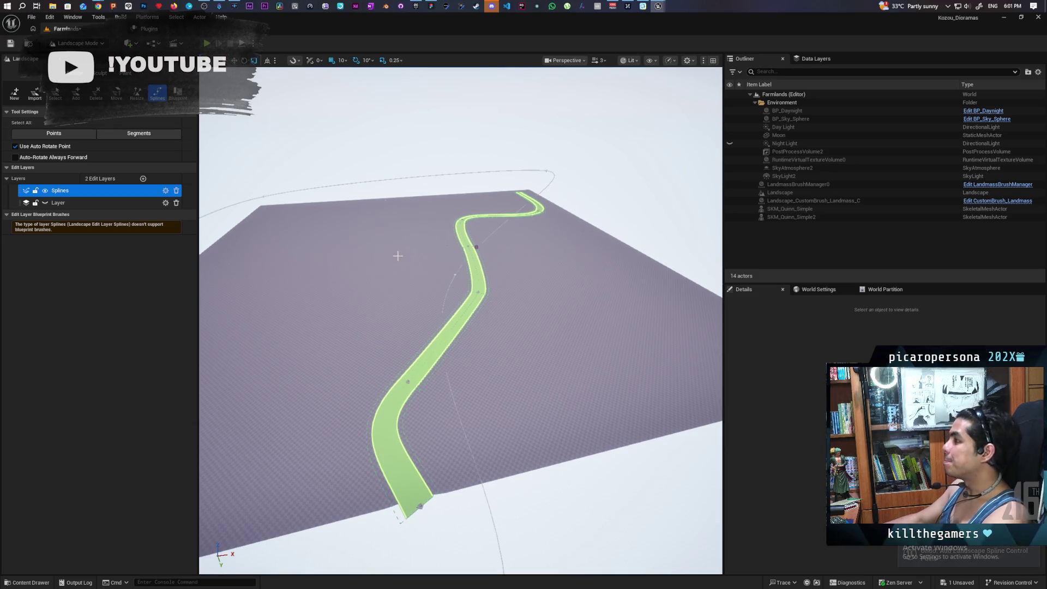
mouse_move(99, 6)
left_click(731, 44)
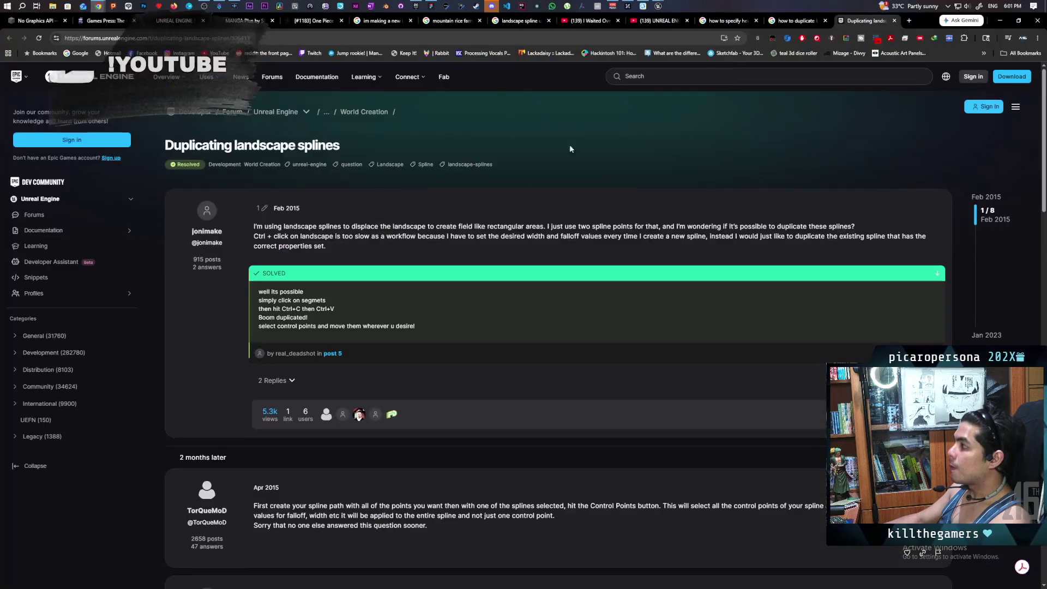
Step: Expand the two replies to the solved answer and scroll through the thread
left_click(275, 380)
scroll(486, 268, "down", 1)
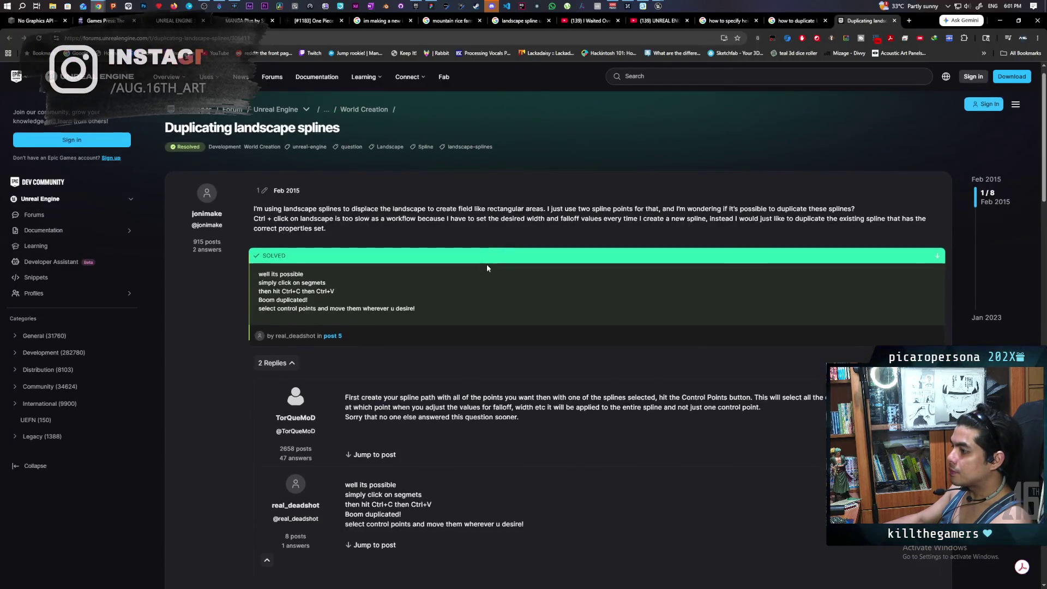
scroll(487, 268, "down", 2)
scroll(488, 266, "up", 1)
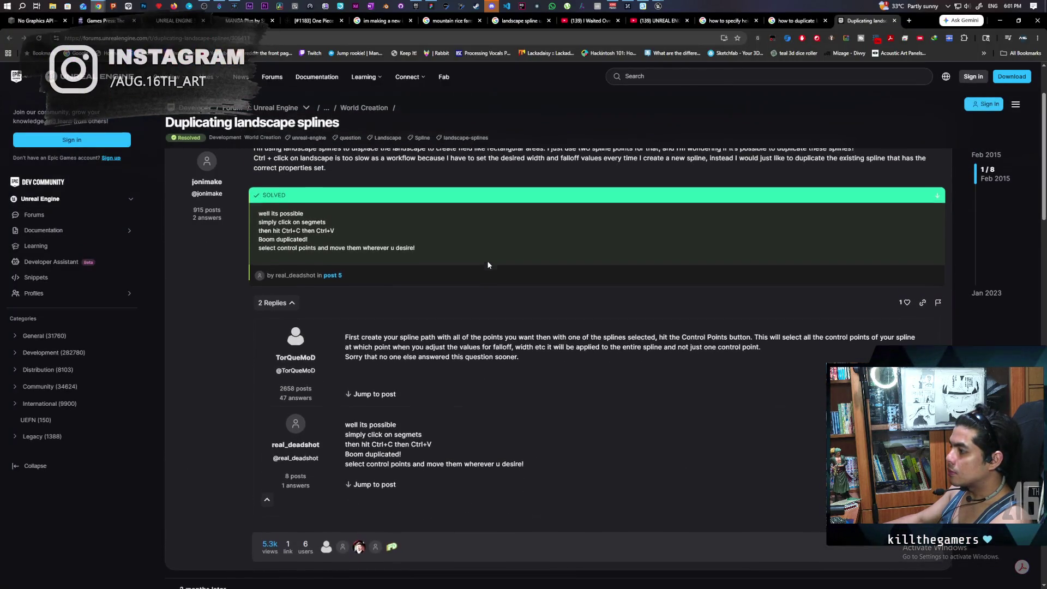
scroll(488, 265, "up", 2)
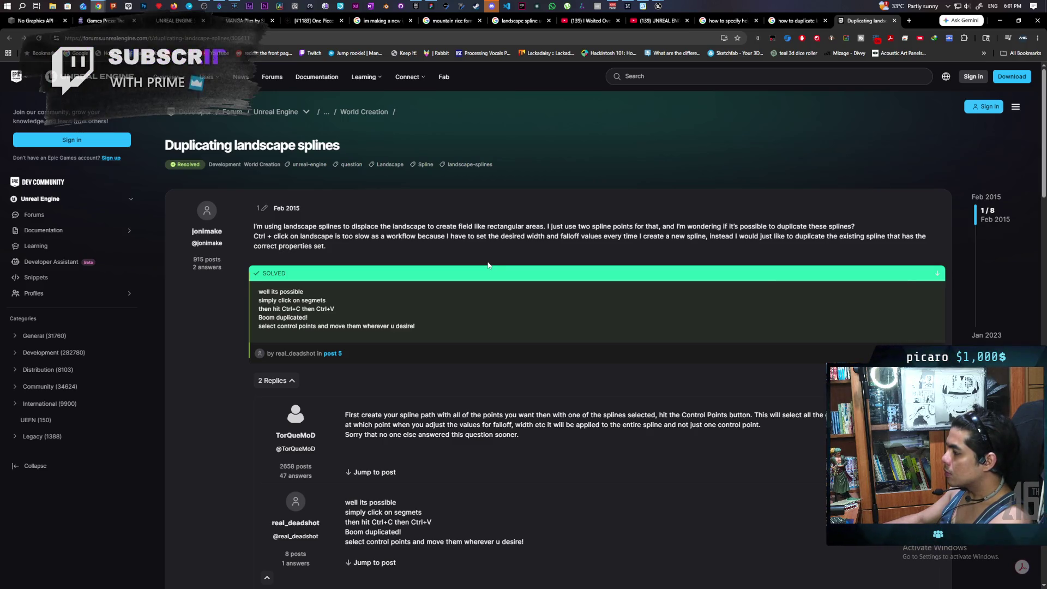
scroll(488, 266, "down", 2)
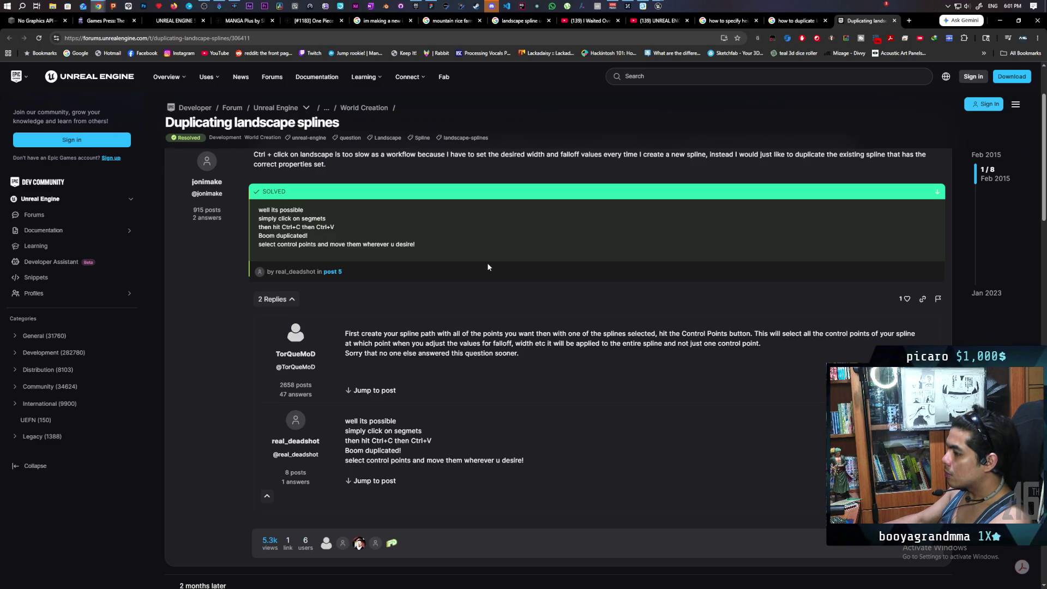
scroll(487, 263, "down", 2)
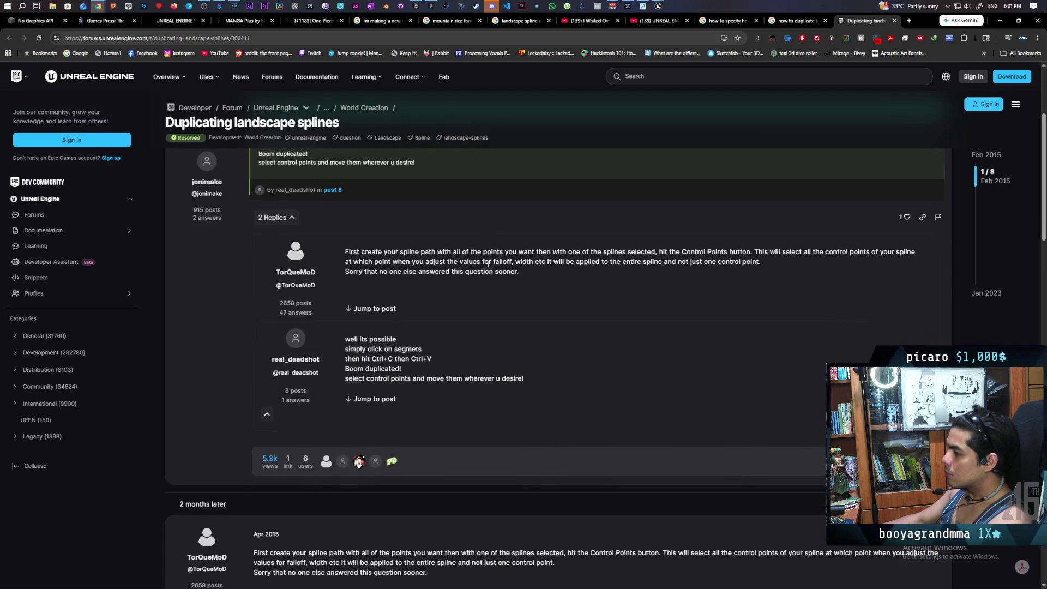
Step: Jump to the solution post, read its expanded replies, and switch back to the Unreal editor
left_click(385, 400)
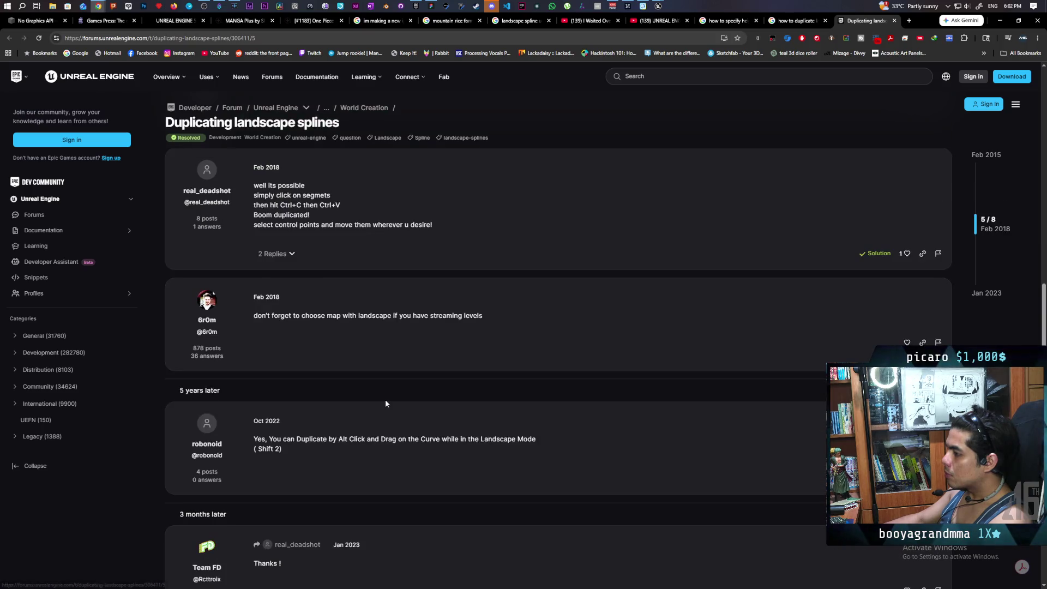
left_click(277, 254)
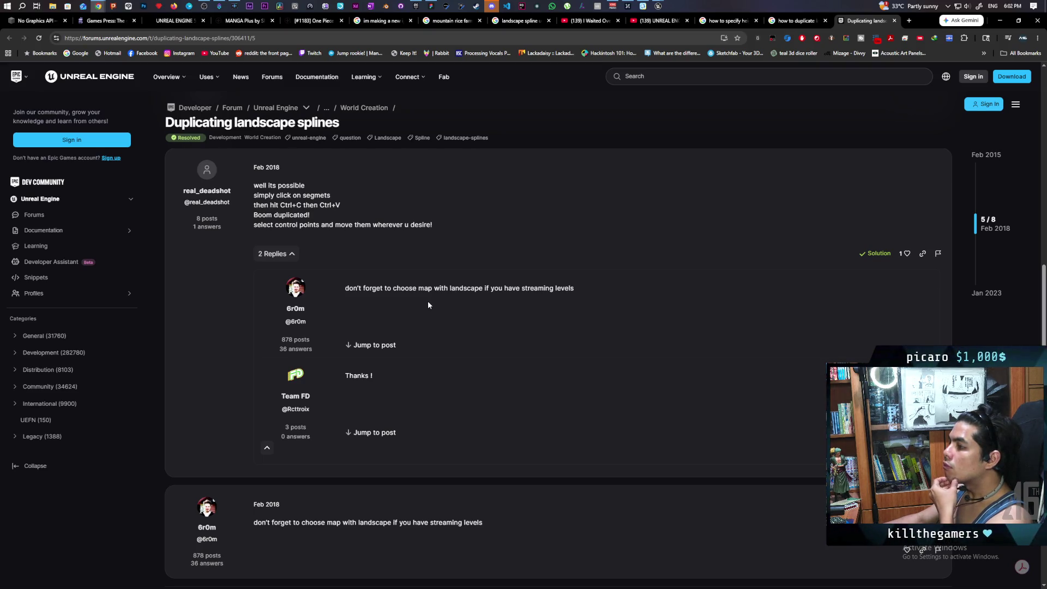
scroll(428, 302, "down", 3)
scroll(428, 303, "down", 3)
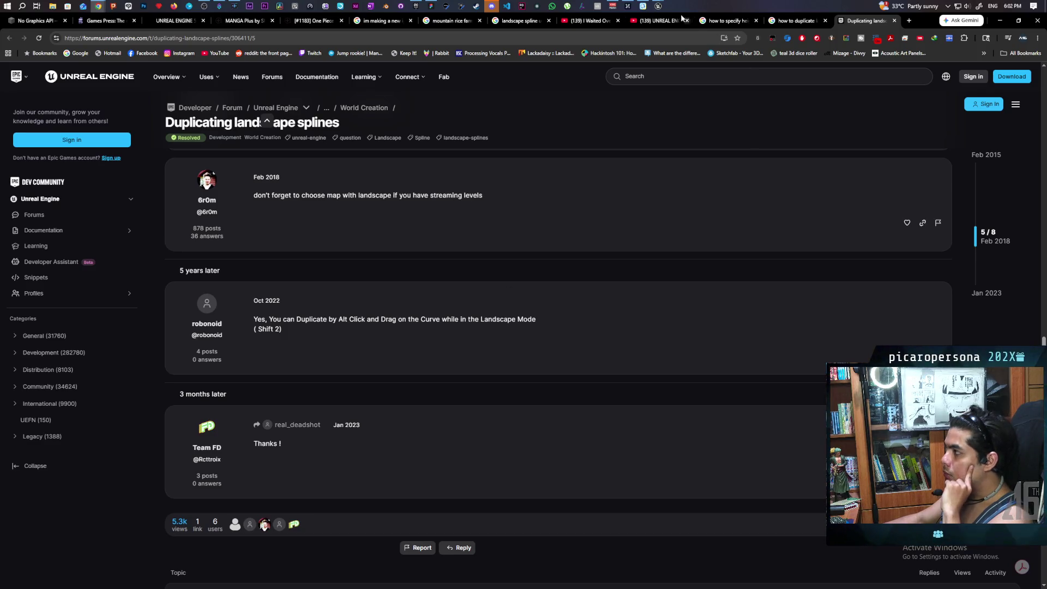
mouse_move(658, 6)
left_click(668, 59)
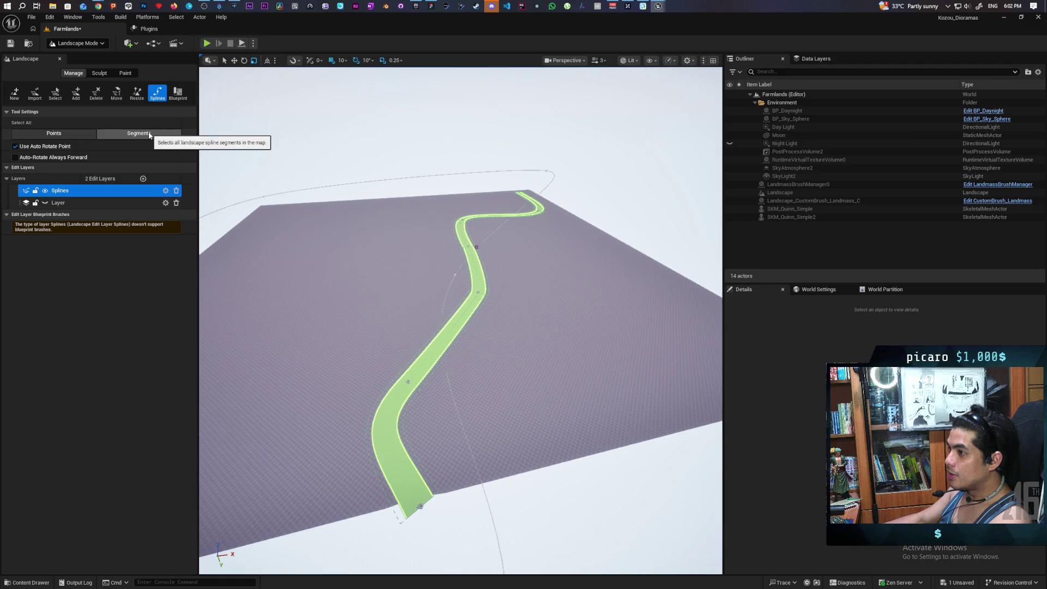
left_click(79, 135)
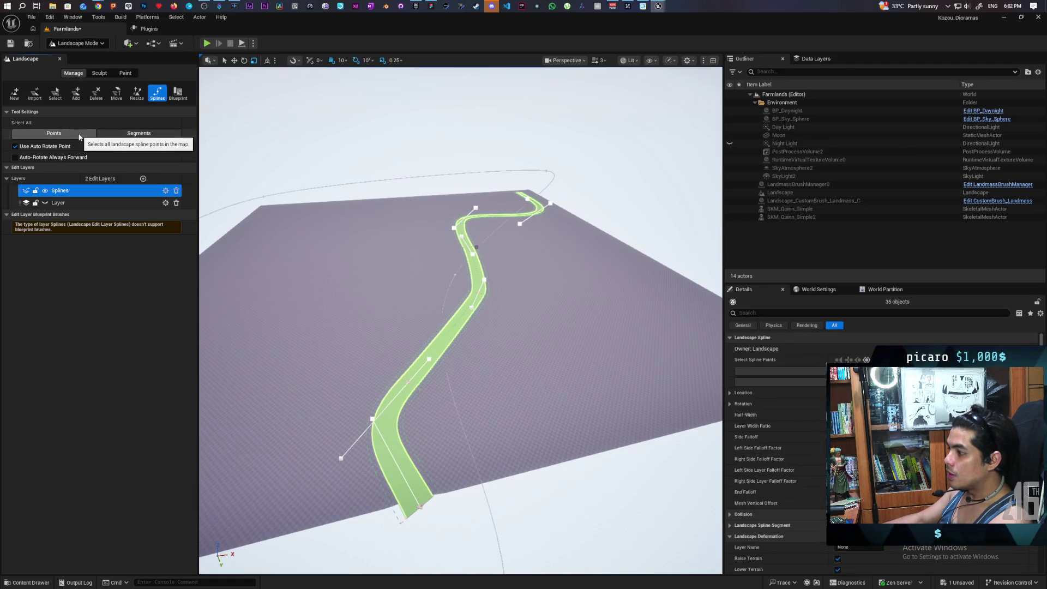
left_click(131, 134)
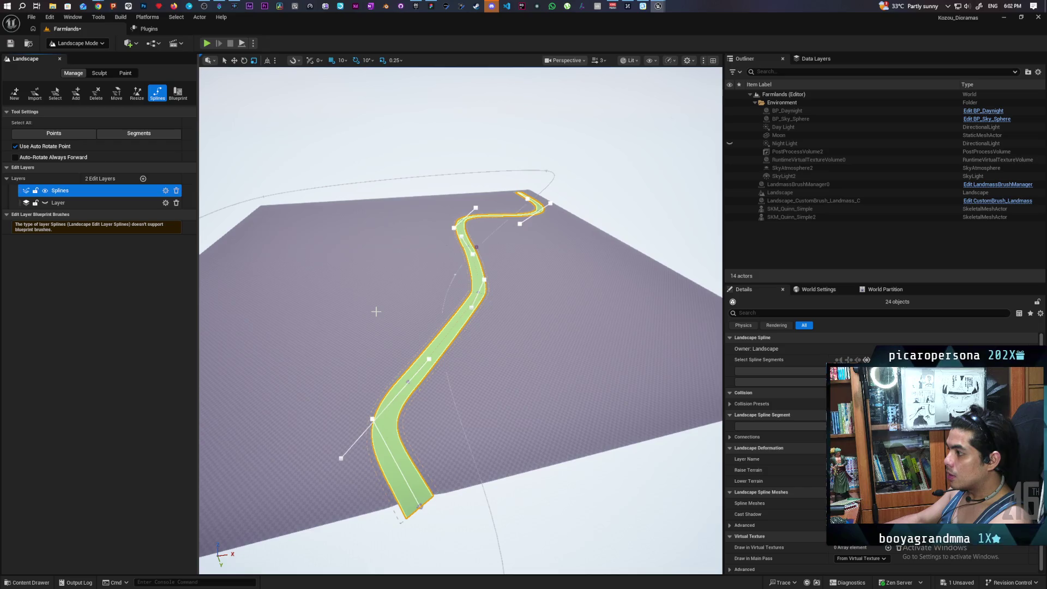
left_click(148, 136)
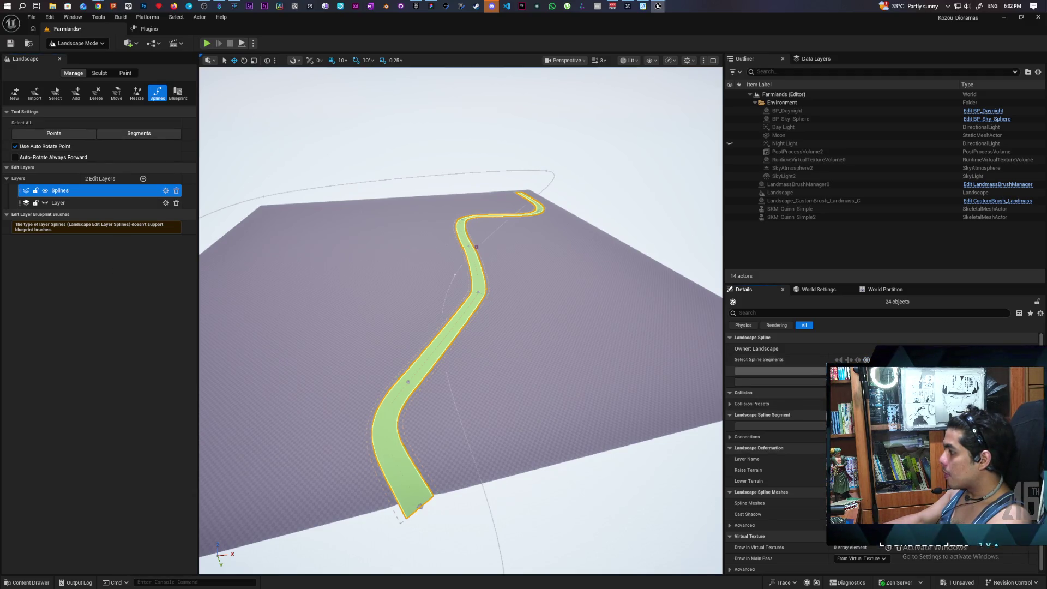
key("Escape")
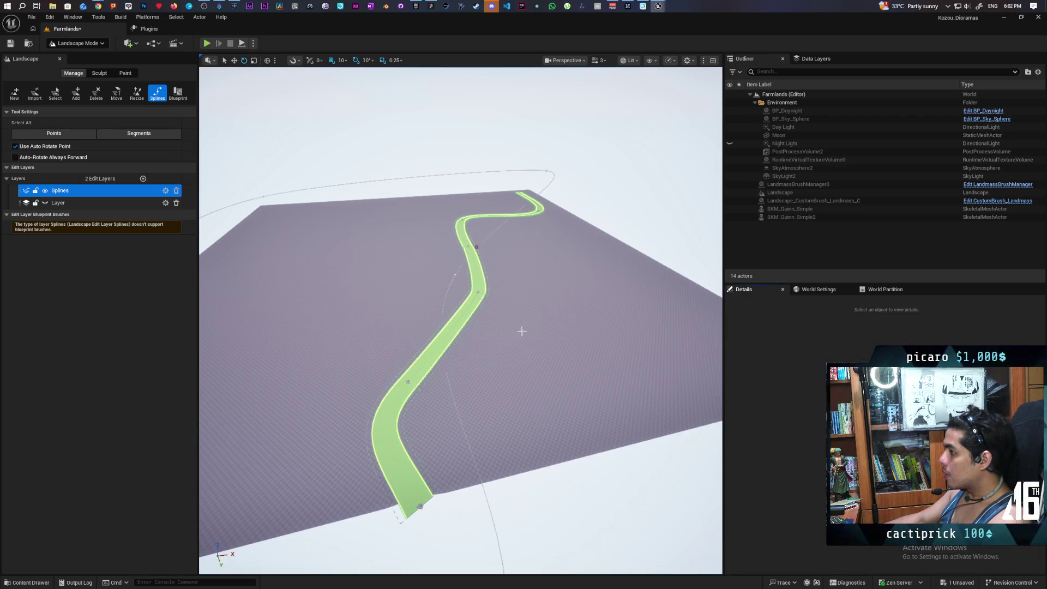
left_click(67, 133)
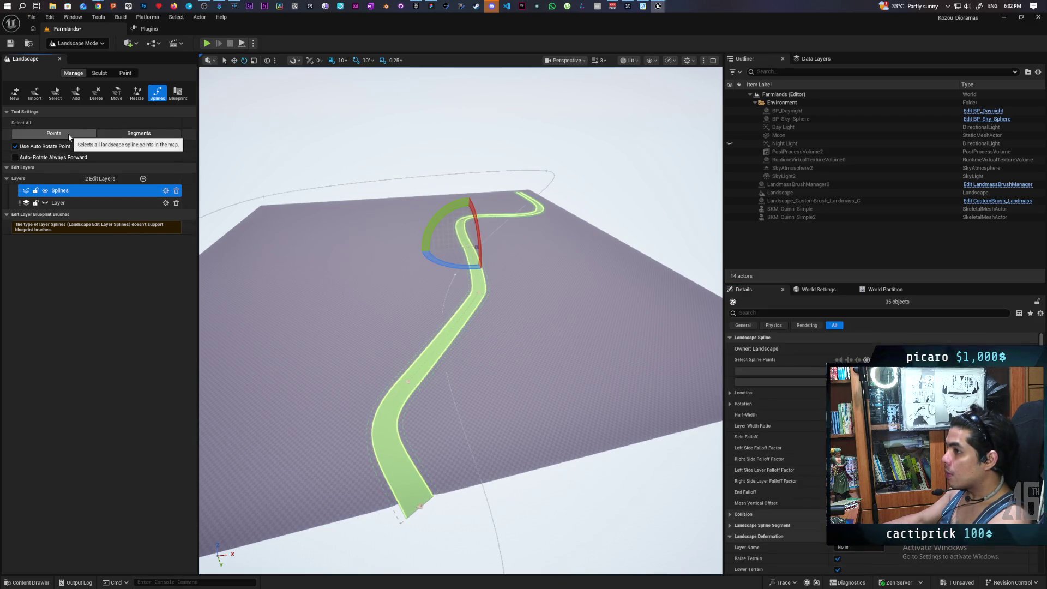
key("w")
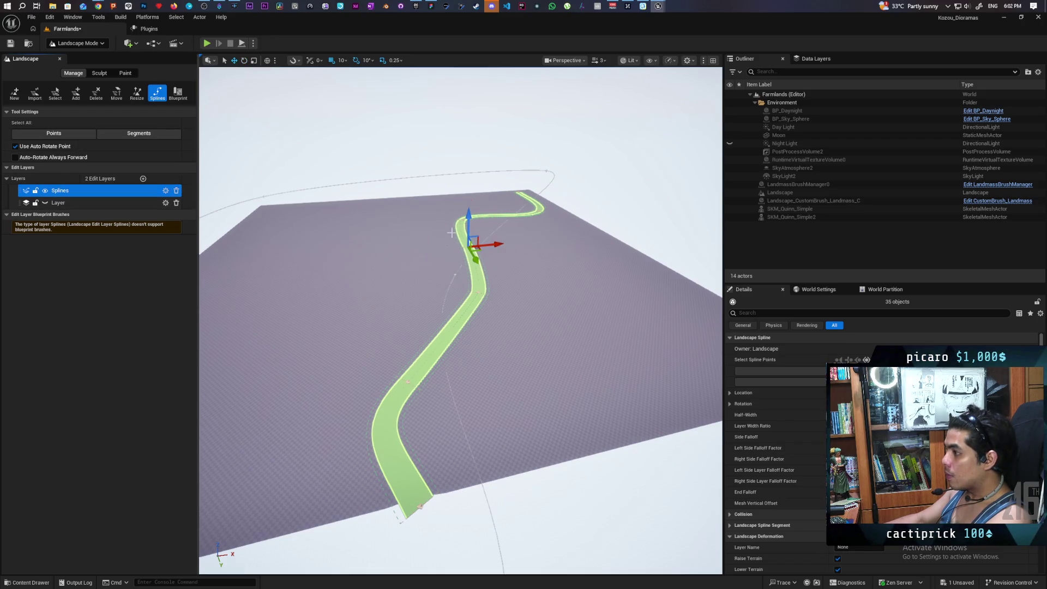
left_click_drag(451, 232, 409, 271)
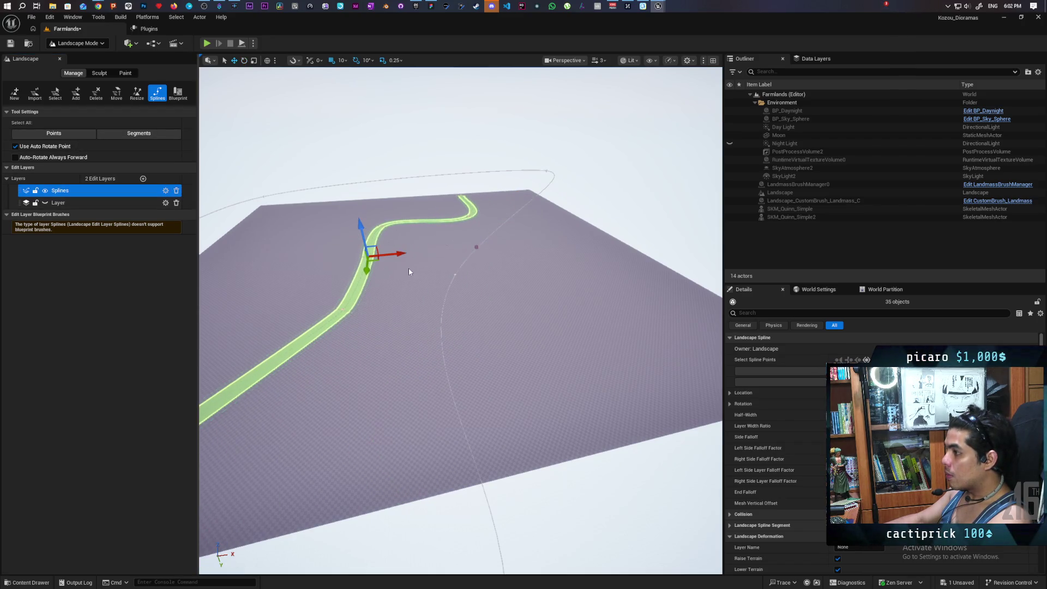
key("ctrl+z")
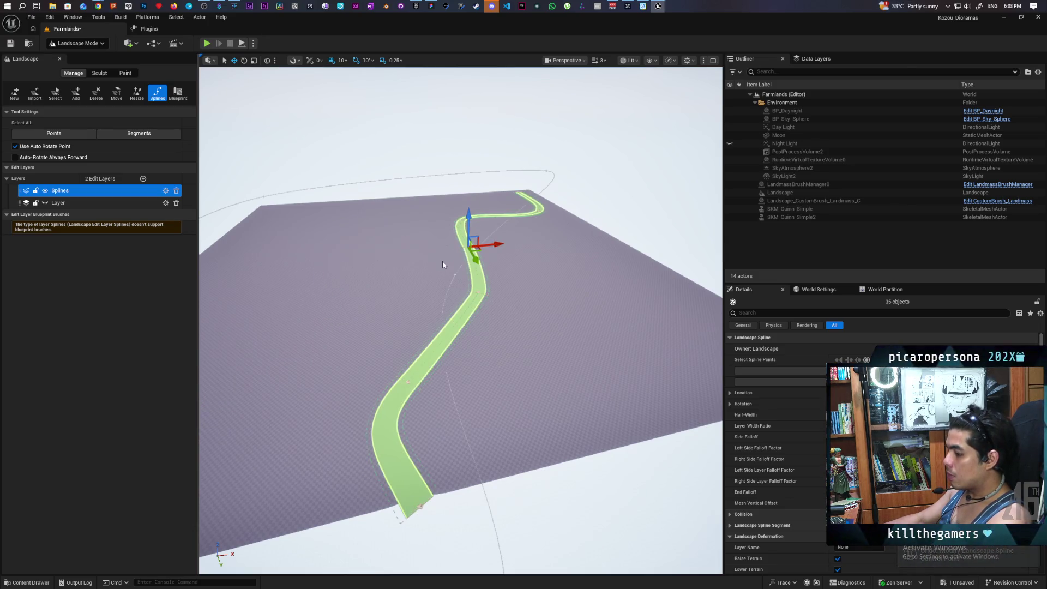
key("Delete")
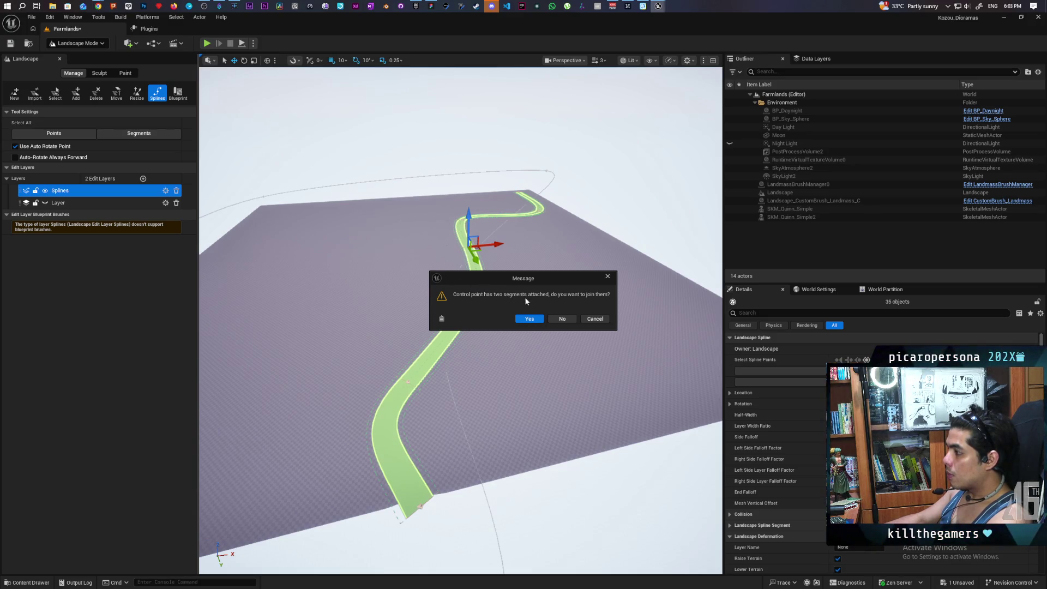
left_click(562, 319)
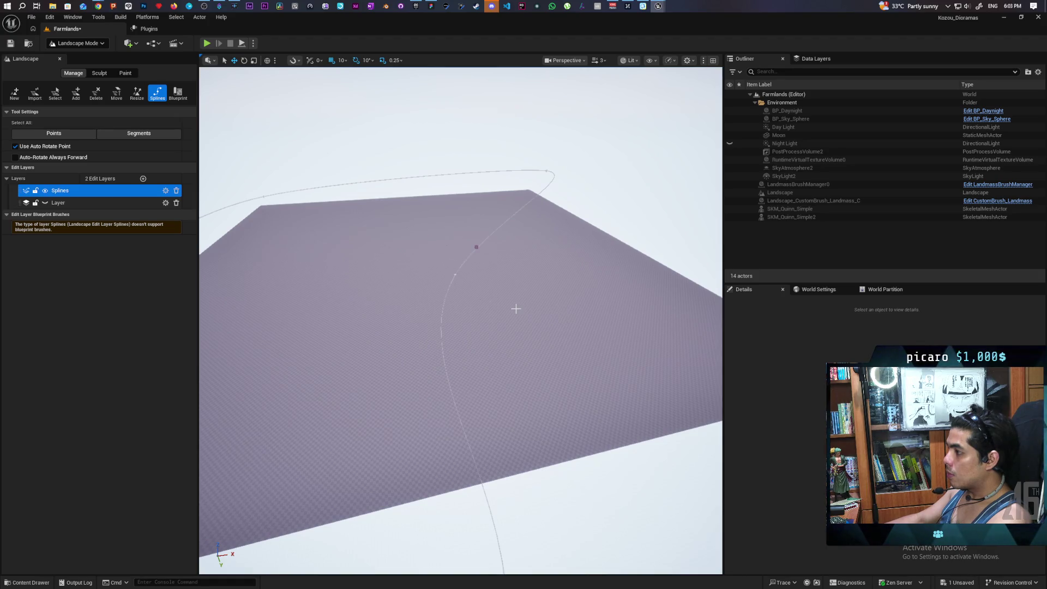
key("ctrl+z")
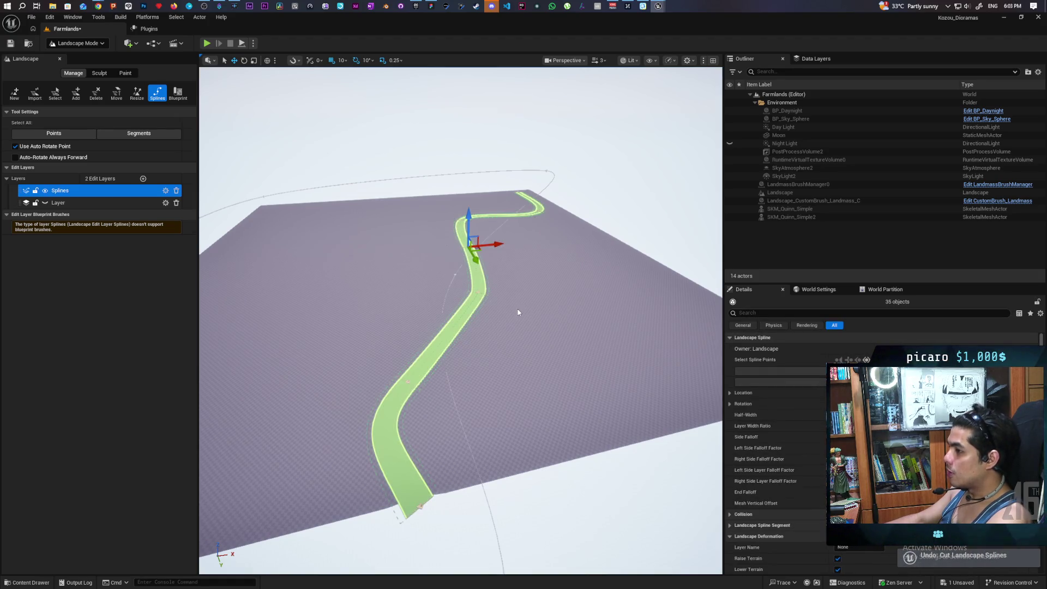
left_click(358, 308)
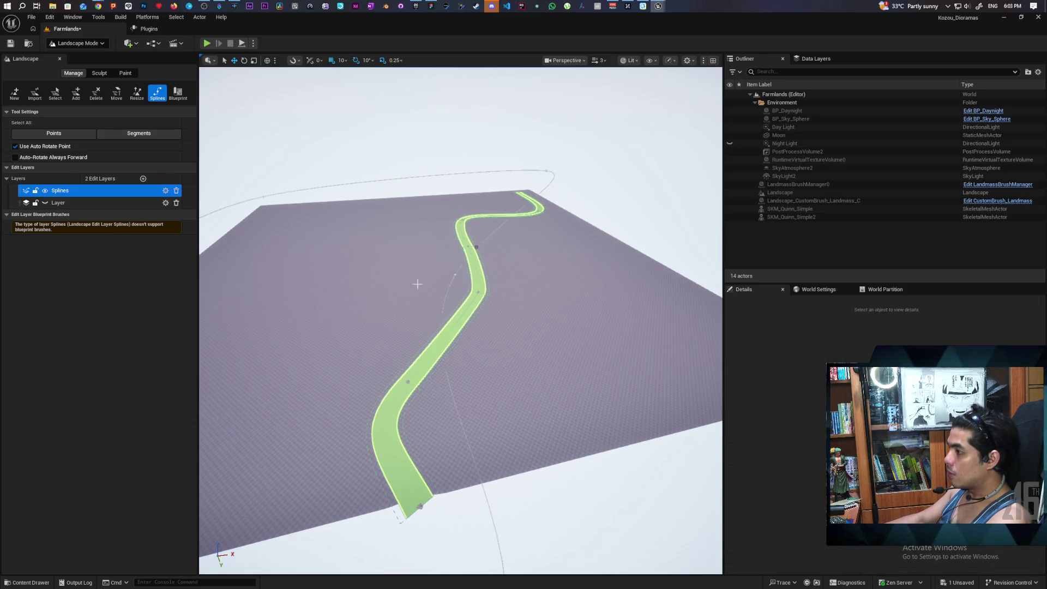
left_click(477, 270)
left_click(362, 273)
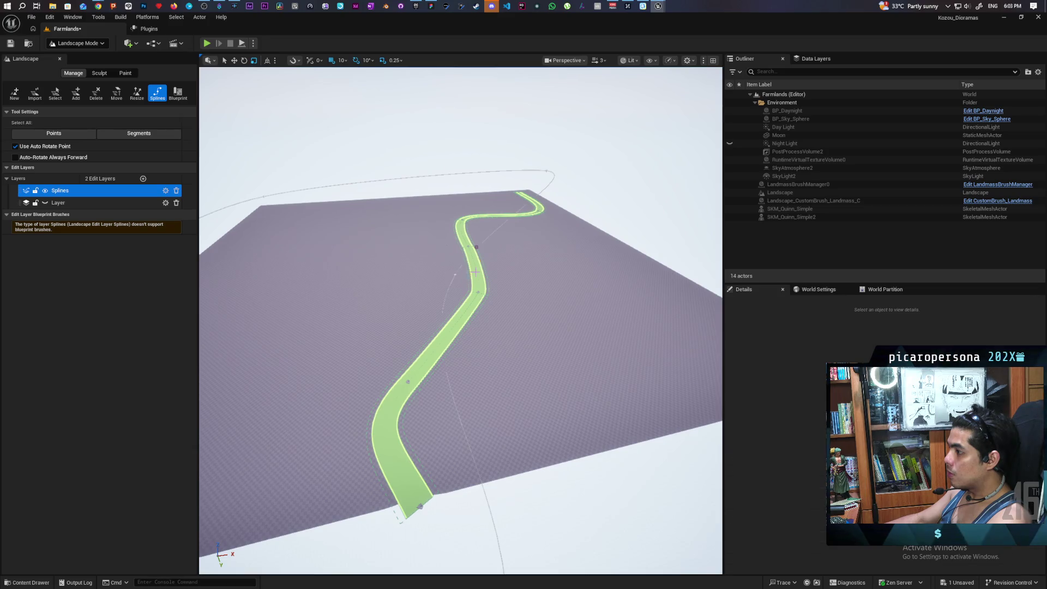
left_click(476, 271)
left_click(364, 273)
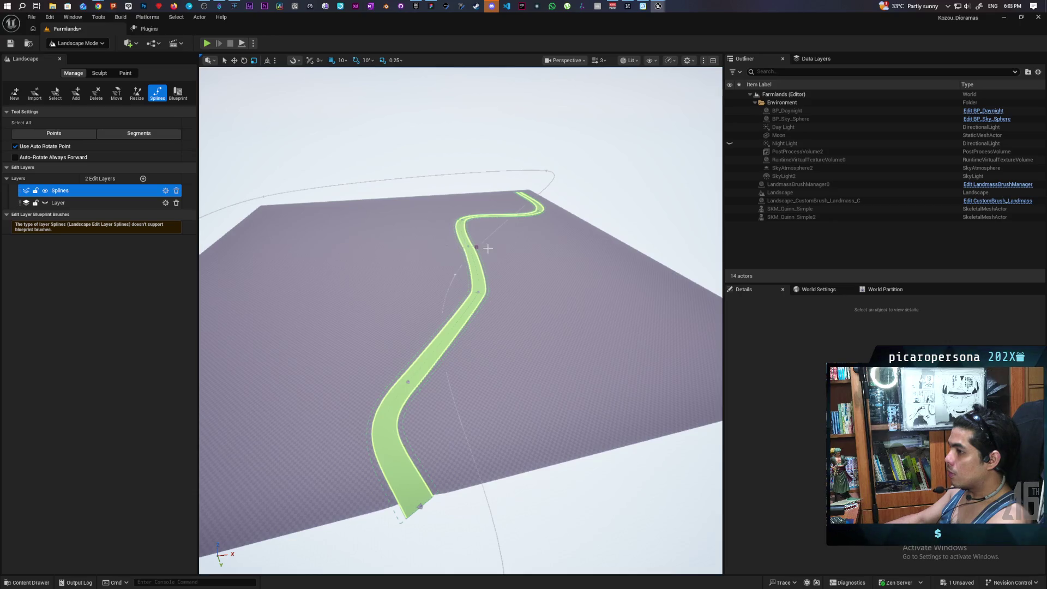
mouse_move(98, 6)
left_click(706, 48)
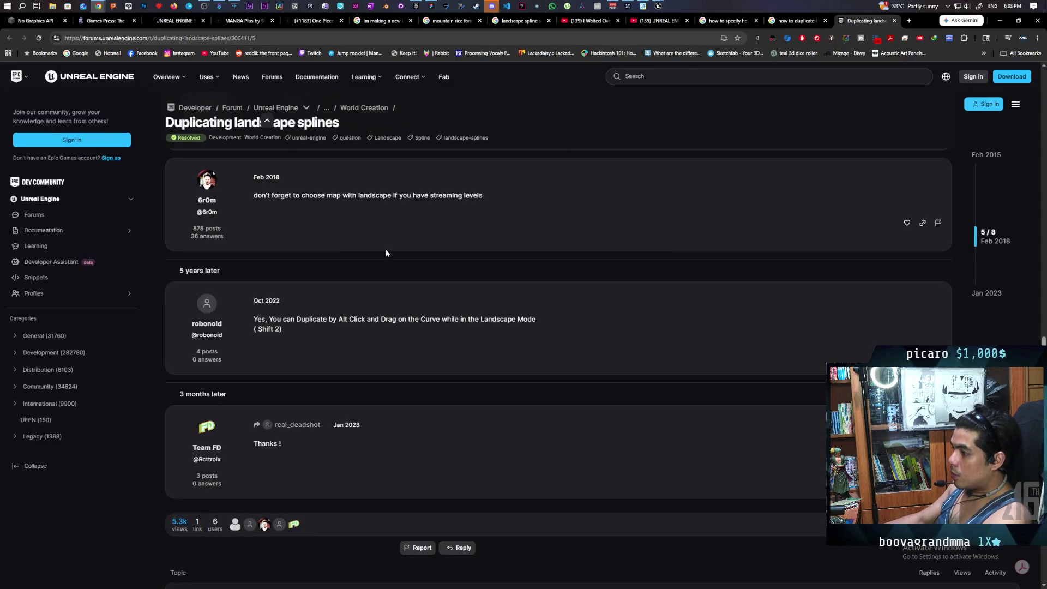
Step: Close the forum tab with Ctrl+W and scroll the Google results to the AI Overview's drag-to-duplicate instructions
scroll(388, 256, "down", 4)
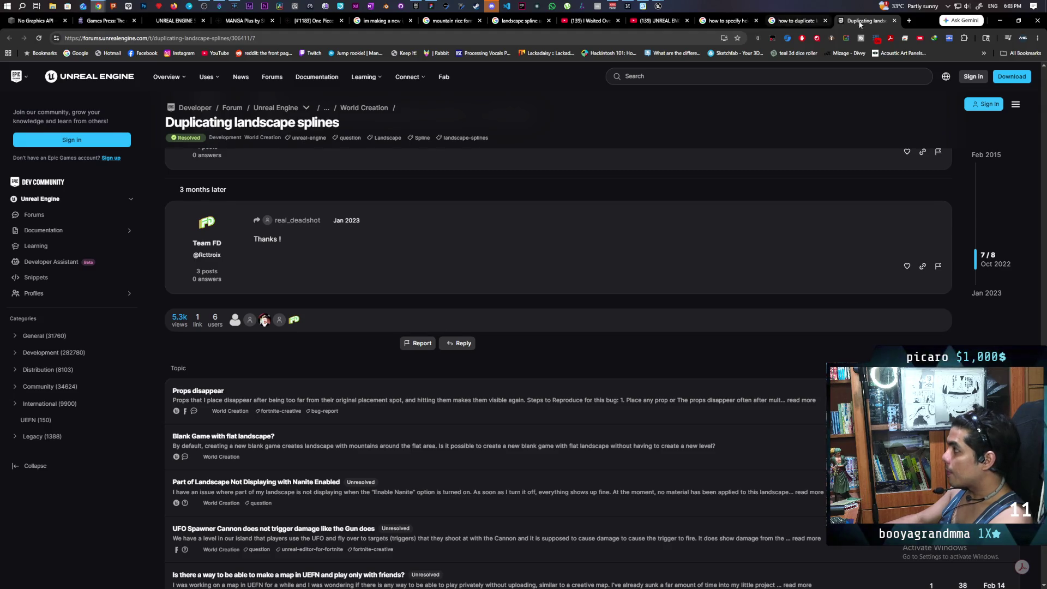
key("ctrl+w")
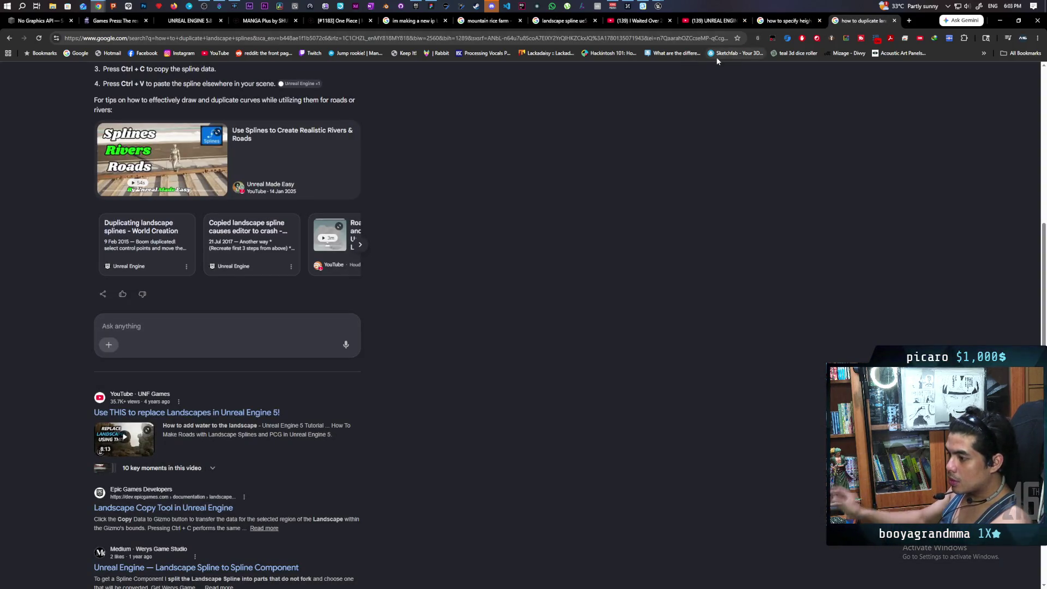
scroll(597, 251, "down", 3)
scroll(598, 255, "down", 3)
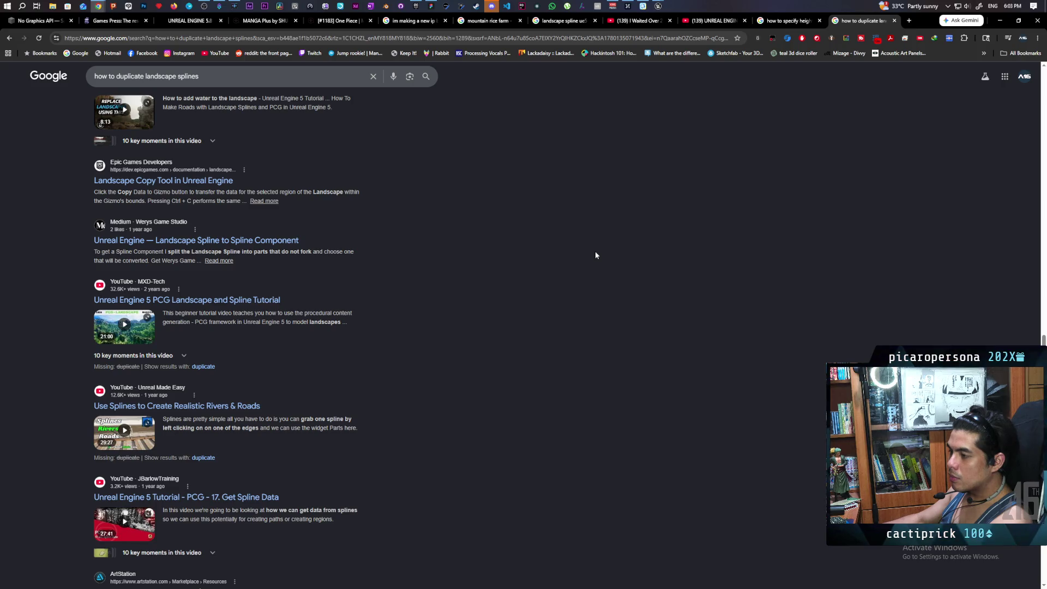
scroll(595, 254, "down", 3)
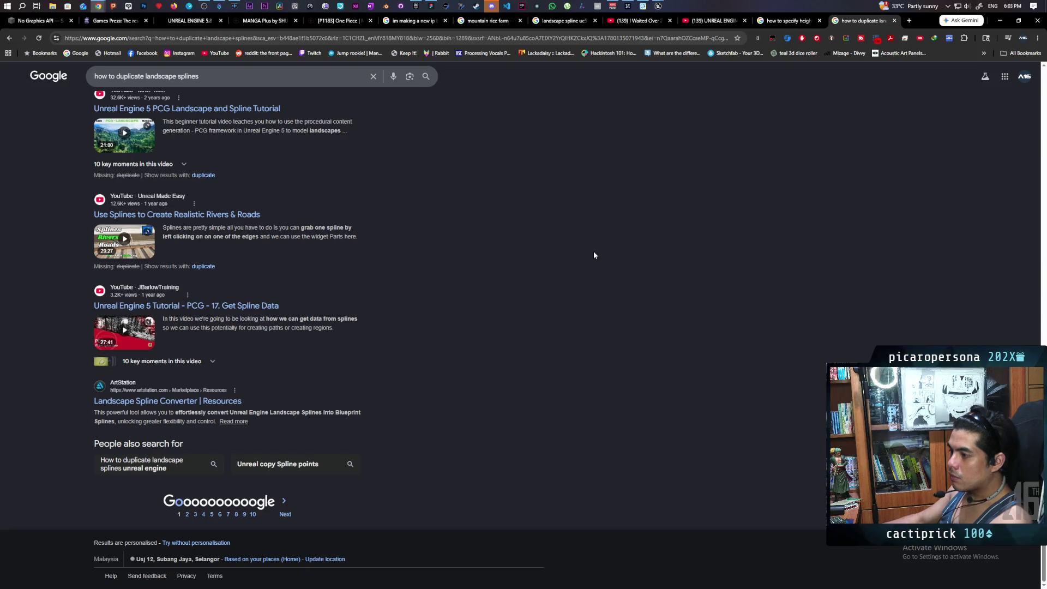
scroll(594, 254, "up", 10)
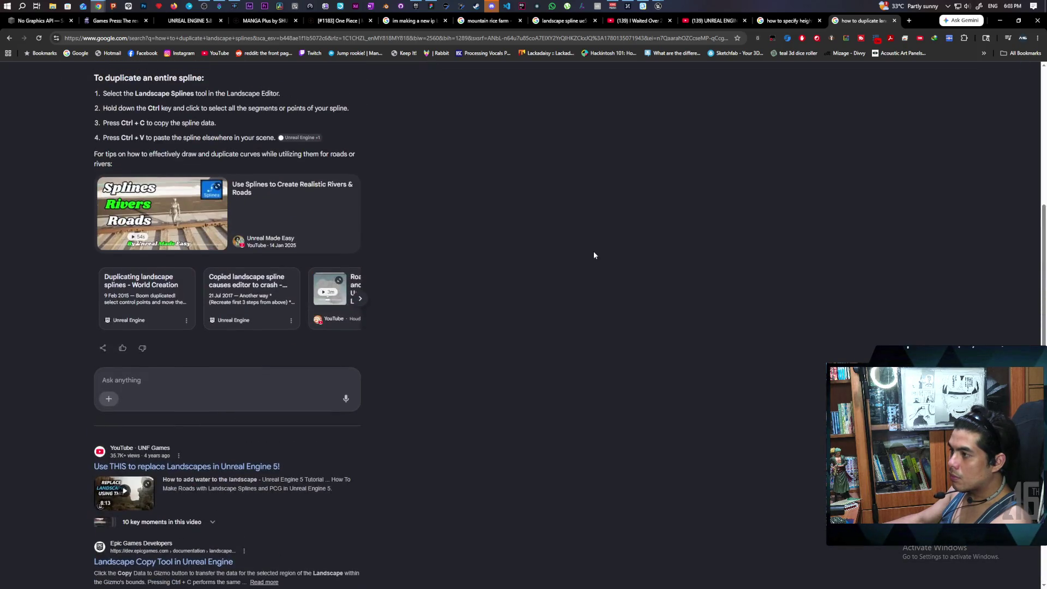
scroll(593, 255, "up", 4)
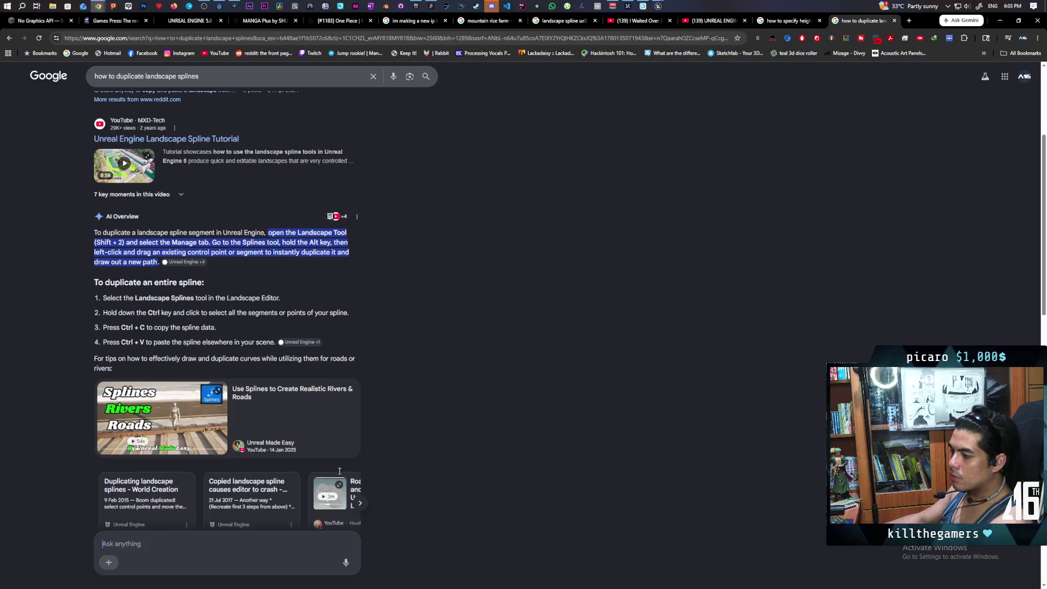
Step: Tell AI Mode 'i cant do it' and read its paste-troubleshooting tips
type("i ca")
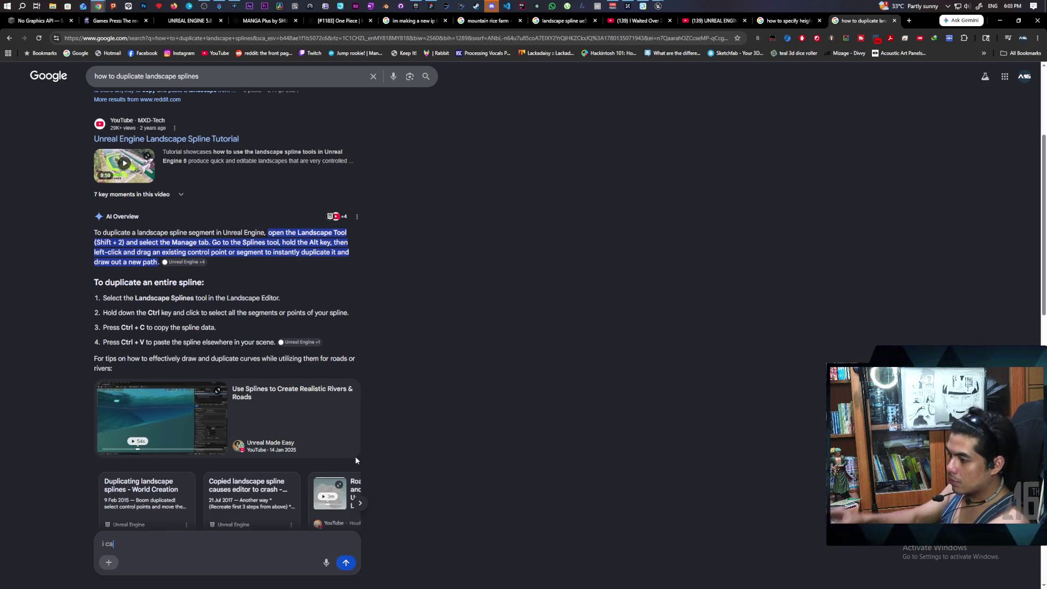
key("Return")
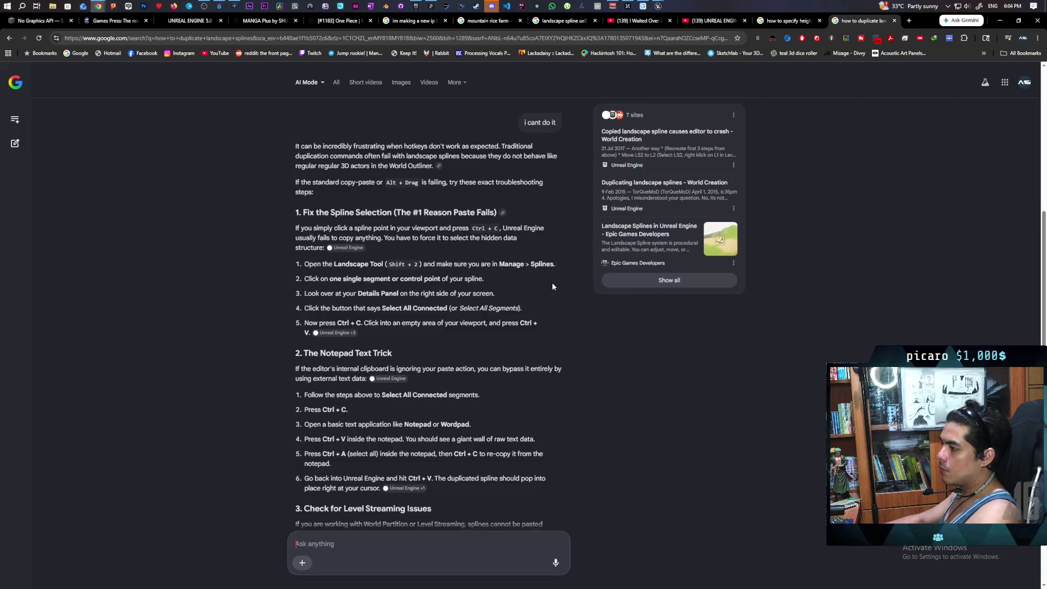
scroll(552, 286, "down", 2)
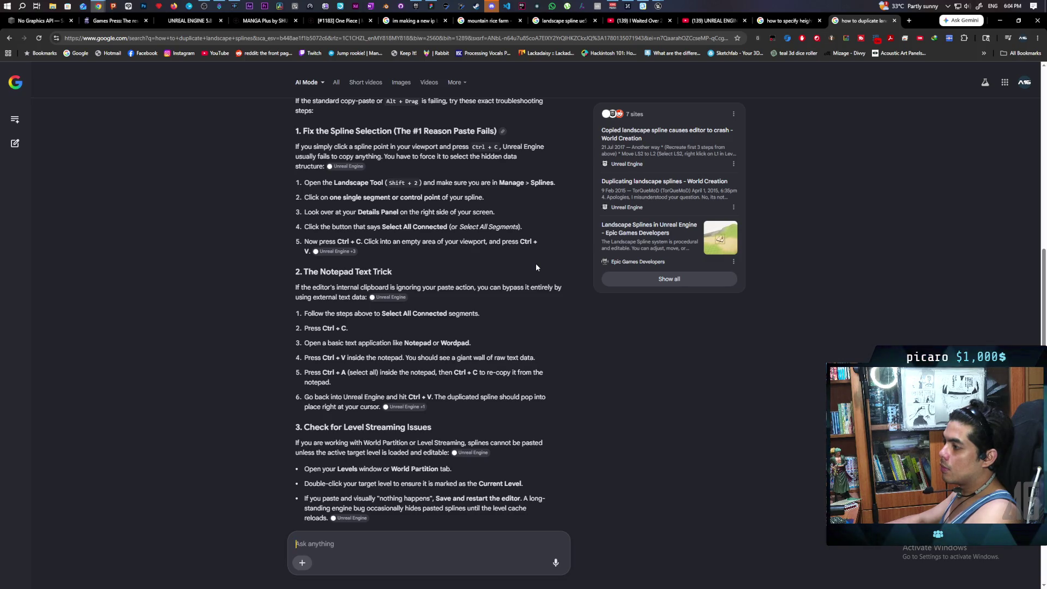
Step: In the editor, select all spline segments and points, deselect them, and activate the Layer edit layer
mouse_move(658, 6)
left_click(702, 38)
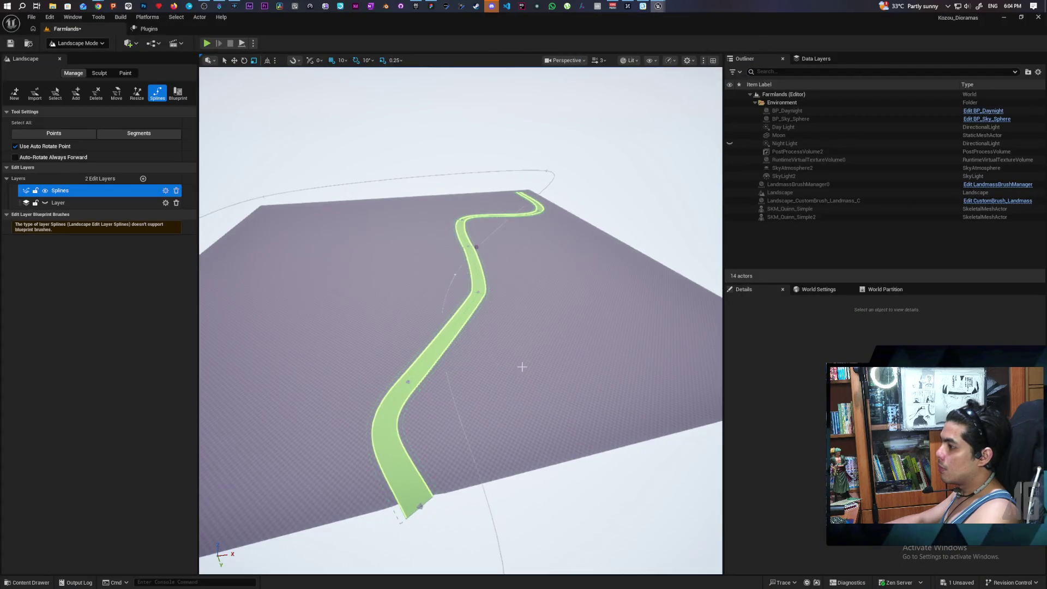
left_click(138, 136)
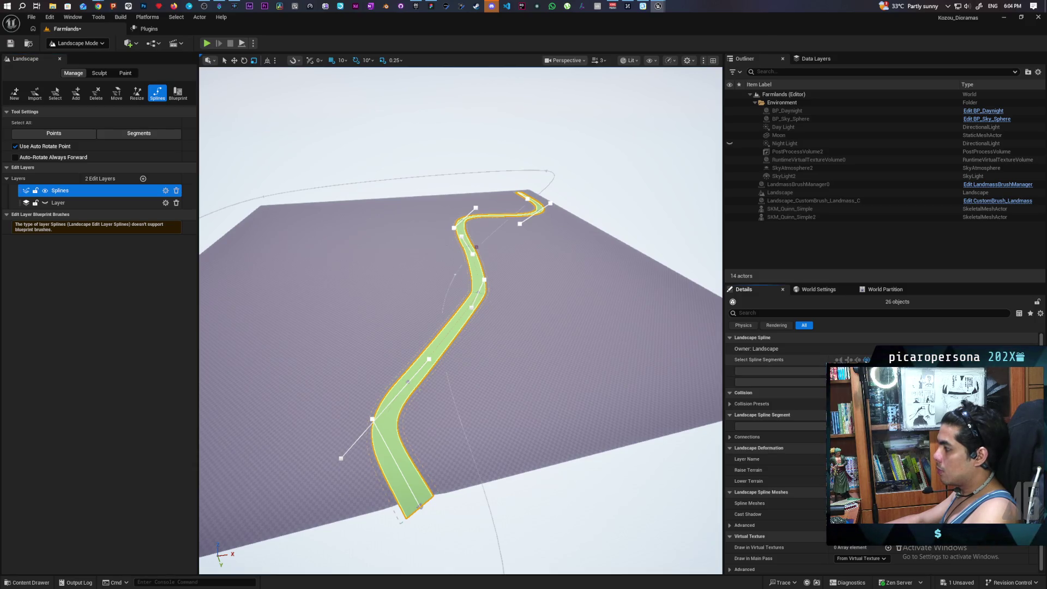
left_click(269, 336)
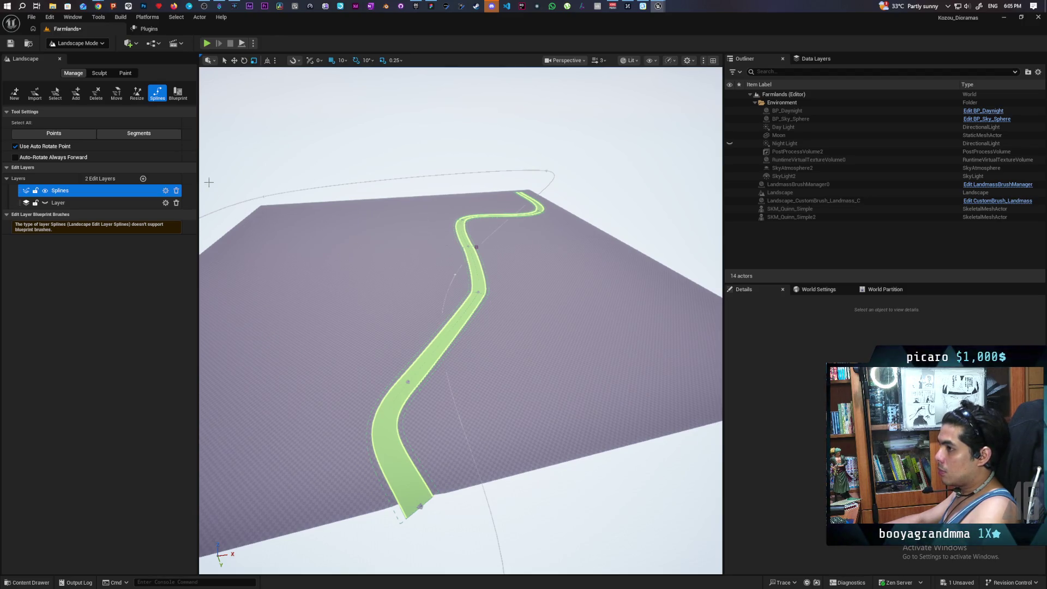
left_click(158, 135)
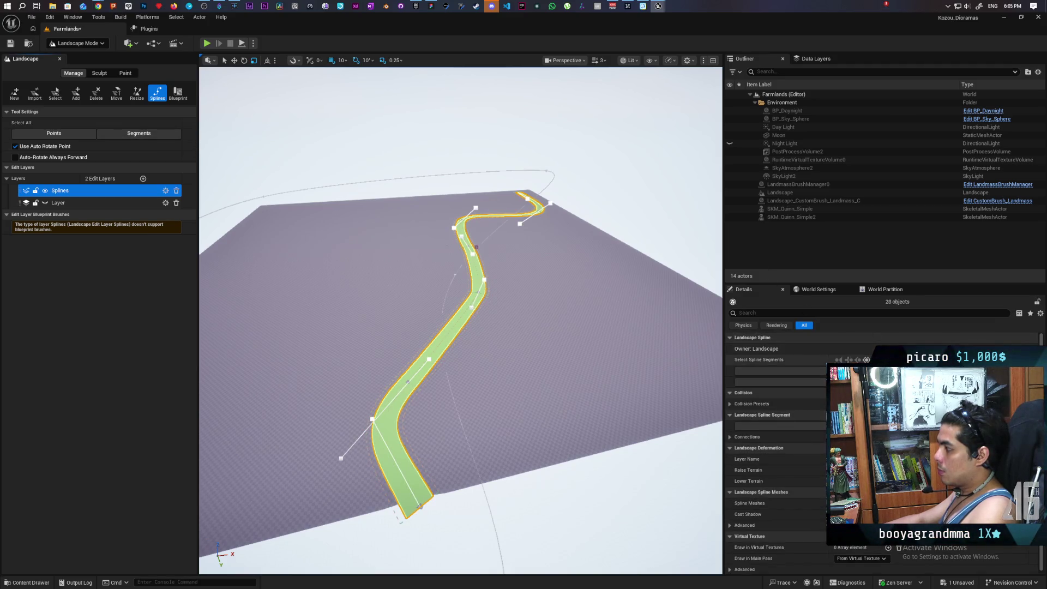
left_click(53, 133)
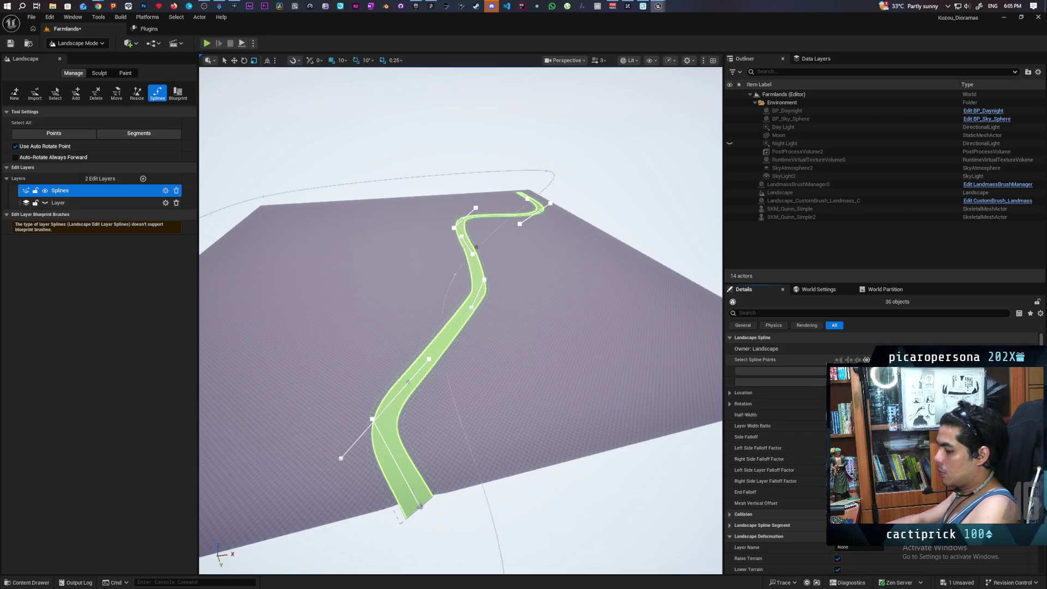
left_click(257, 312)
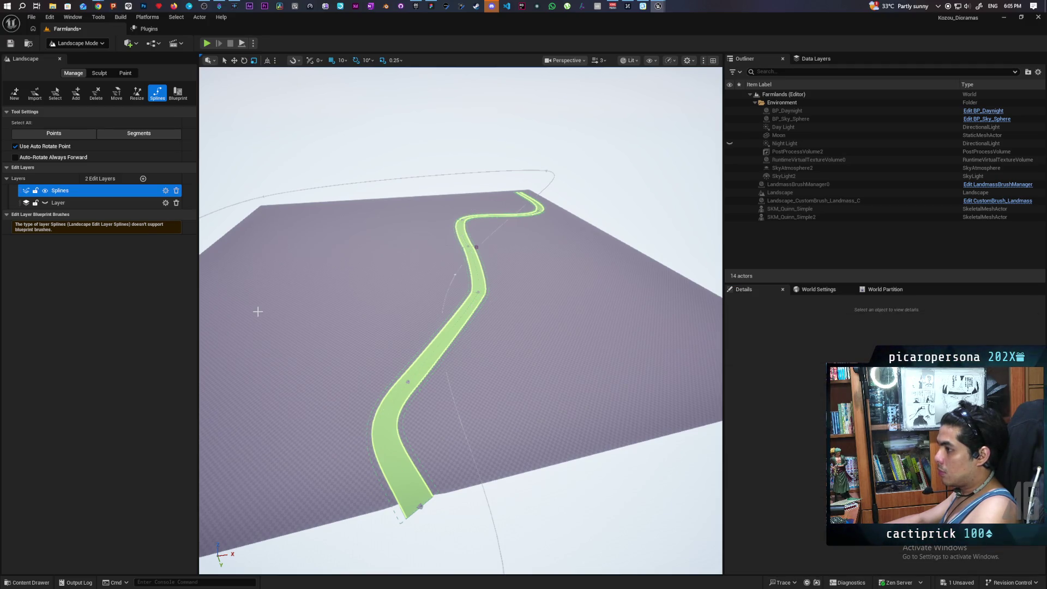
left_click(97, 200)
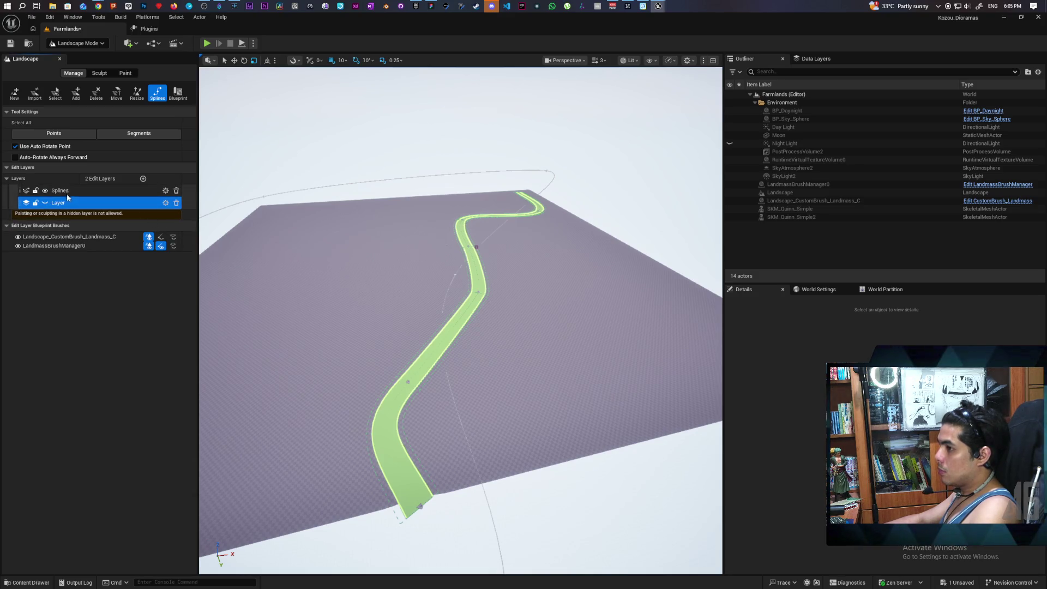
Step: Switch back and forth between the Splines and Layer edit layers, ending with Splines active
left_click(8, 192)
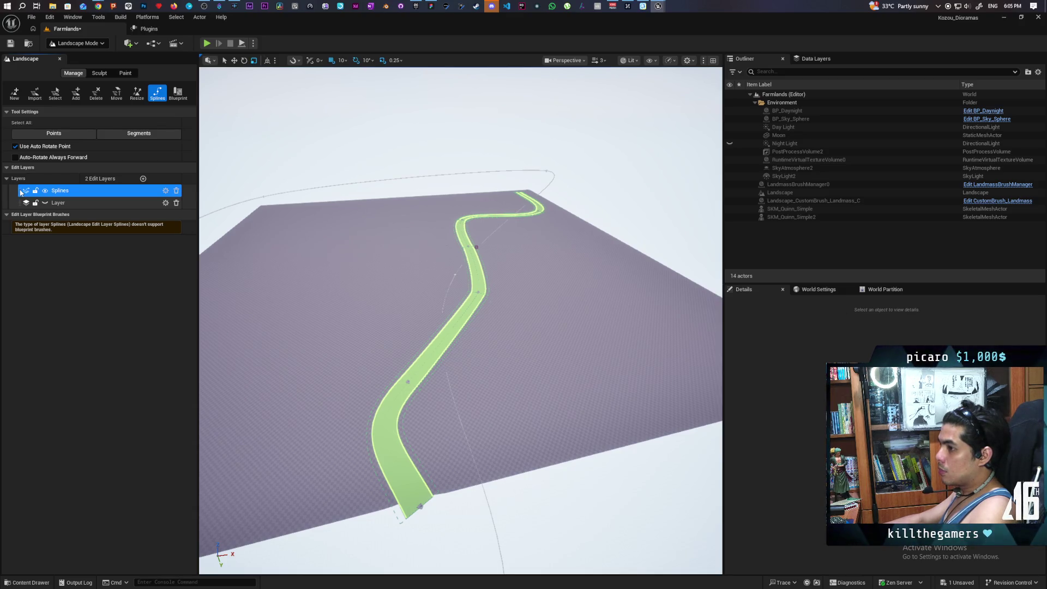
left_click(79, 201)
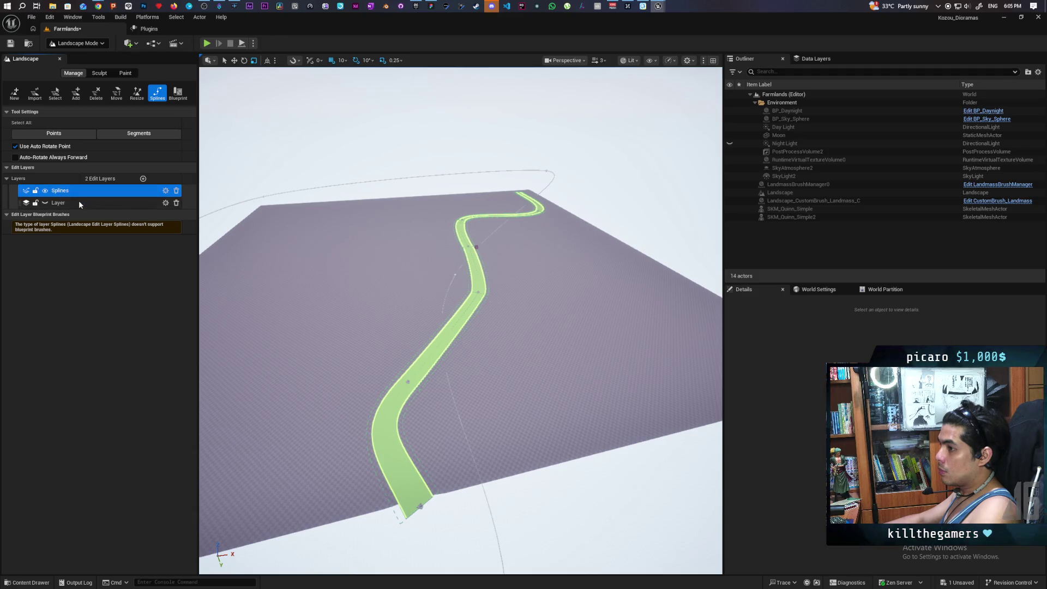
left_click(83, 192)
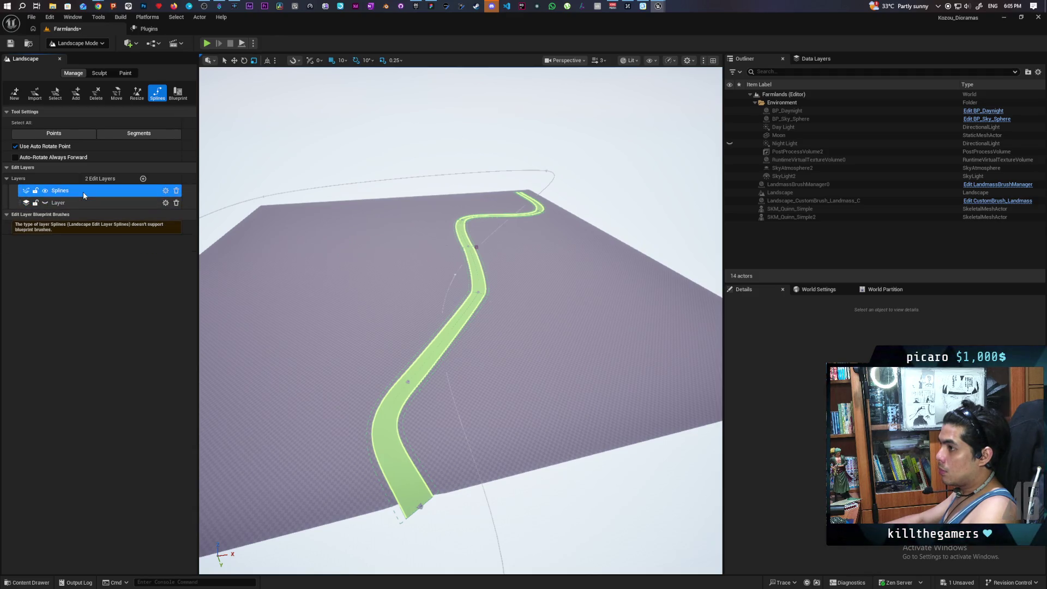
left_click(83, 205)
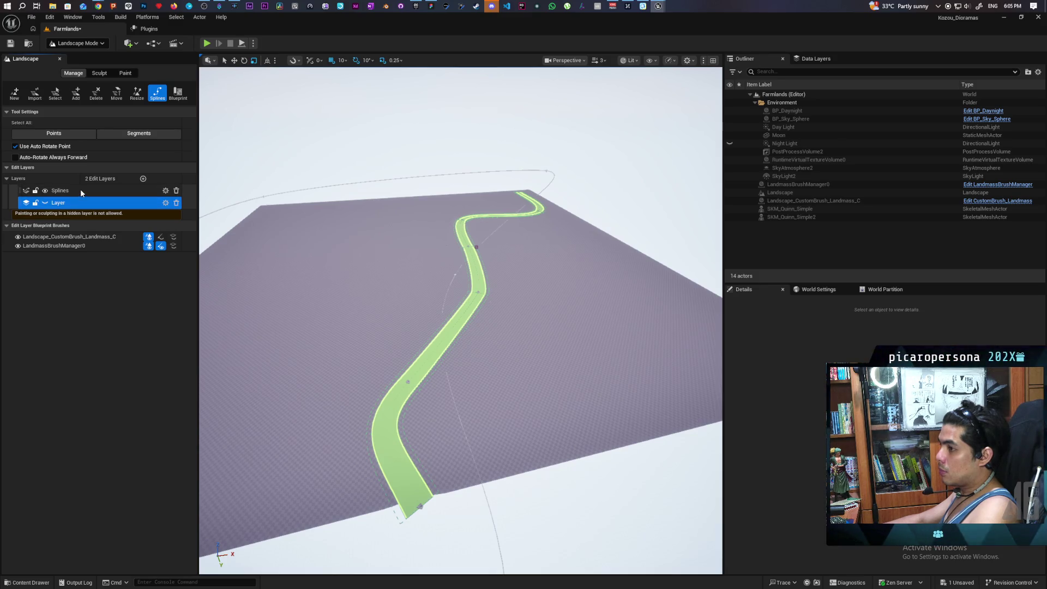
left_click(81, 192)
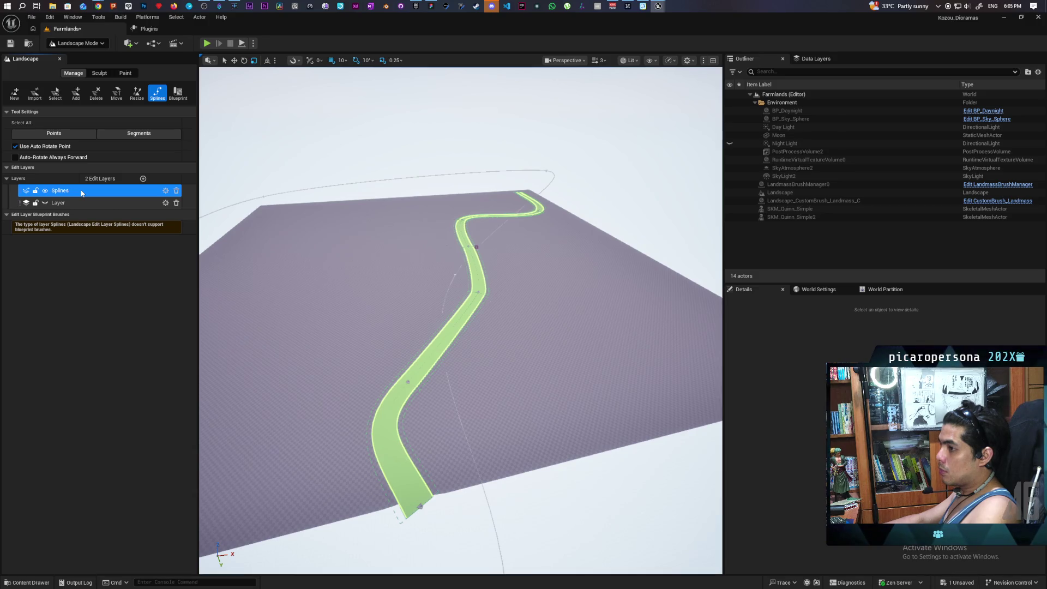
Step: Try adding a Landscape Edit Layer Splines, dismiss the one-only error, and toggle Splines visibility off and on
left_click(143, 179)
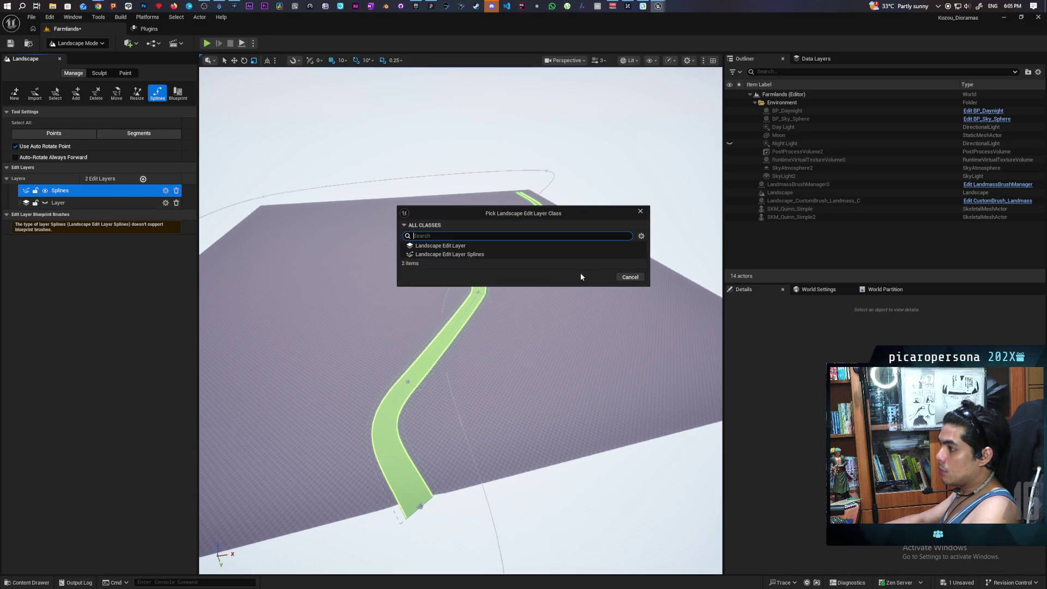
left_click(437, 254)
left_click(593, 277)
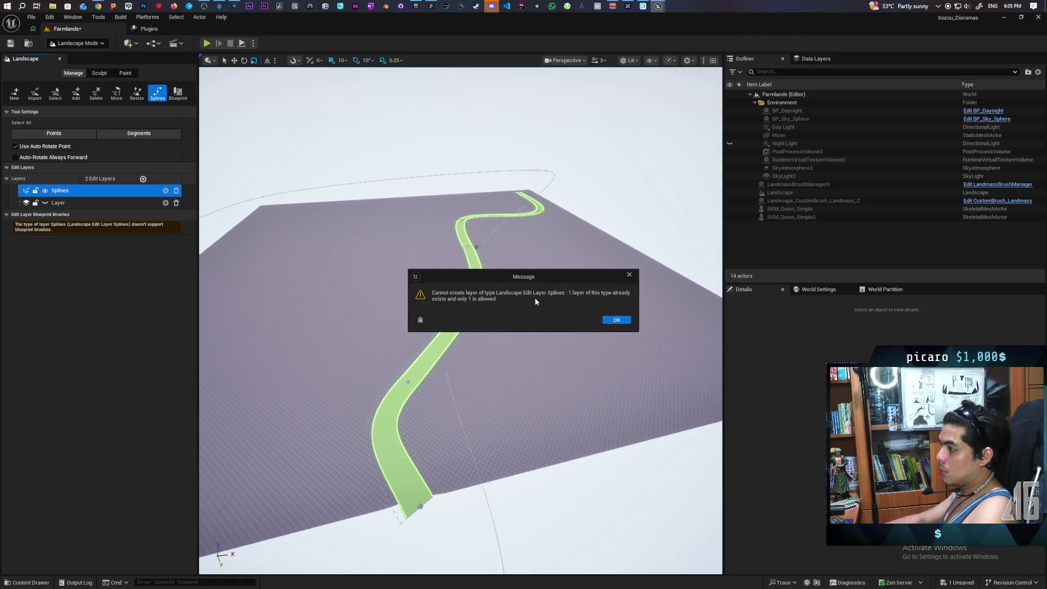
left_click(616, 320)
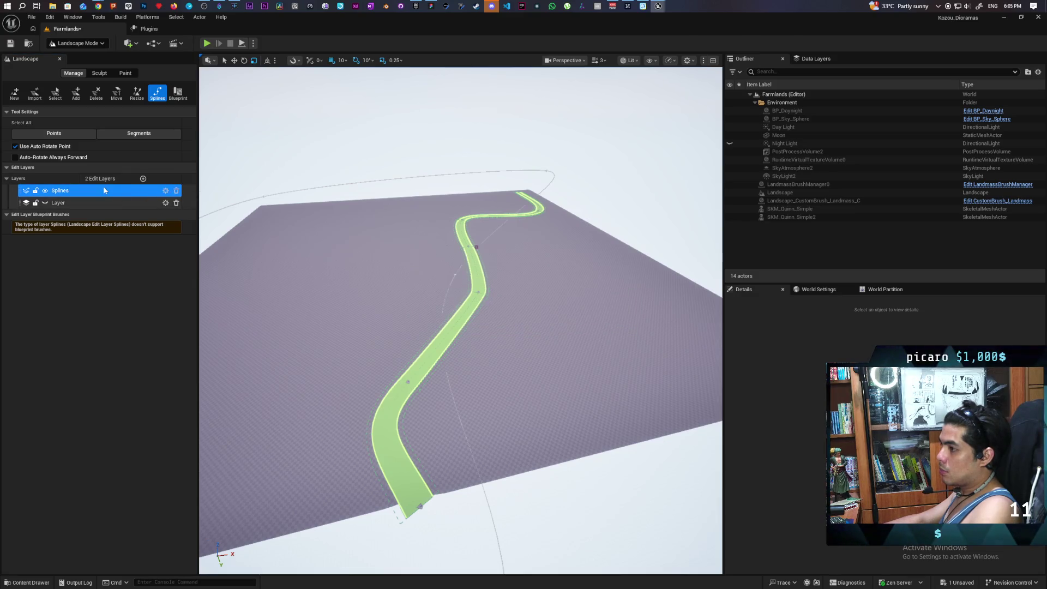
left_click(45, 191)
left_click(45, 190)
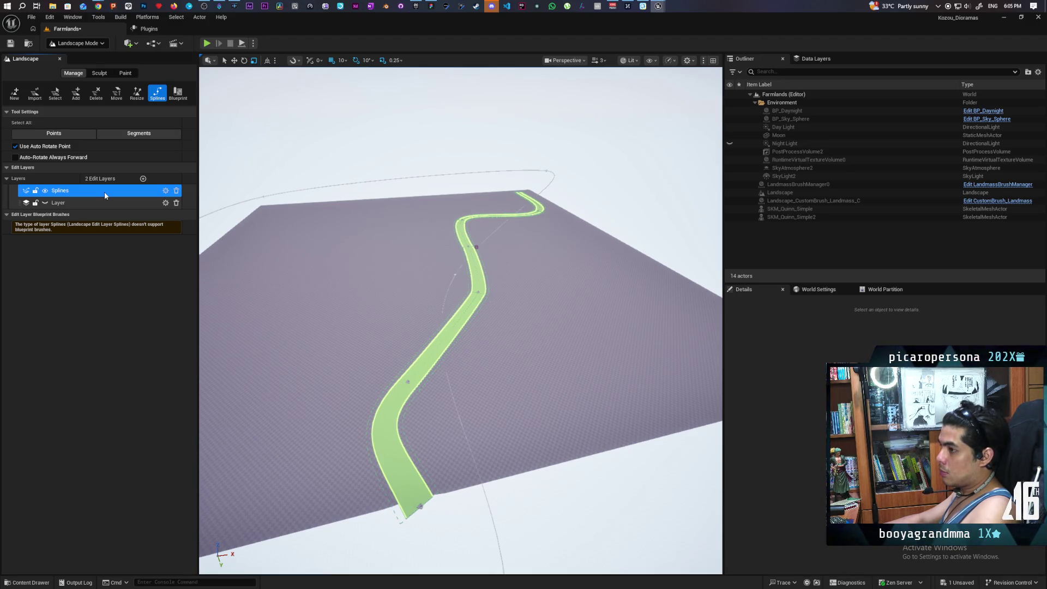
Step: Select all spline control points, drag the whole spline left with the move gizmo, undo it, and return to Chrome
left_click(78, 135)
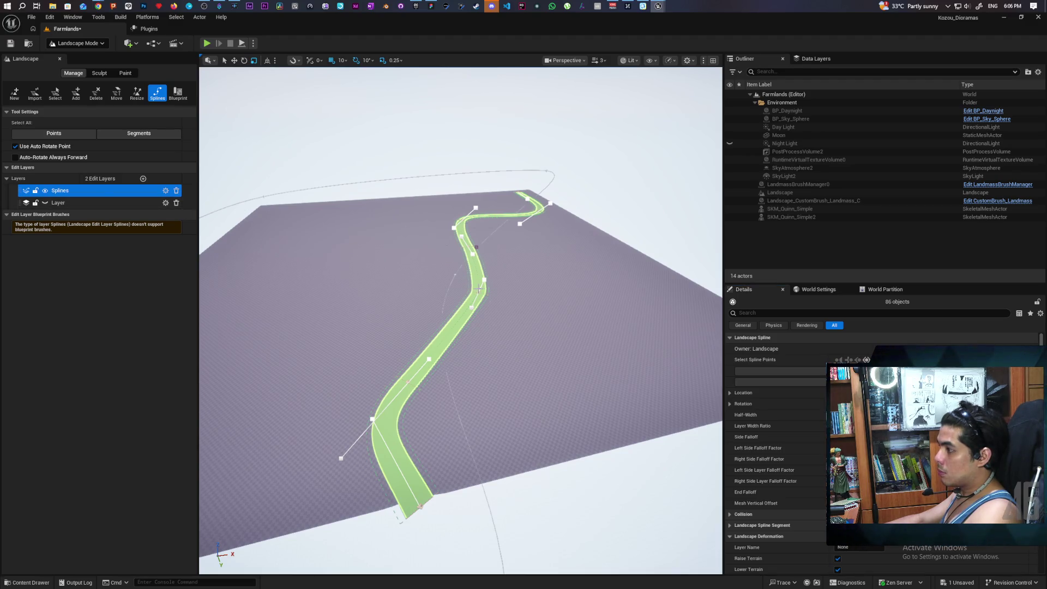
left_click(483, 282)
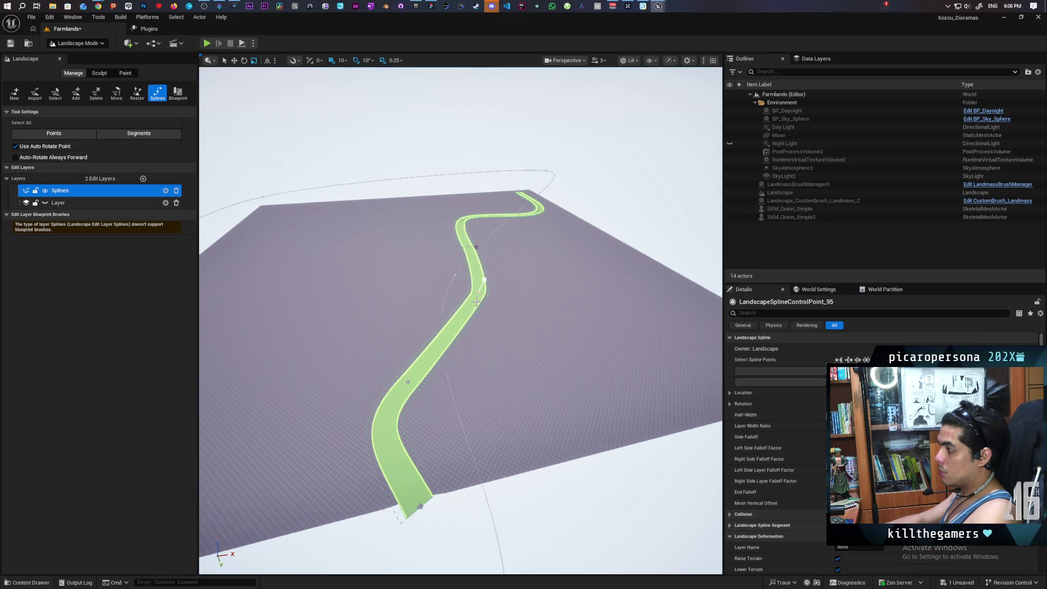
key("w")
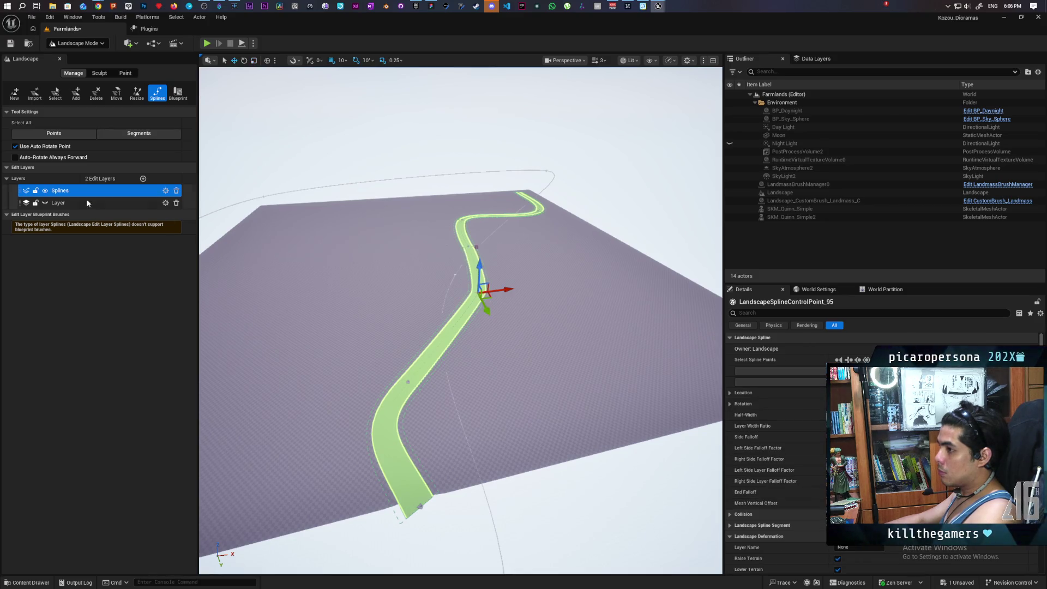
left_click(58, 134)
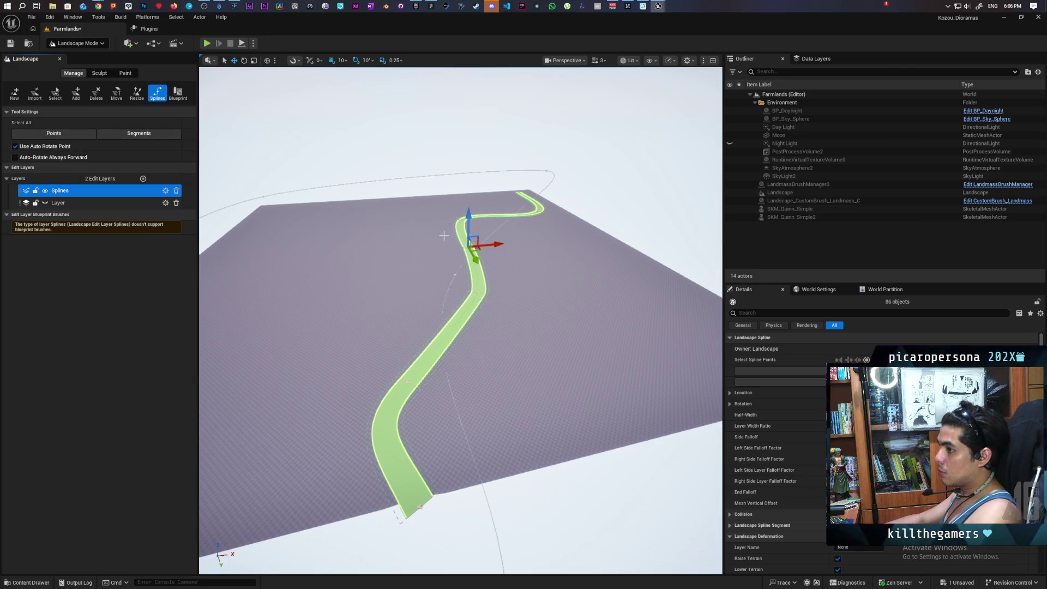
left_click_drag(443, 236, 396, 244)
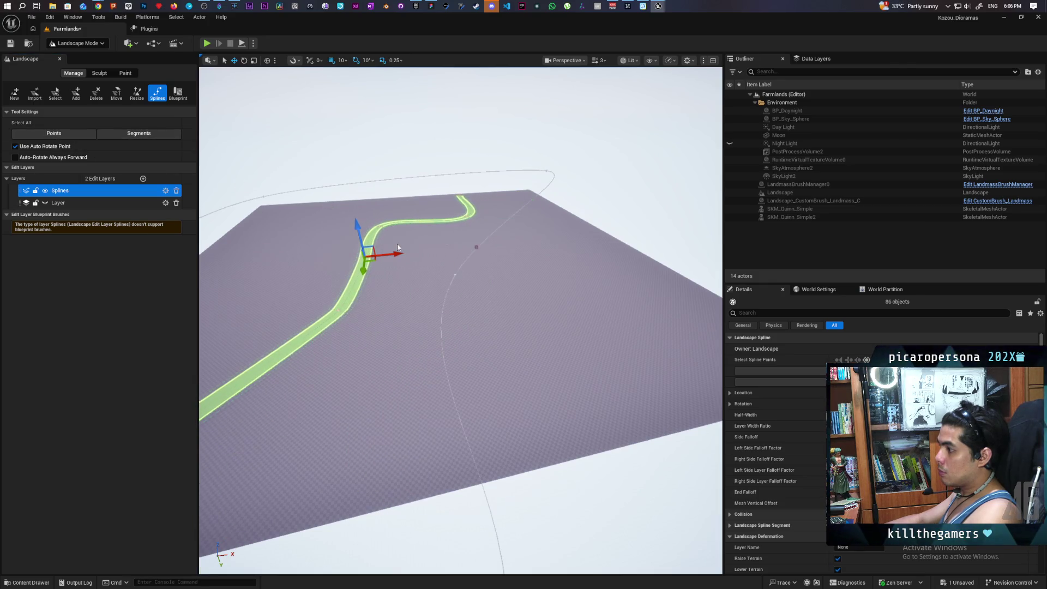
key("ctrl+z")
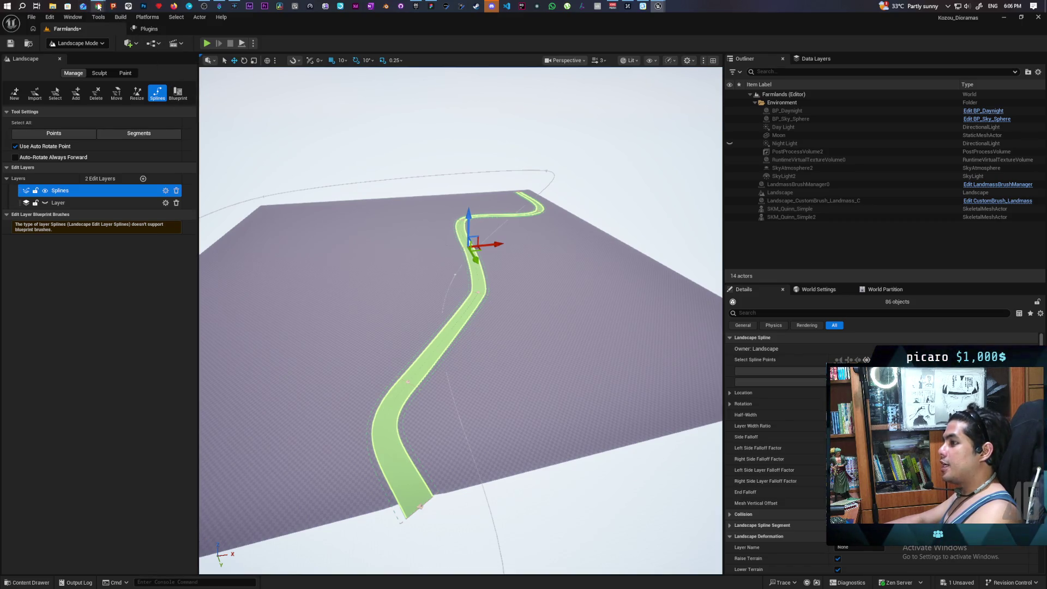
mouse_move(98, 6)
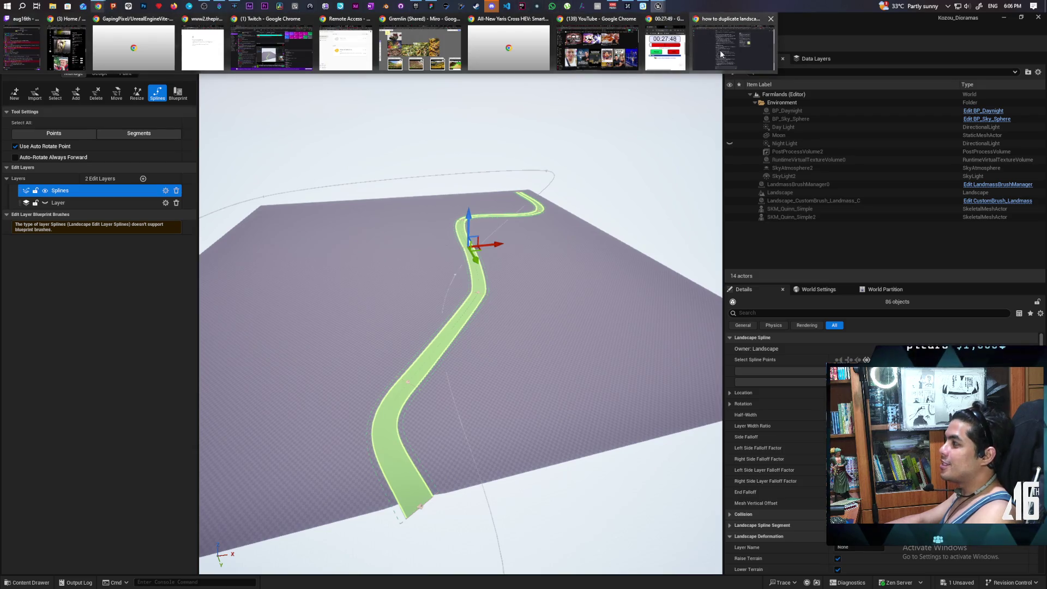
left_click(725, 49)
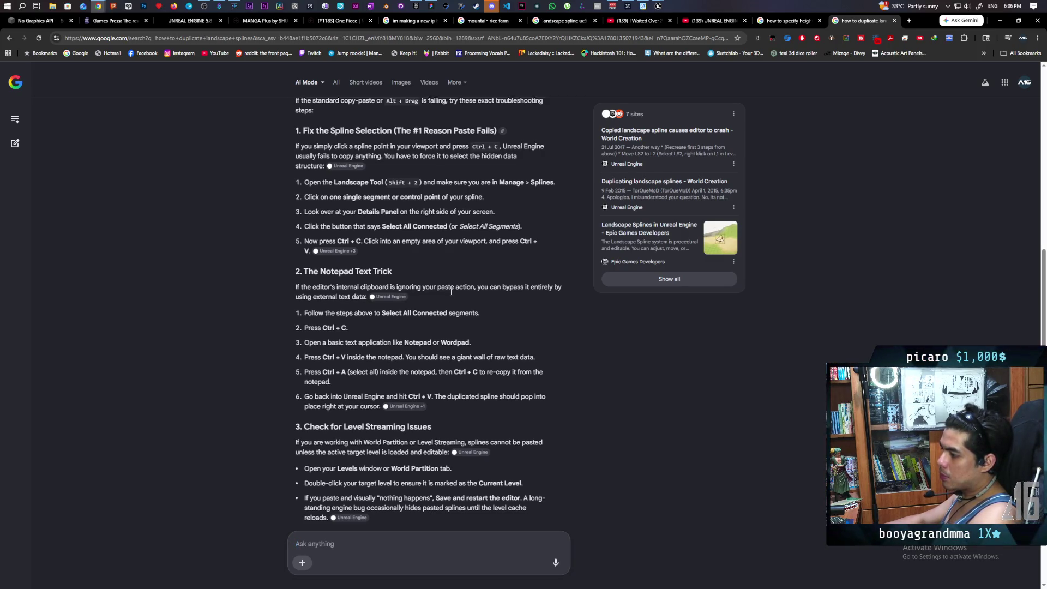
Step: Read further down the spline troubleshooting answer and open the 'Duplicating landscape splines' forum source
scroll(451, 292, "down", 3)
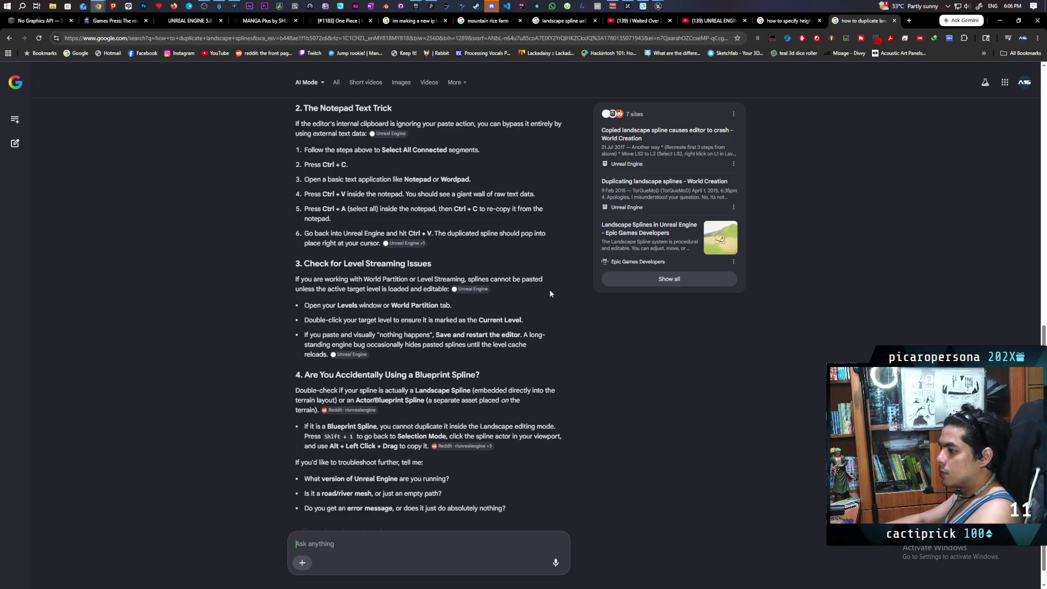
scroll(567, 272, "down", 1)
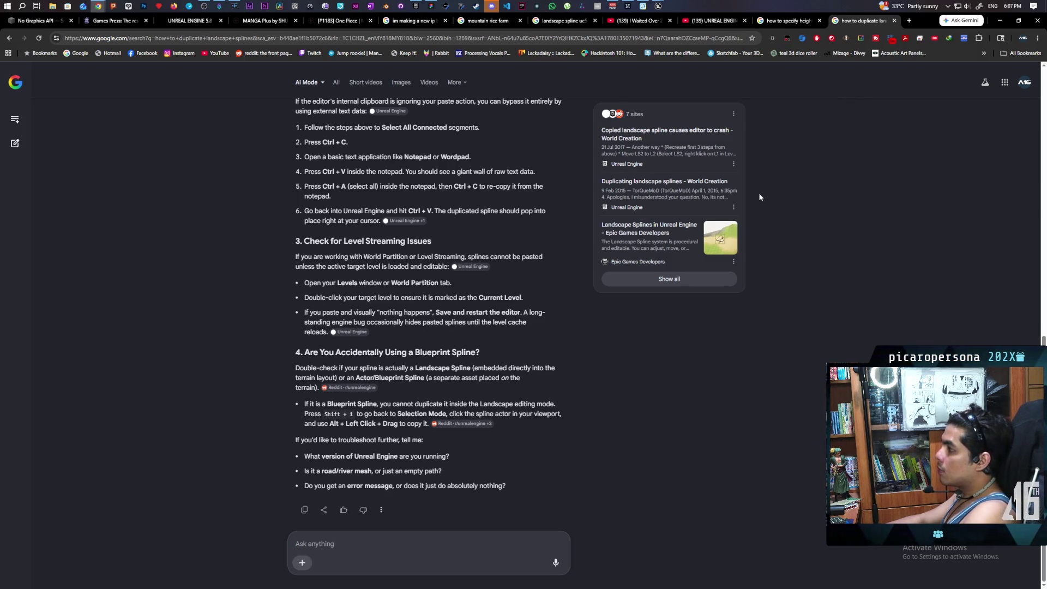
left_click(683, 182)
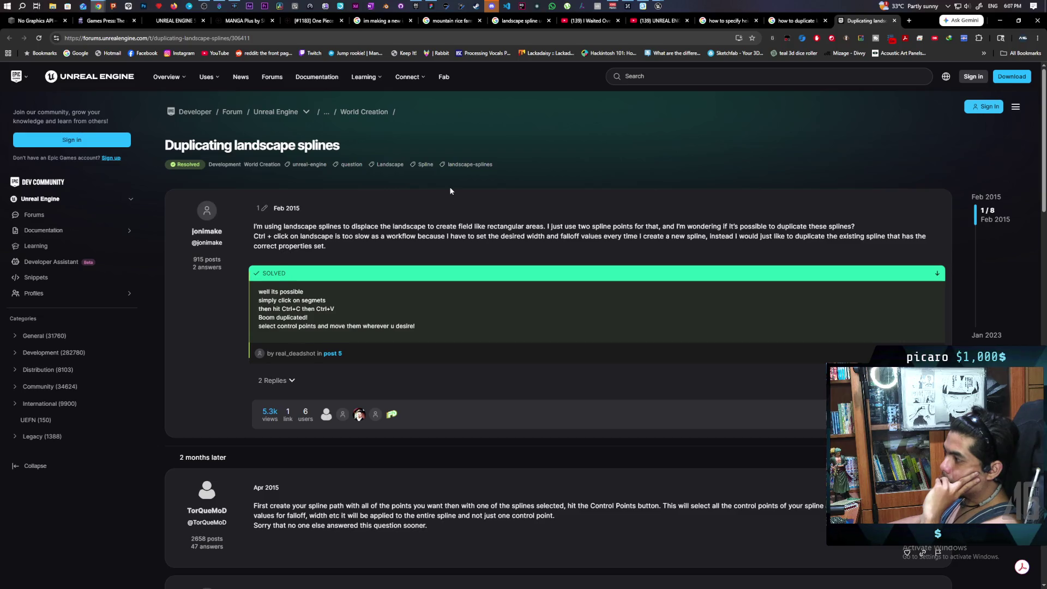
Step: Read through the solved 'Duplicating landscape splines' thread, then return to the Kozou_Dioramas editor
scroll(451, 190, "down", 2)
scroll(450, 191, "down", 1)
scroll(452, 195, "down", 2)
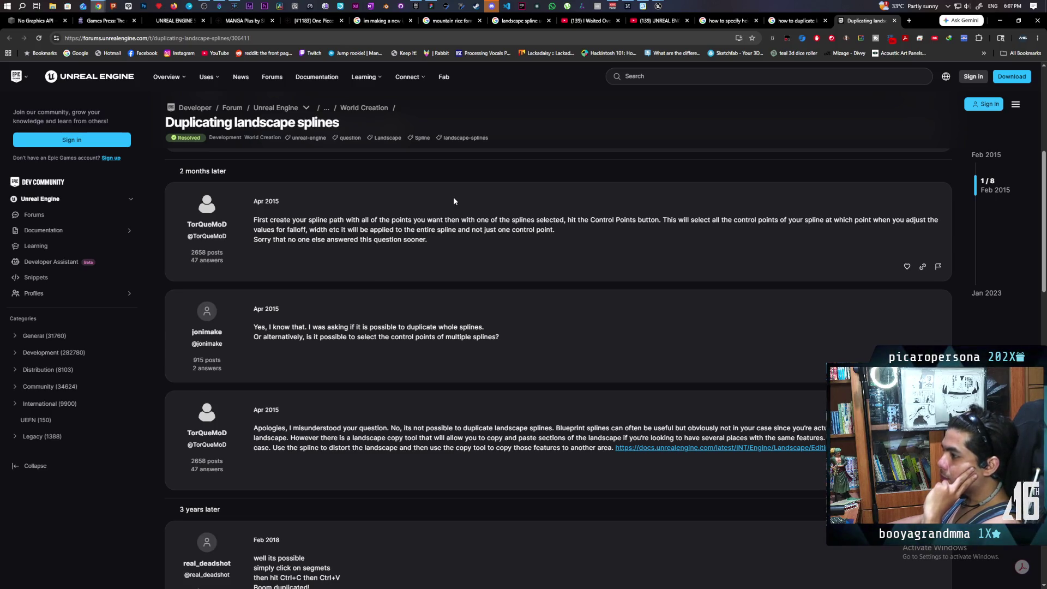
scroll(454, 201, "down", 2)
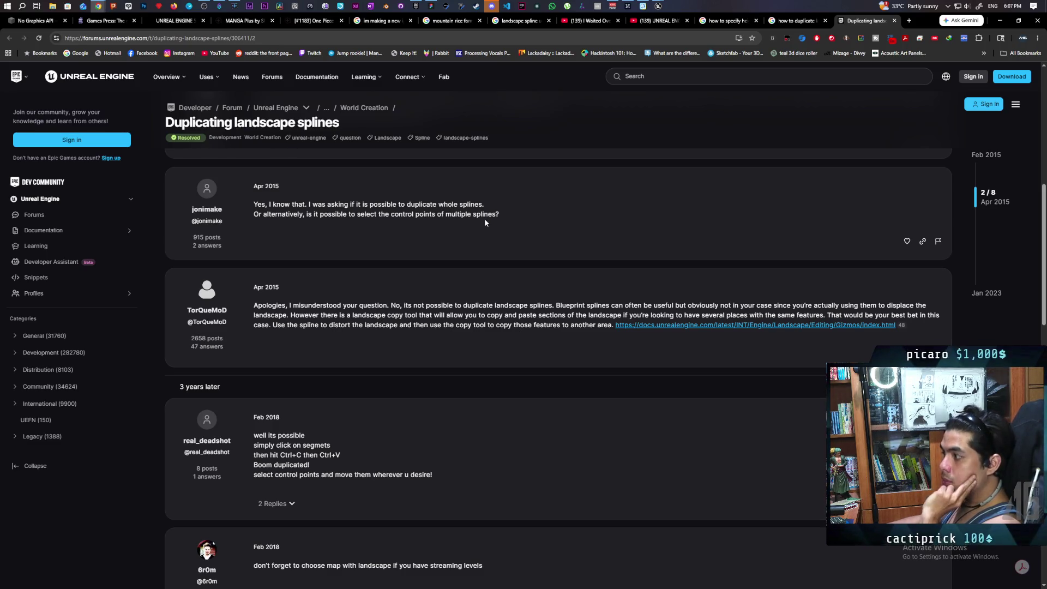
scroll(486, 224, "down", 1)
scroll(486, 226, "up", 1)
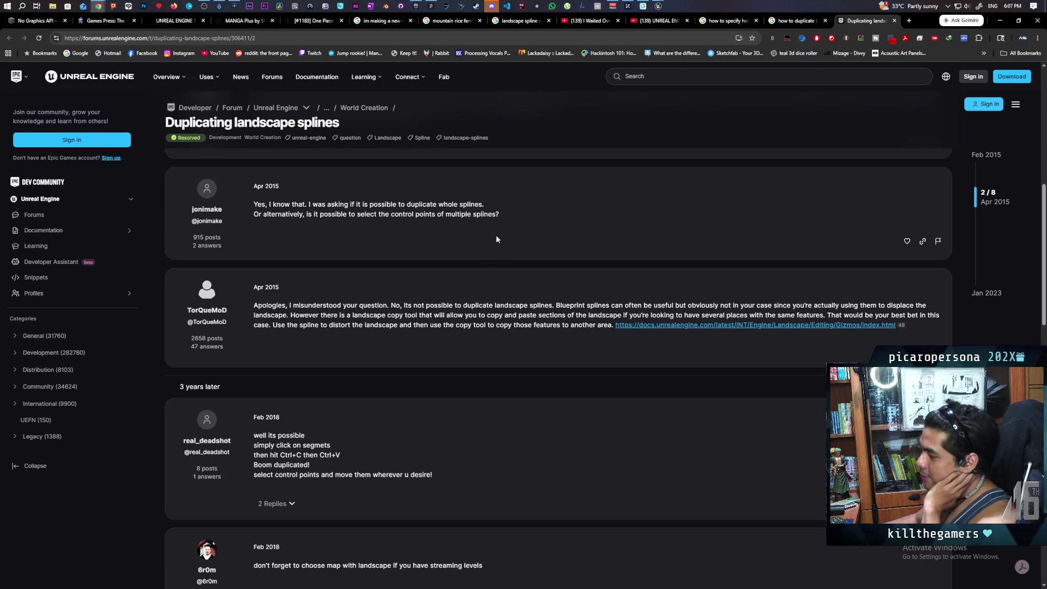
scroll(496, 231, "down", 2)
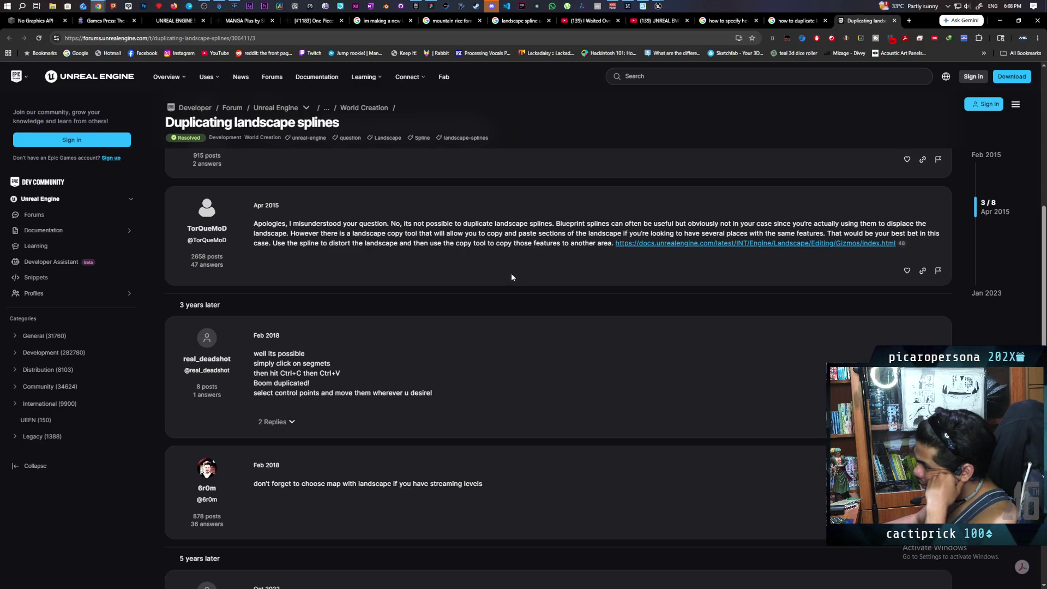
scroll(512, 276, "down", 2)
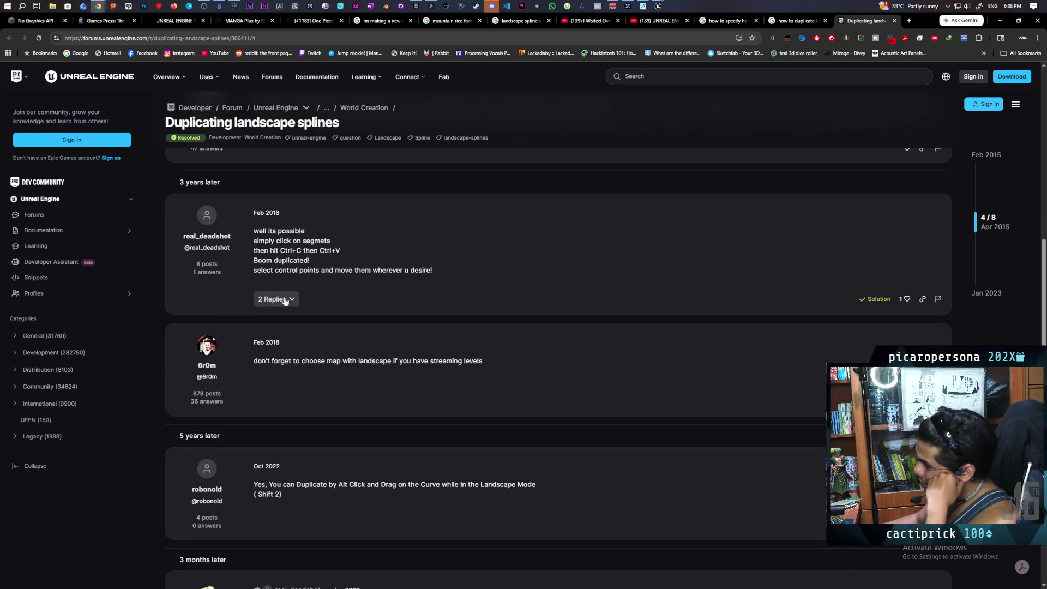
scroll(334, 284, "down", 3)
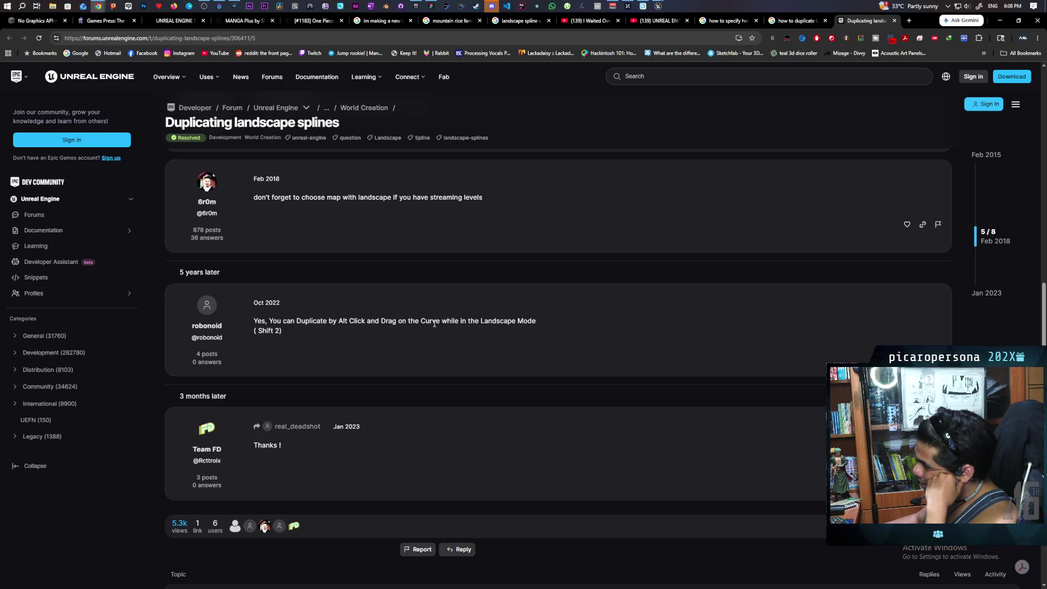
mouse_move(658, 6)
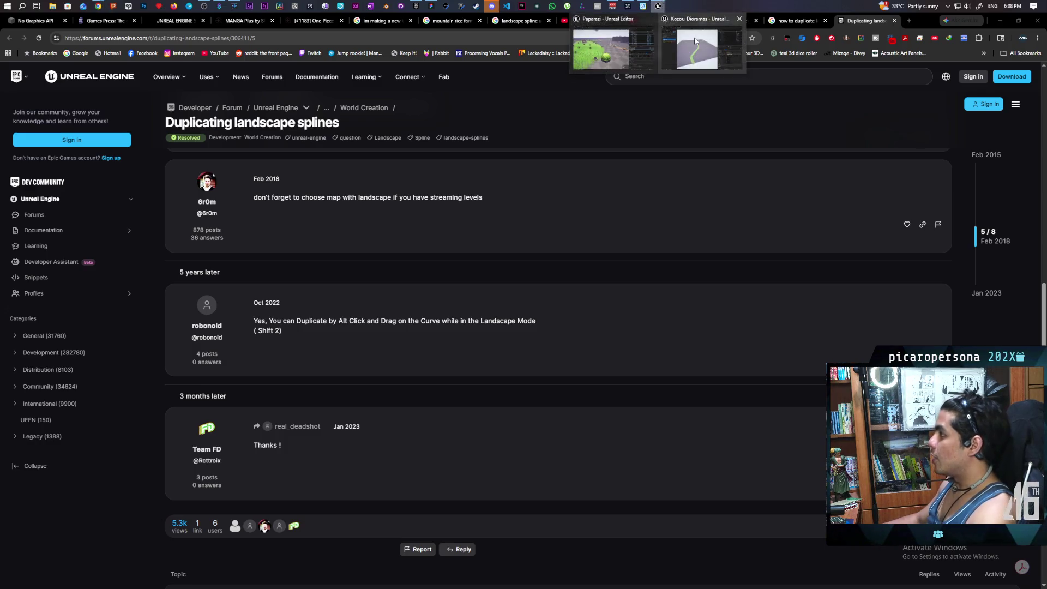
left_click(695, 41)
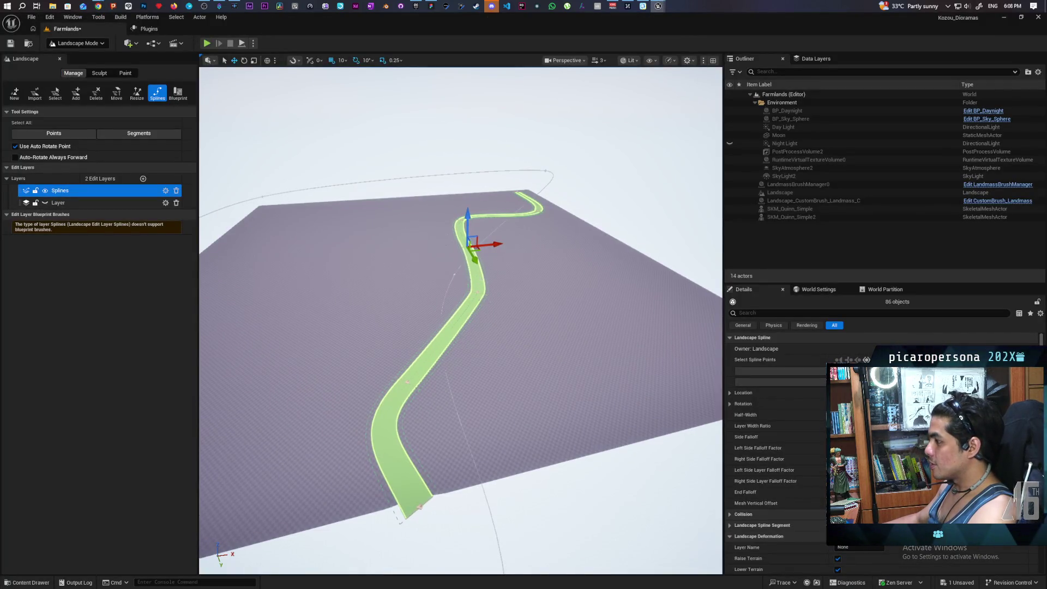
Step: Pick one segment of the green spline road and zoom the viewport around it
left_click(473, 267)
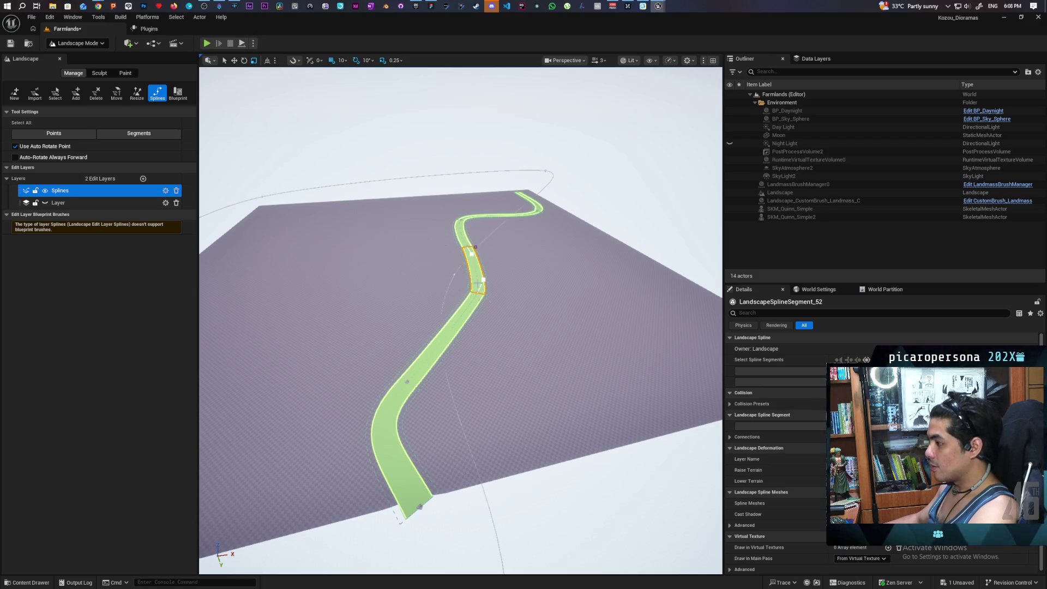
scroll(461, 321, "down", 3)
scroll(461, 321, "up", 3)
scroll(460, 320, "up", 3)
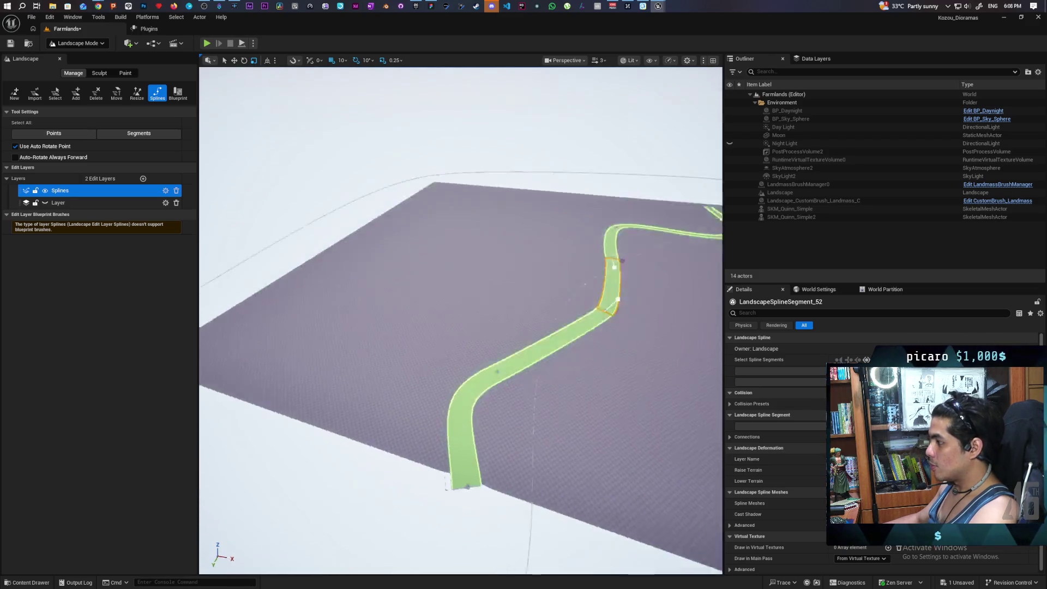
scroll(476, 265, "down", 3)
scroll(470, 267, "down", 2)
scroll(471, 267, "up", 5)
scroll(471, 267, "down", 5)
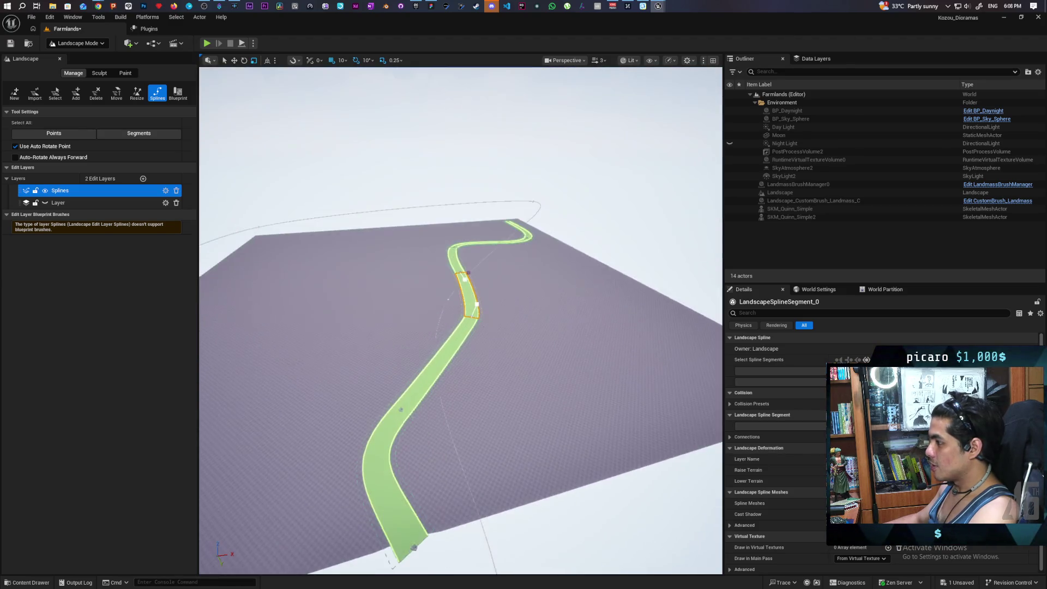
scroll(535, 254, "down", 1)
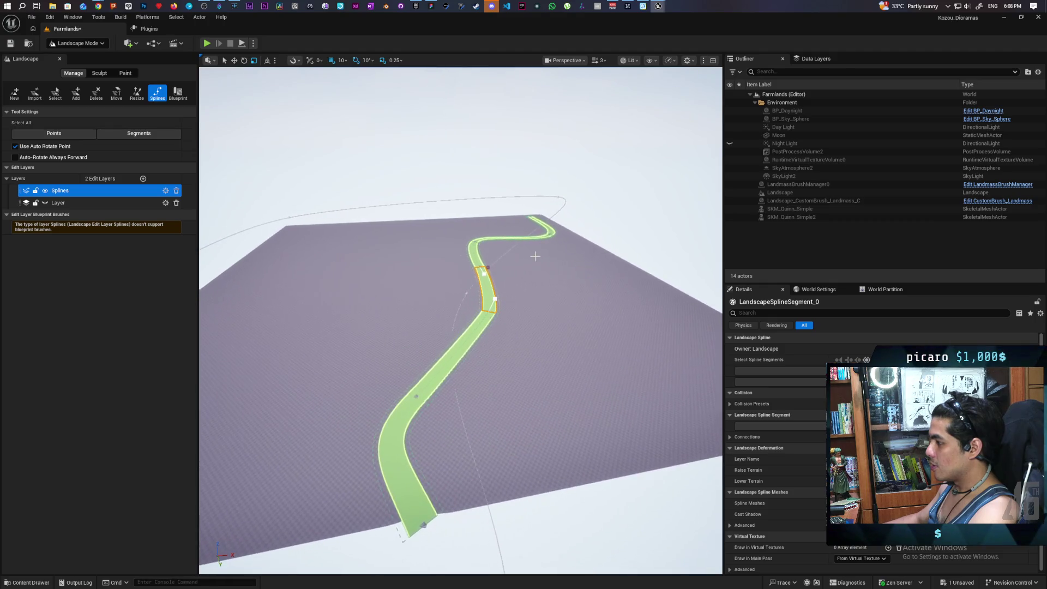
scroll(535, 256, "down", 2)
scroll(535, 257, "up", 2)
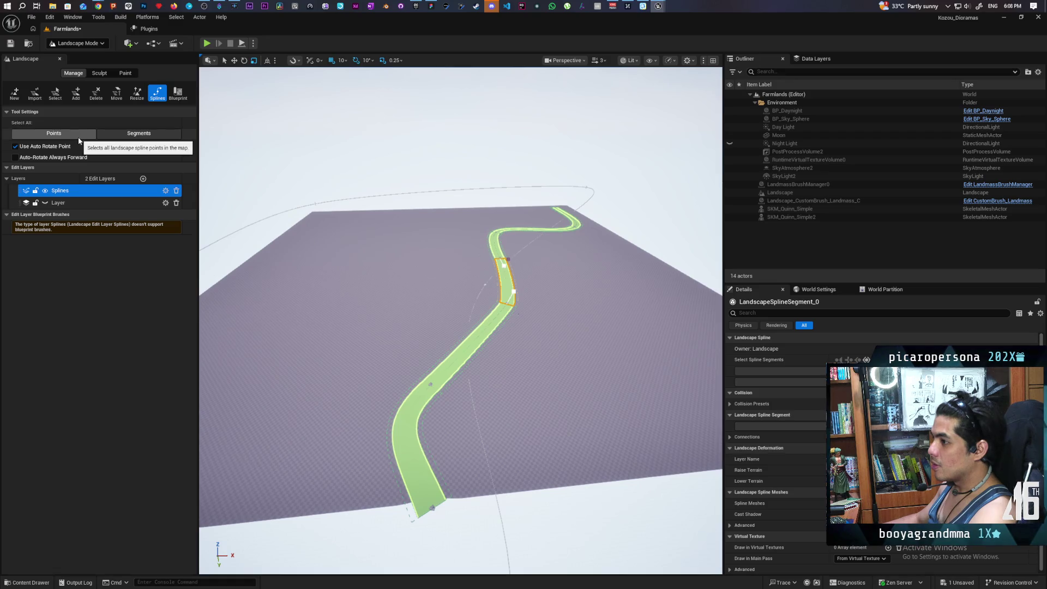
Step: Select all spline points, frame them with F, then select all segments instead
left_click(78, 138)
key("f")
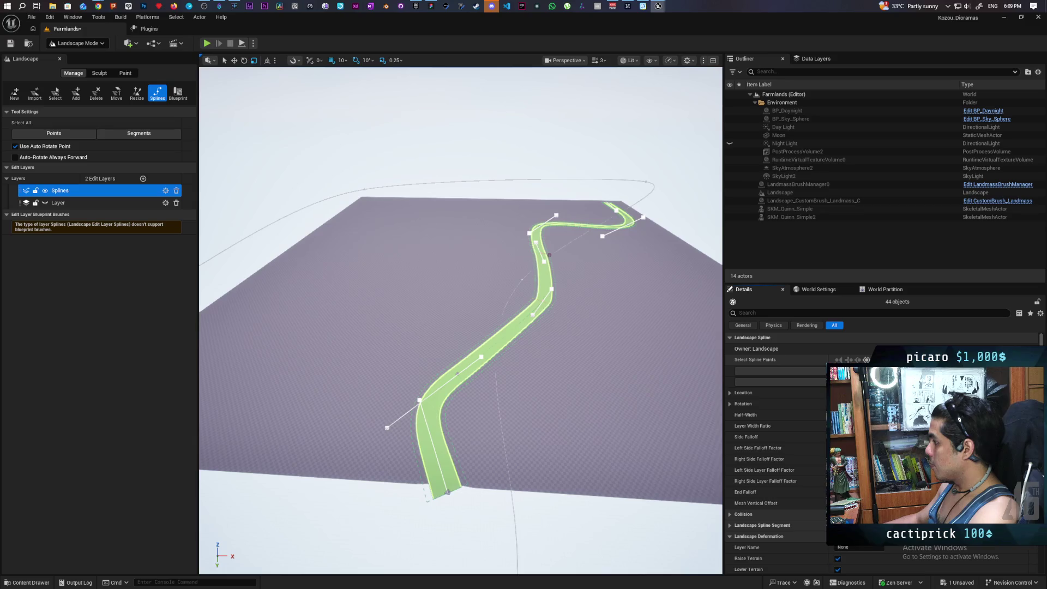
left_click(138, 133)
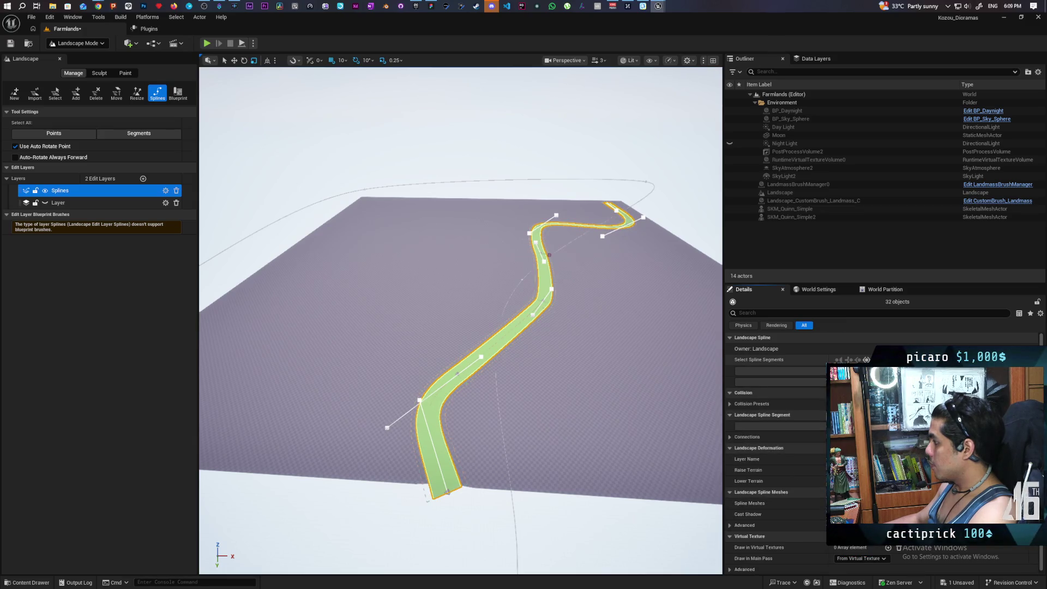
Step: Reselect all points, then click through individual road segments, ending on the short upper one
left_click(53, 133)
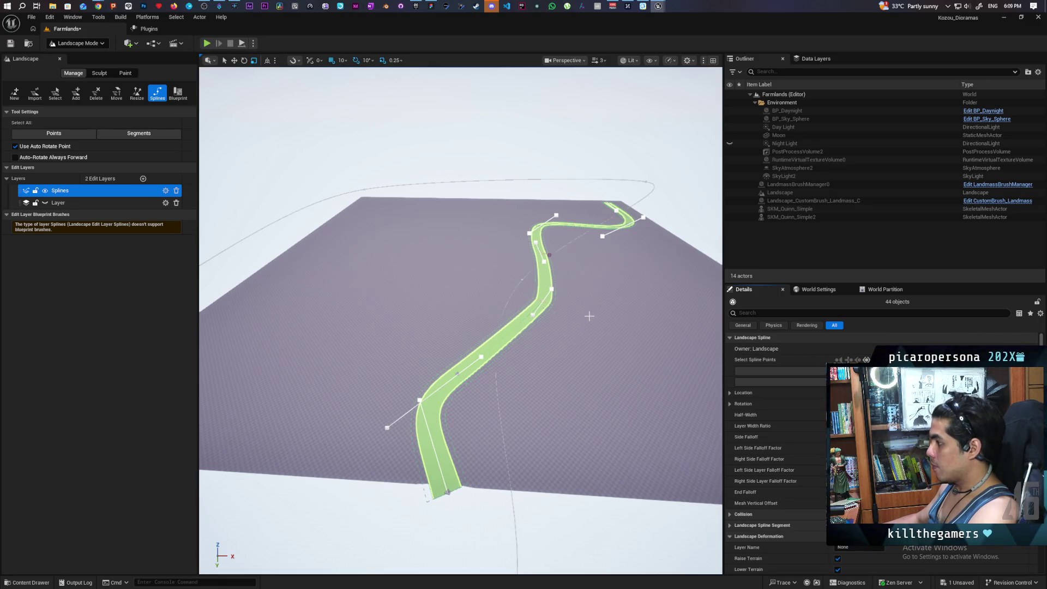
left_click(547, 271)
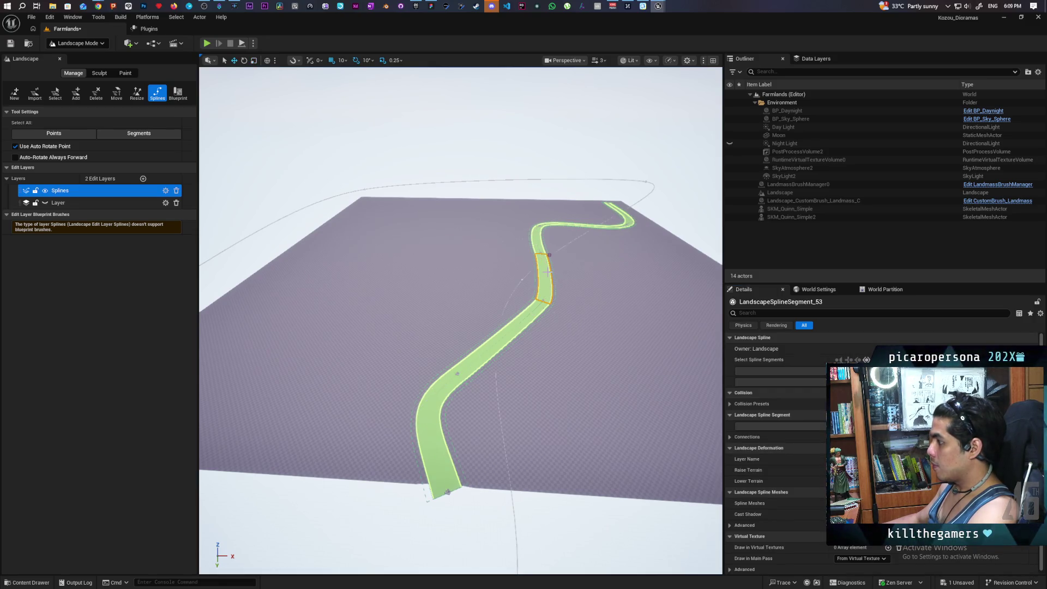
left_click(603, 316)
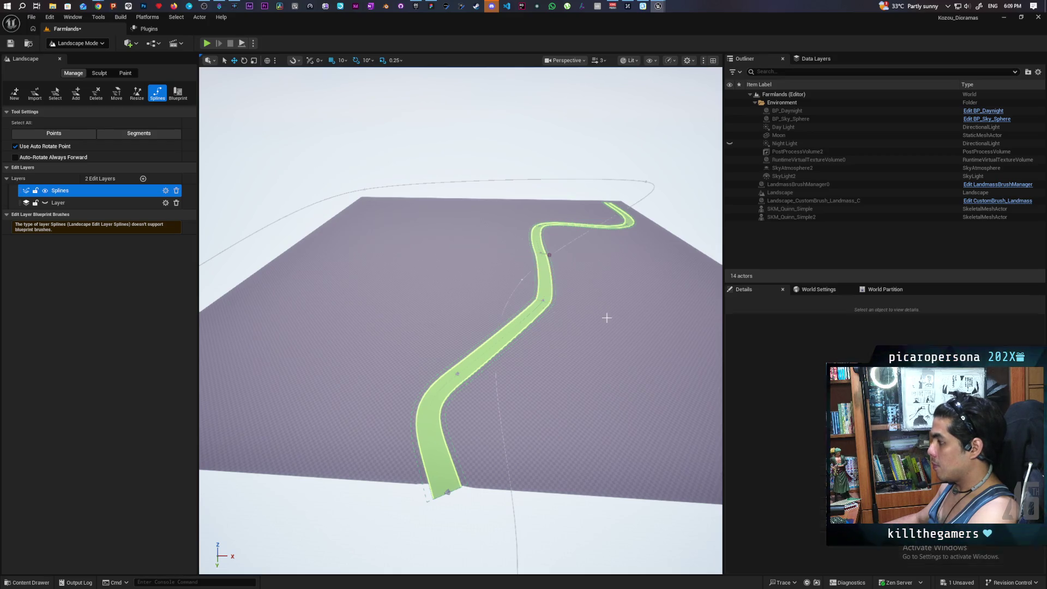
left_click(532, 315)
left_click(546, 288)
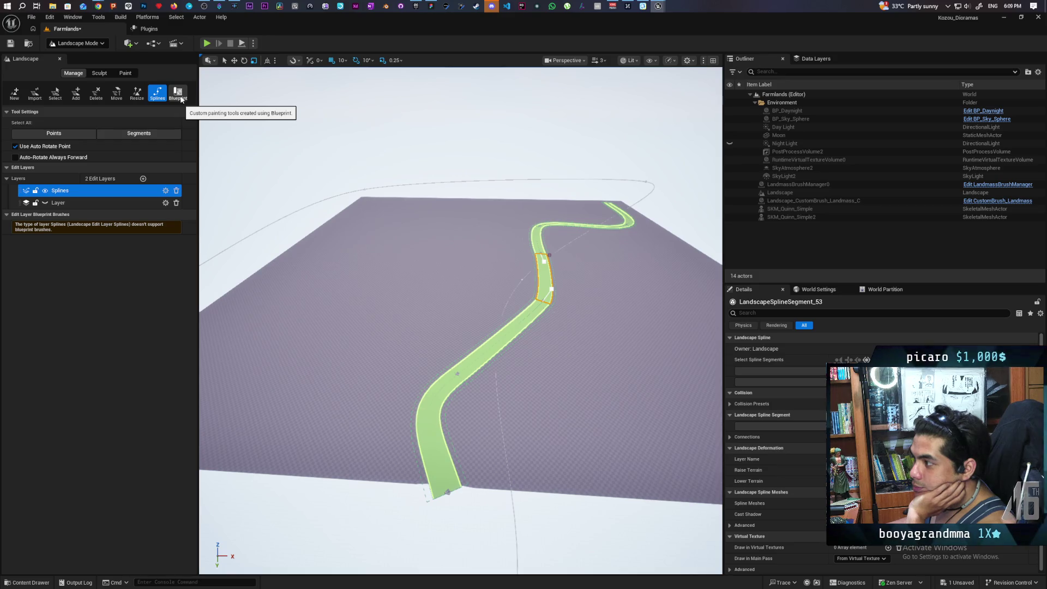
left_click(178, 94)
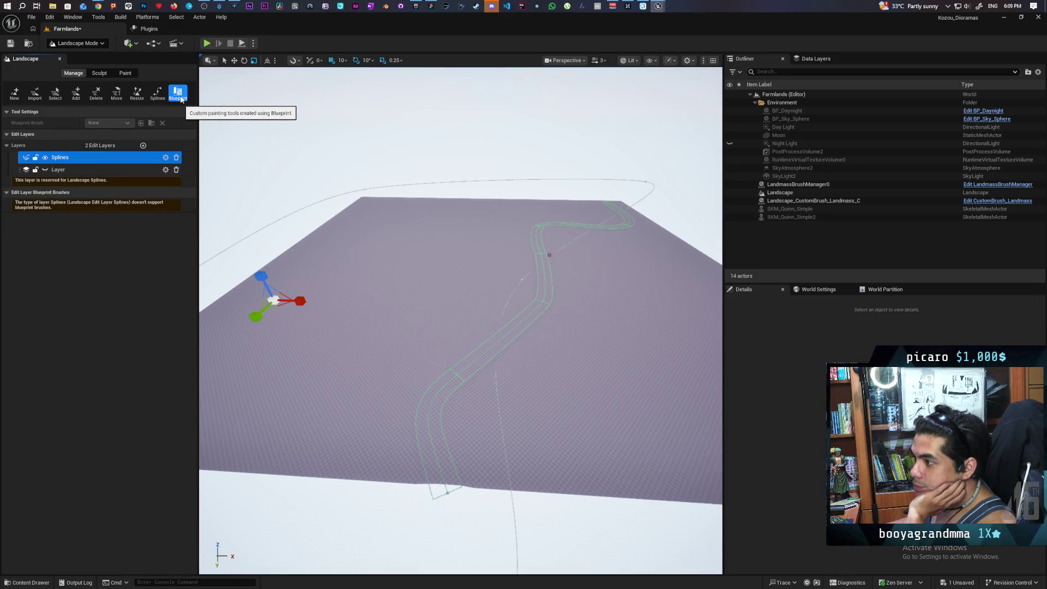
Step: Activate the base Layer edit layer, browse the Blueprint Brush list, then return to the browser
left_click(96, 171)
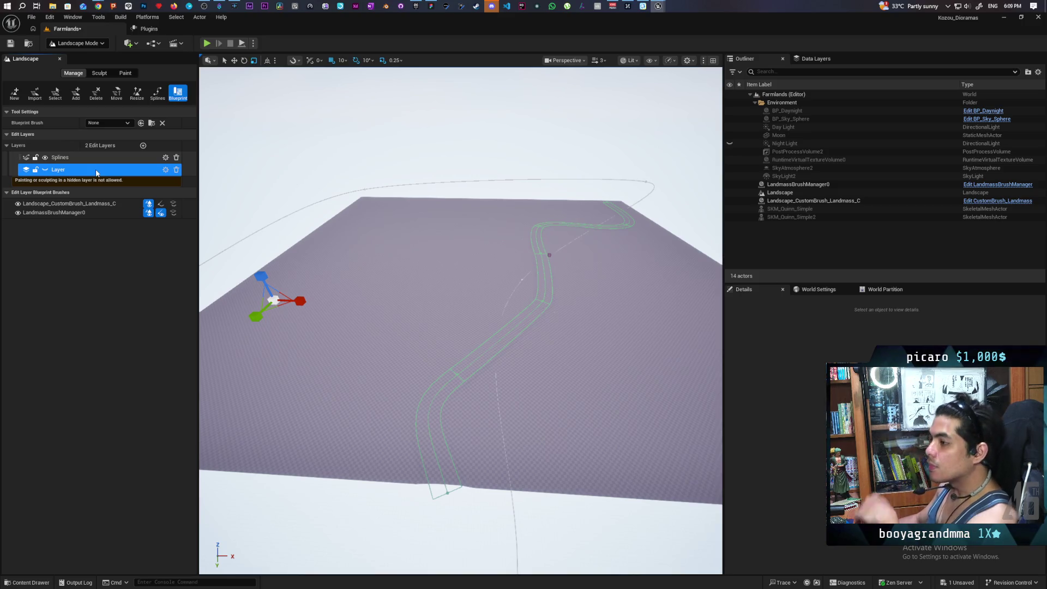
left_click(116, 122)
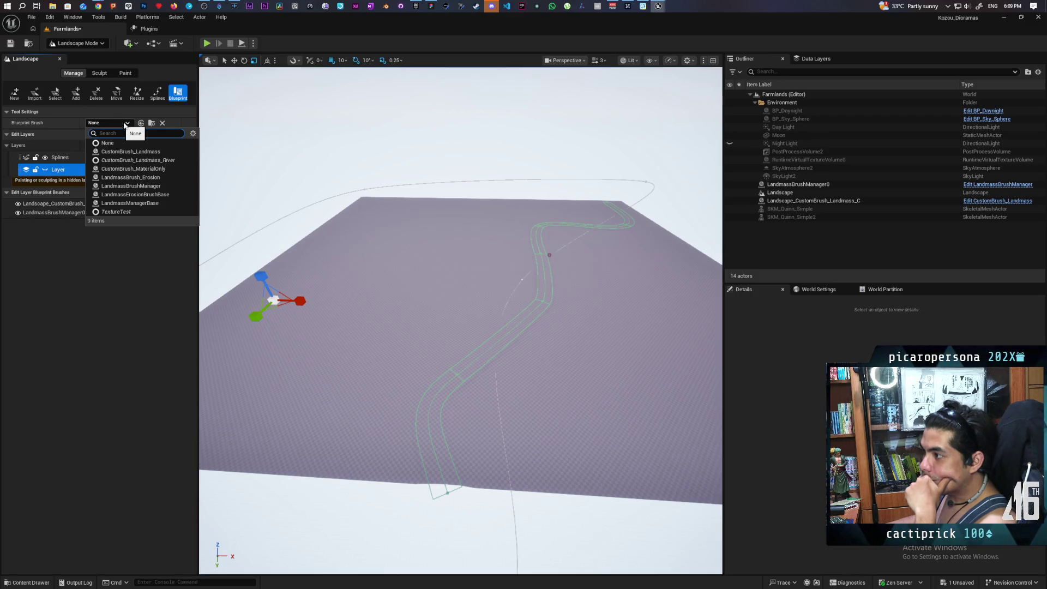
left_click(174, 110)
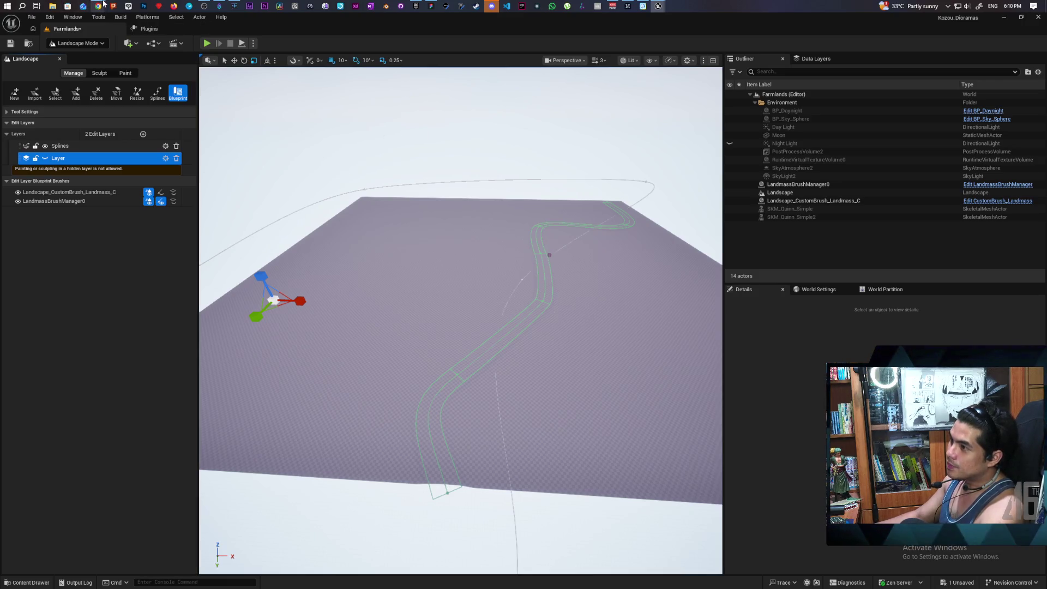
mouse_move(98, 6)
left_click(733, 49)
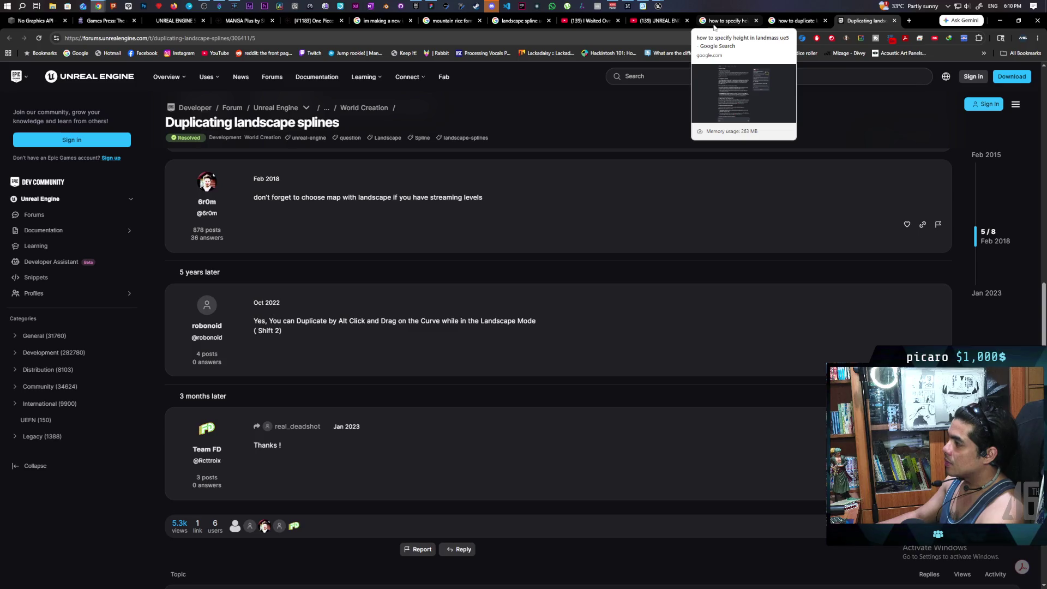
Step: Switch to the 'how to specify height in landmass ue5' Google tab
left_click(717, 21)
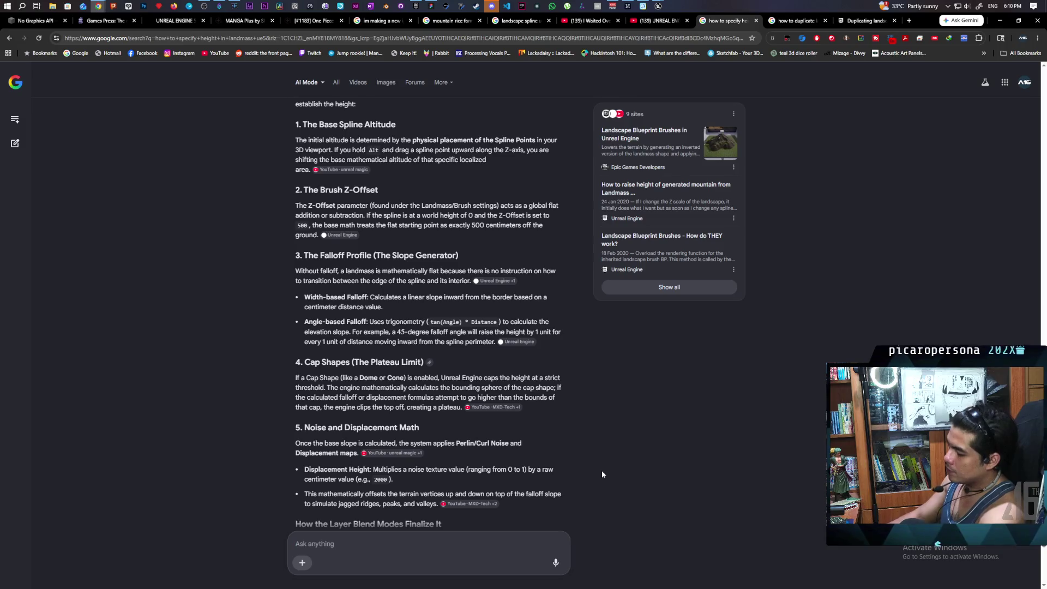
Step: Ask AI Mode whether there is a better way to create terracing in UE5.7
type("is there a better way to create te")
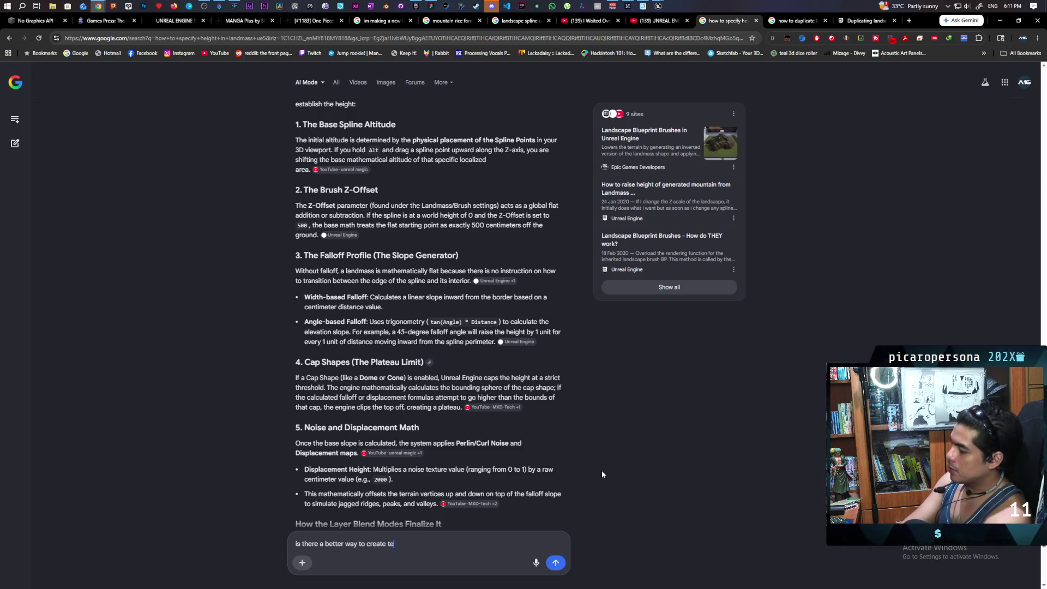
type("rracing in ue5.")
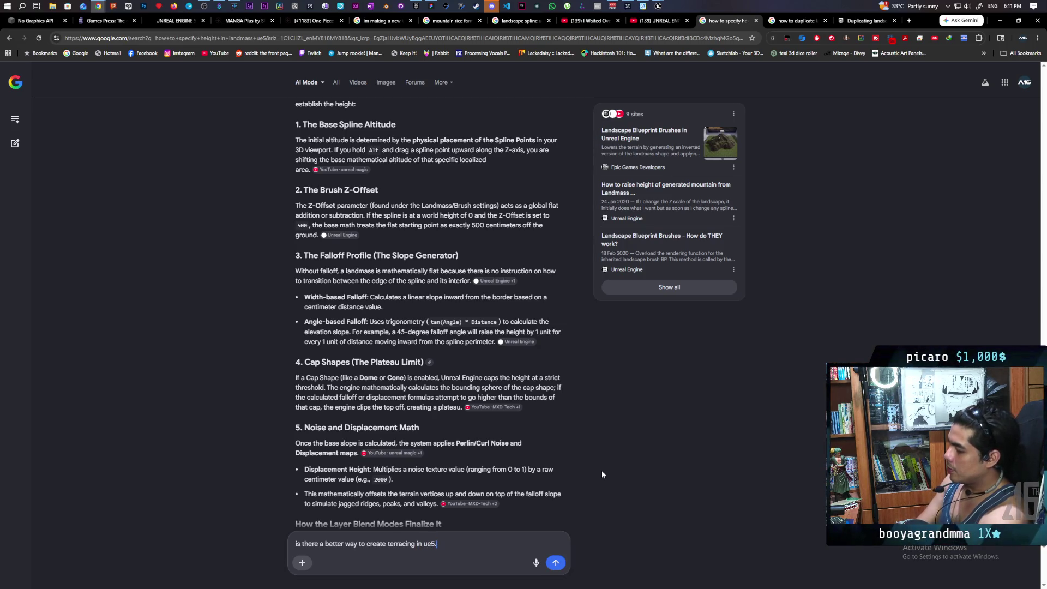
key("Return")
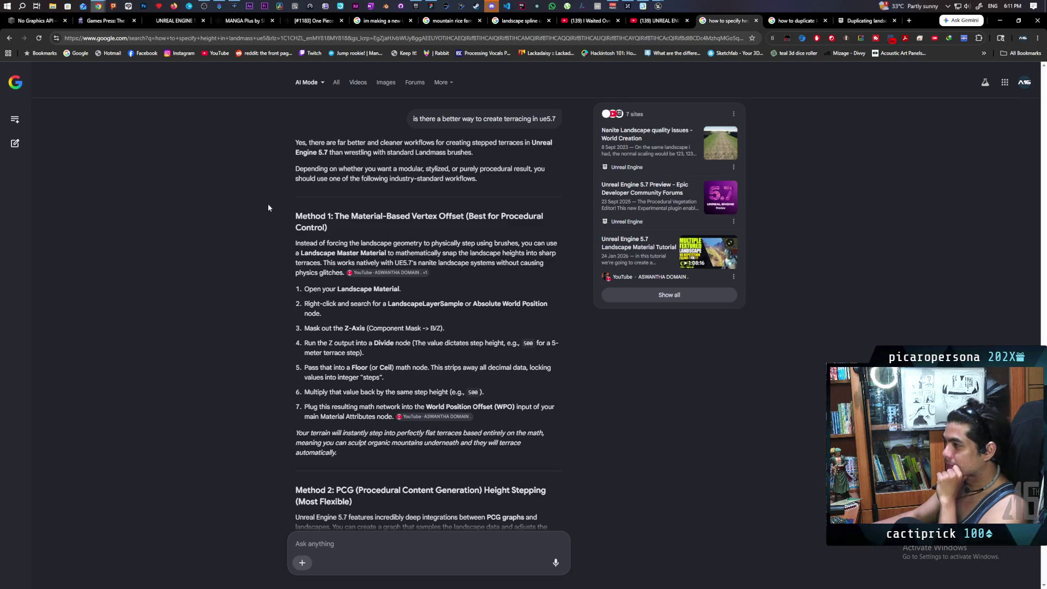
Step: Read the material, PCG and brush-based methods and open the cited procedural landscape tutorial
scroll(268, 204, "down", 1)
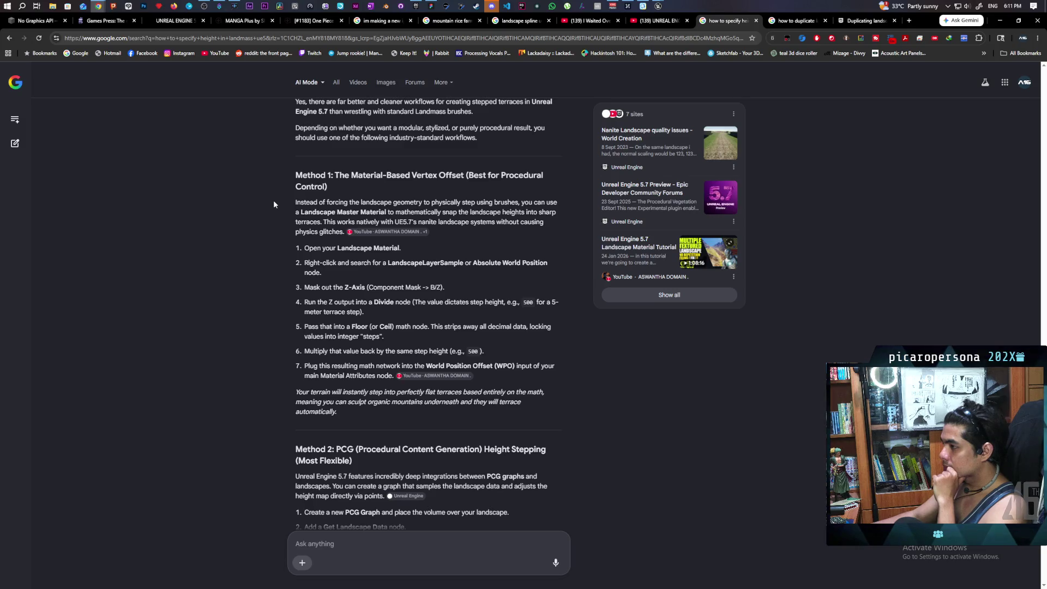
scroll(274, 204, "down", 5)
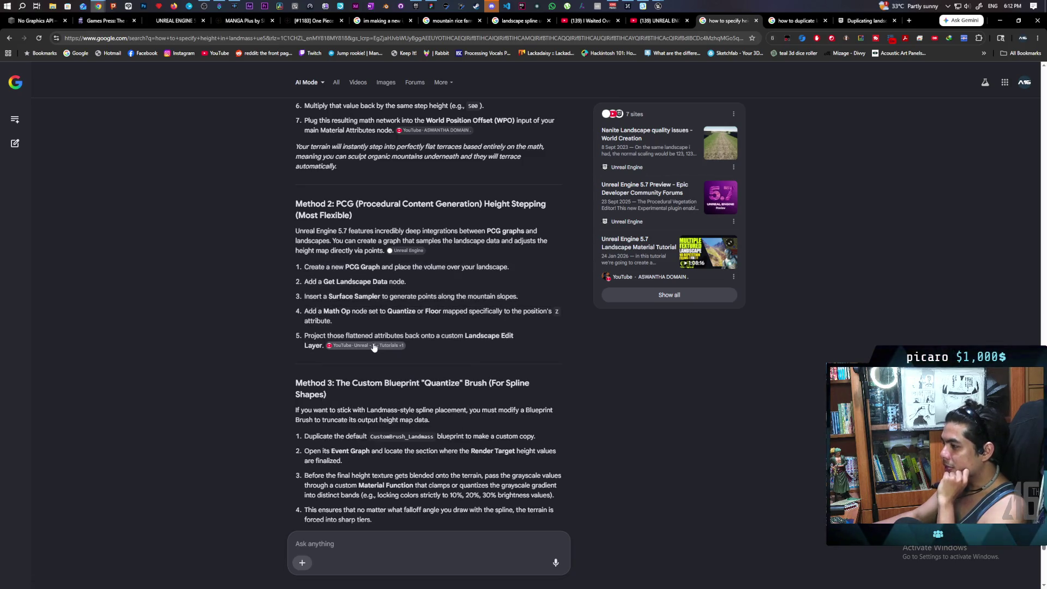
mouse_move(372, 347)
scroll(372, 347, "down", 1)
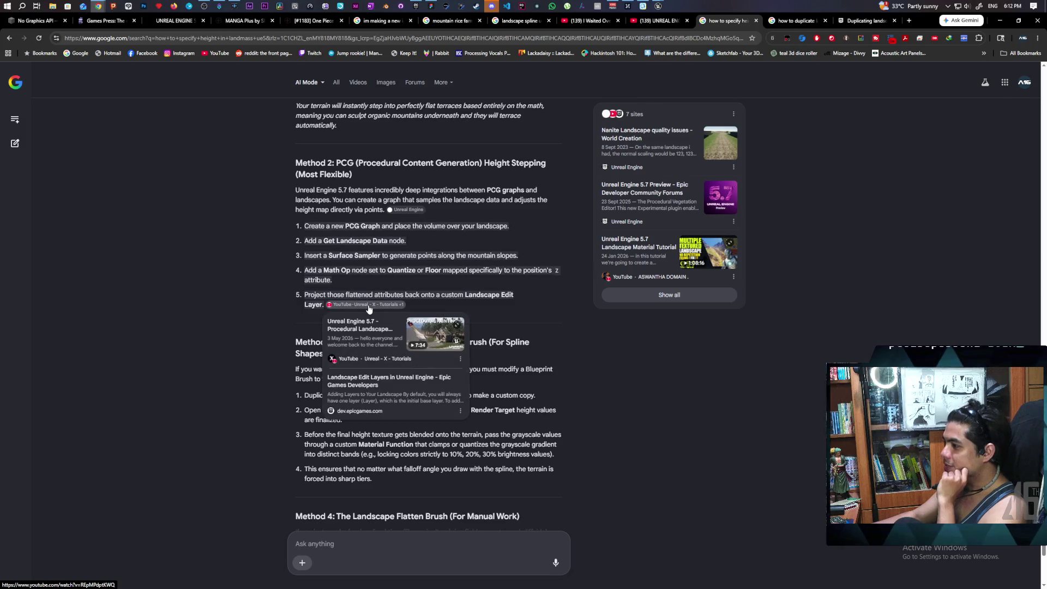
left_click(382, 313)
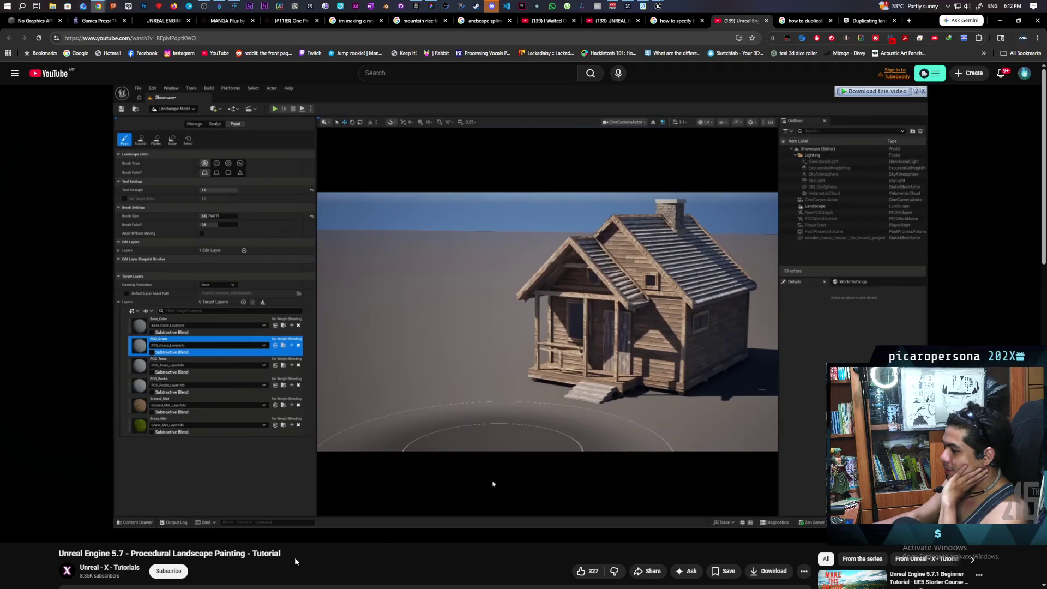
Step: Unmute the Procedural Landscape Painting tutorial so it plays with sound
left_click(34, 530)
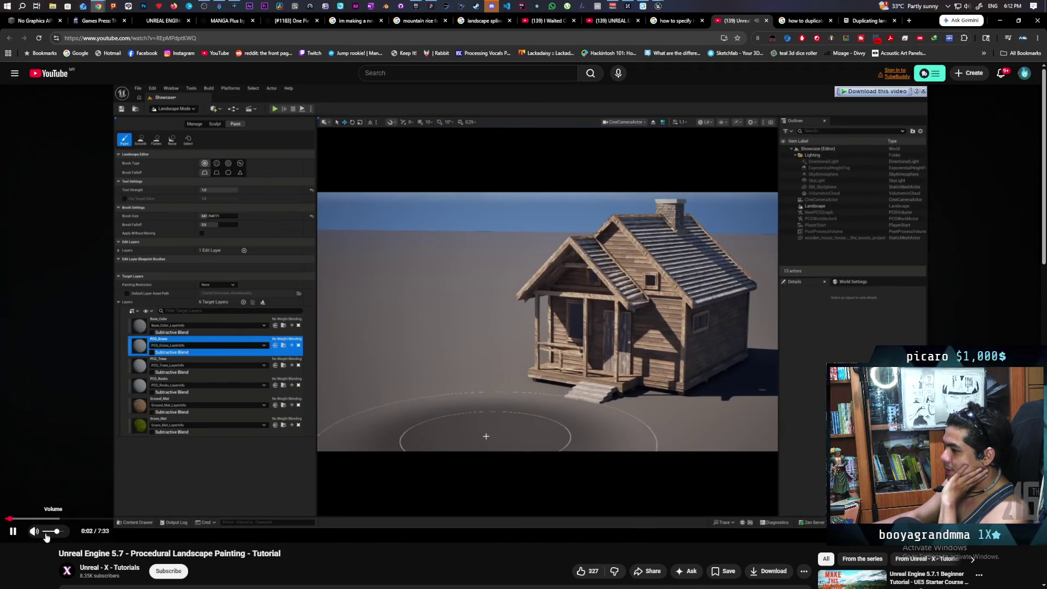